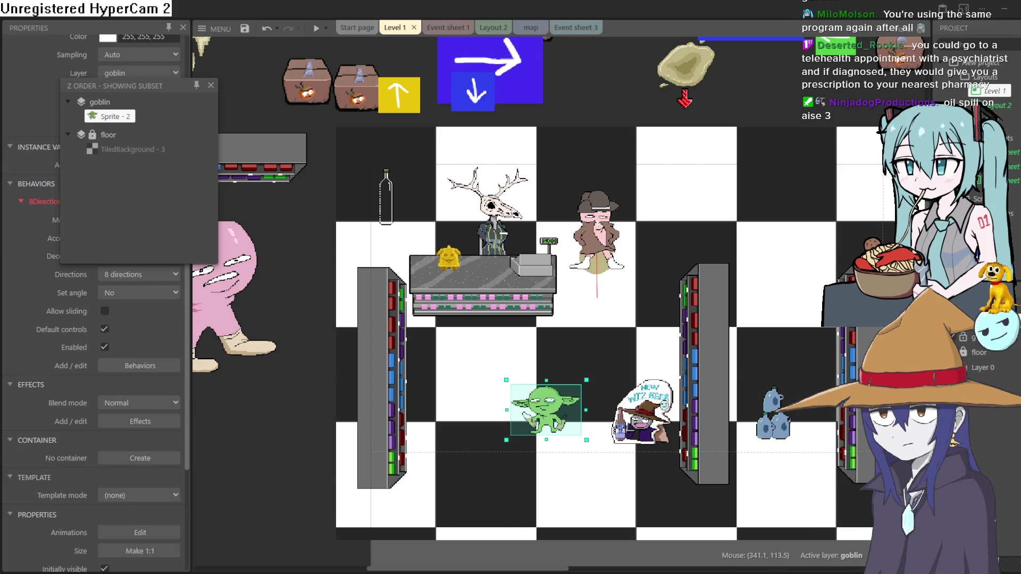
Pan the Level 1 shop layout, test-run it in Preview, then close the preview.
scroll(623, 95, "up", 2)
scroll(623, 96, "down", 3)
scroll(623, 95, "up", 3)
scroll(566, 383, "down", 2)
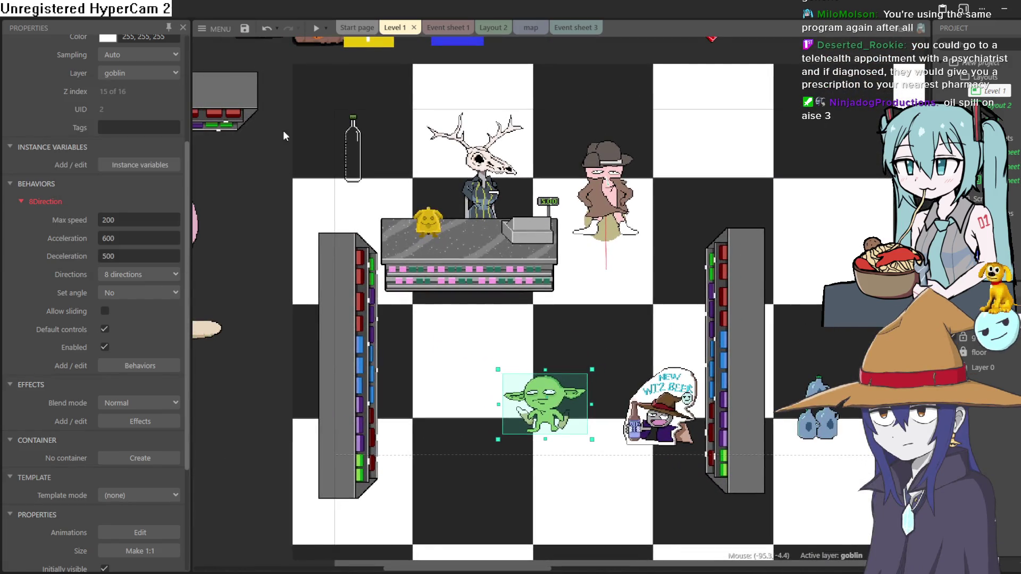
mouse_move(646, 355)
left_mouse_down()
mouse_move(606, 358)
mouse_move(599, 342)
mouse_move(521, 346)
mouse_move(558, 350)
mouse_move(591, 337)
left_mouse_up()
left_click(314, 29)
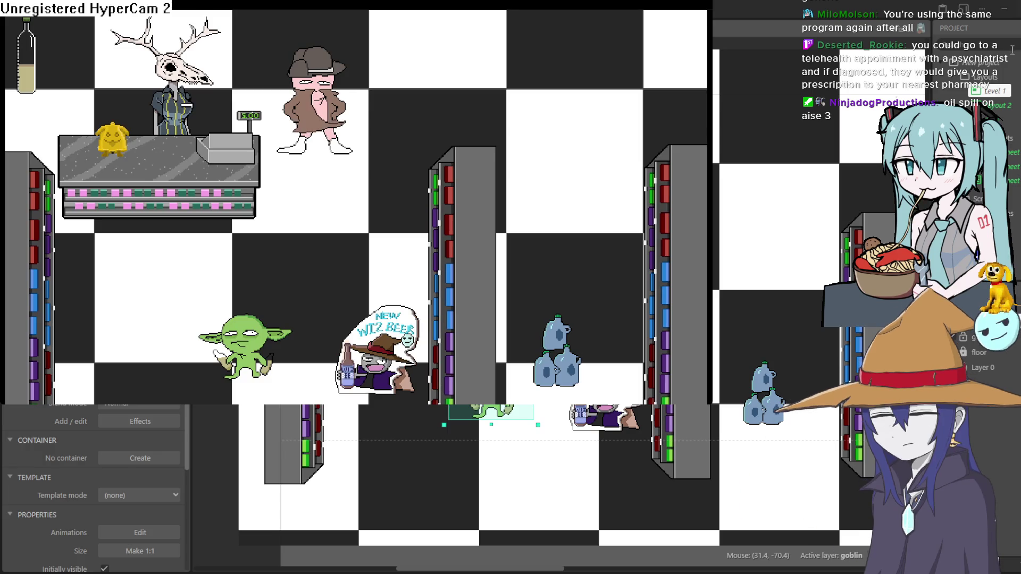
left_click(794, 101)
Move the goblin sprite slightly lower in the layout and switch over to Aseprite.
left_click_drag(533, 312, 546, 290)
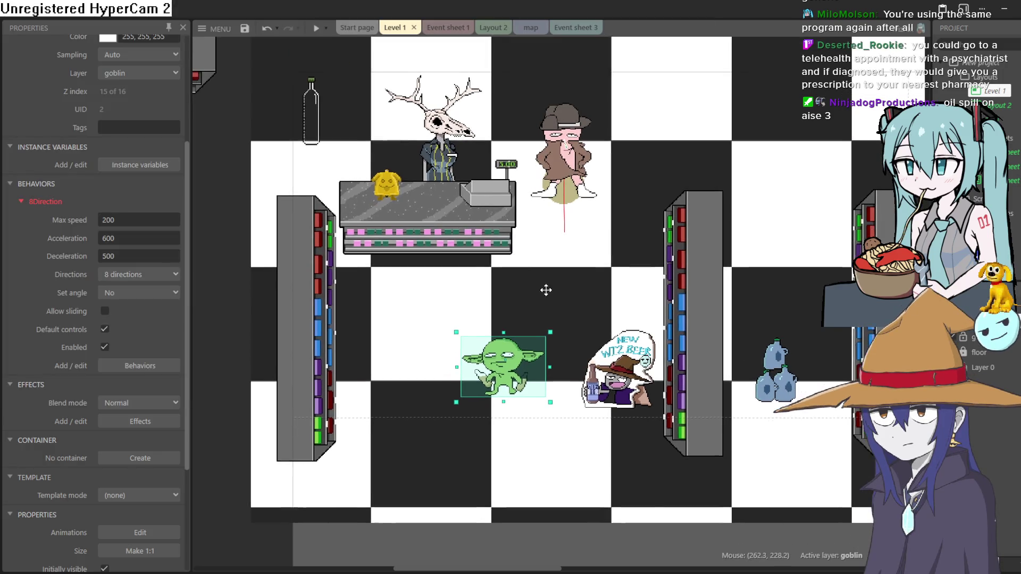
left_click_drag(514, 353, 519, 367)
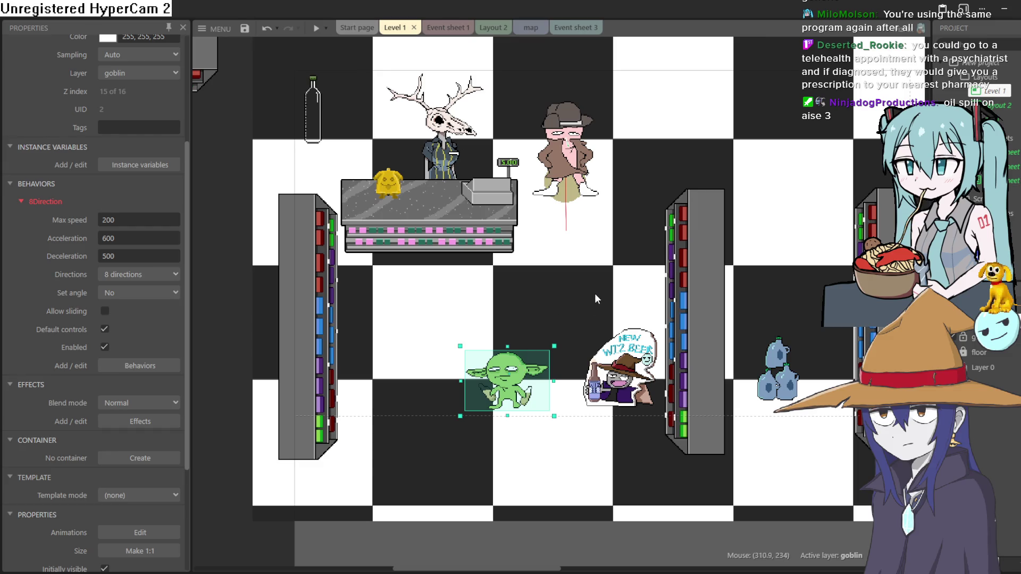
left_click_drag(594, 298, 570, 299)
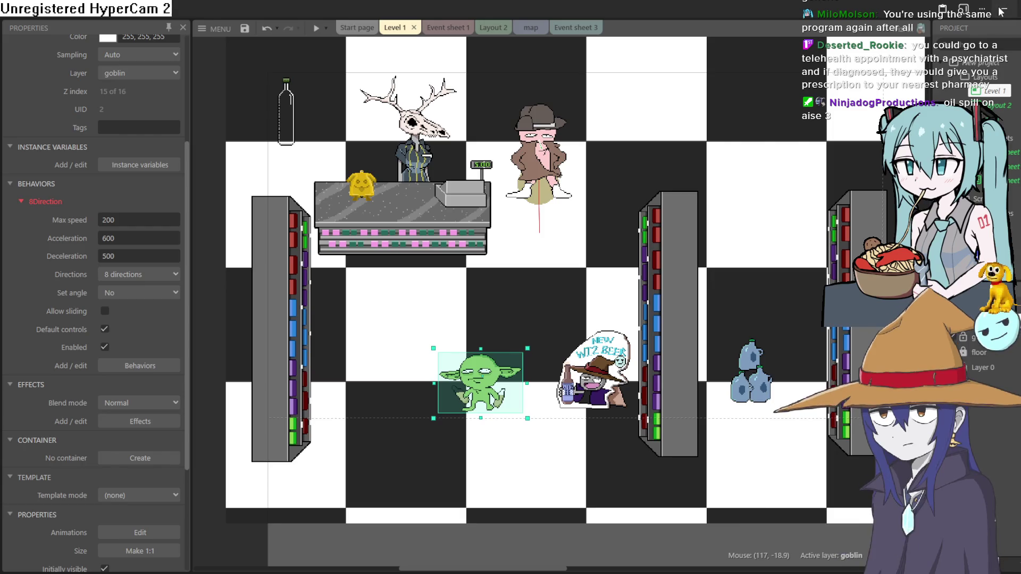
key("alt+Tab")
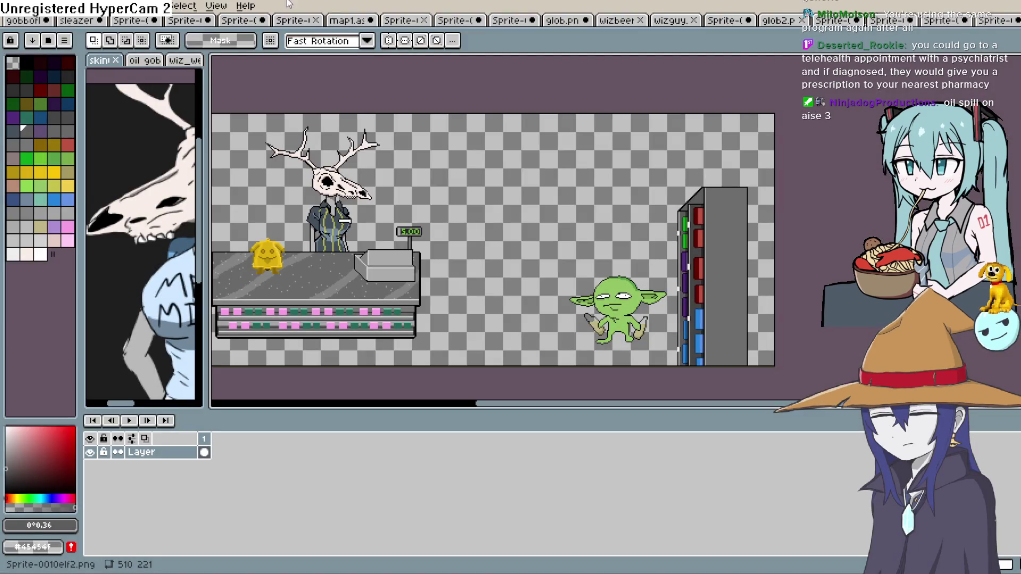
left_click(887, 21)
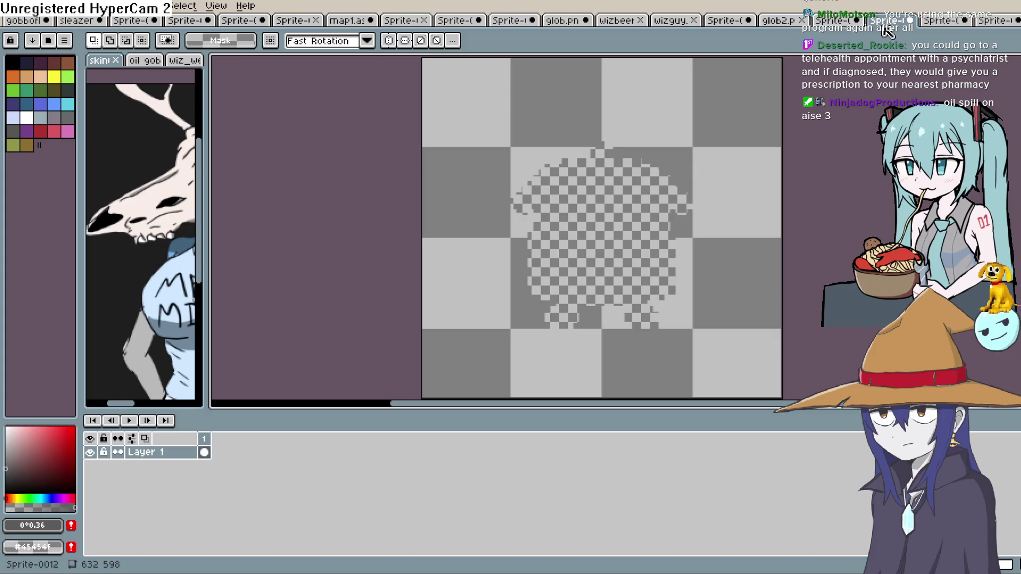
left_click(950, 25)
left_click(1007, 25)
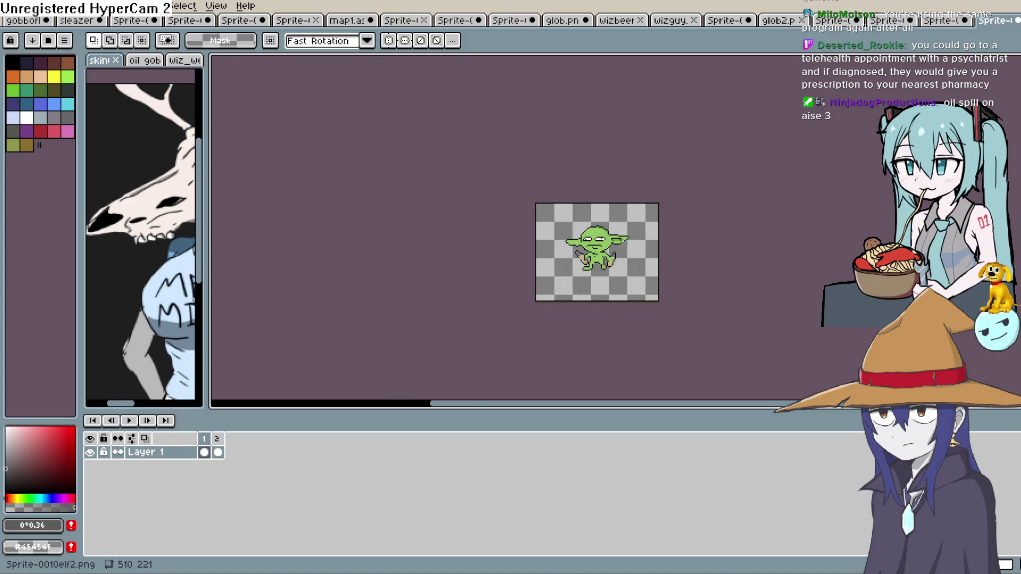
key("ctrl+Tab")
left_click(887, 23)
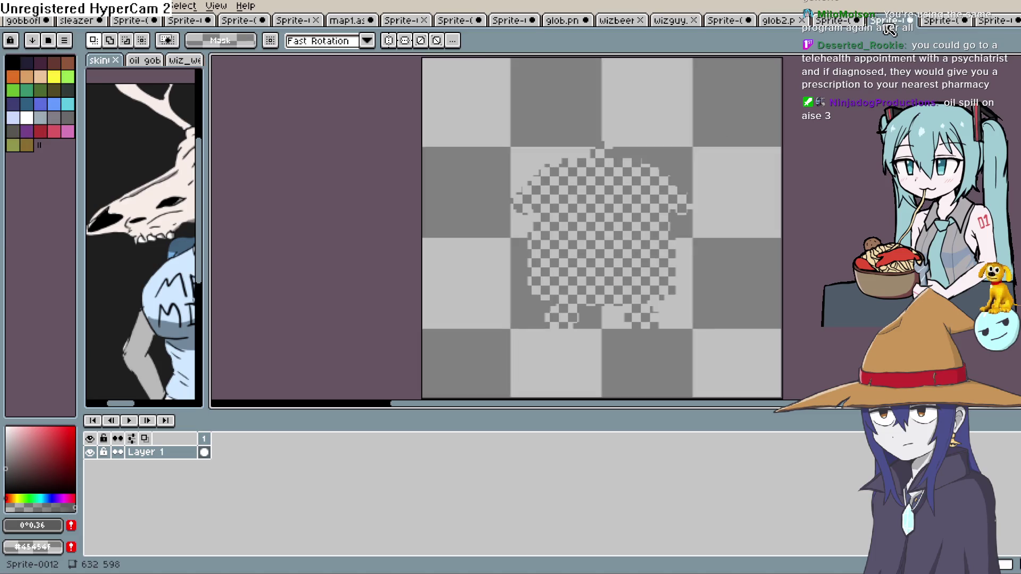
left_click(835, 21)
left_click(790, 21)
left_click(723, 21)
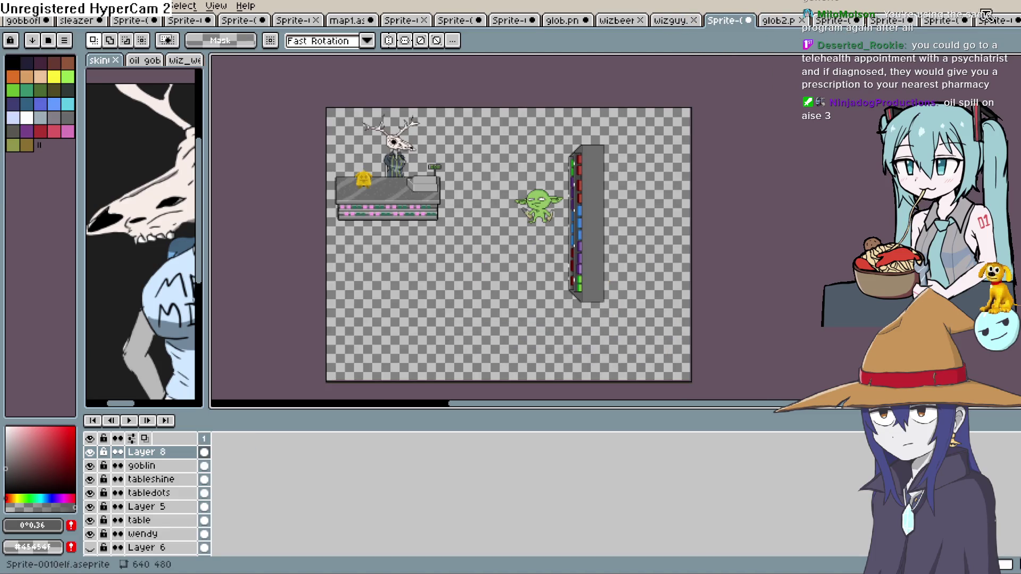
left_click(947, 21)
scroll(642, 164, "down", 1)
scroll(641, 164, "up", 1)
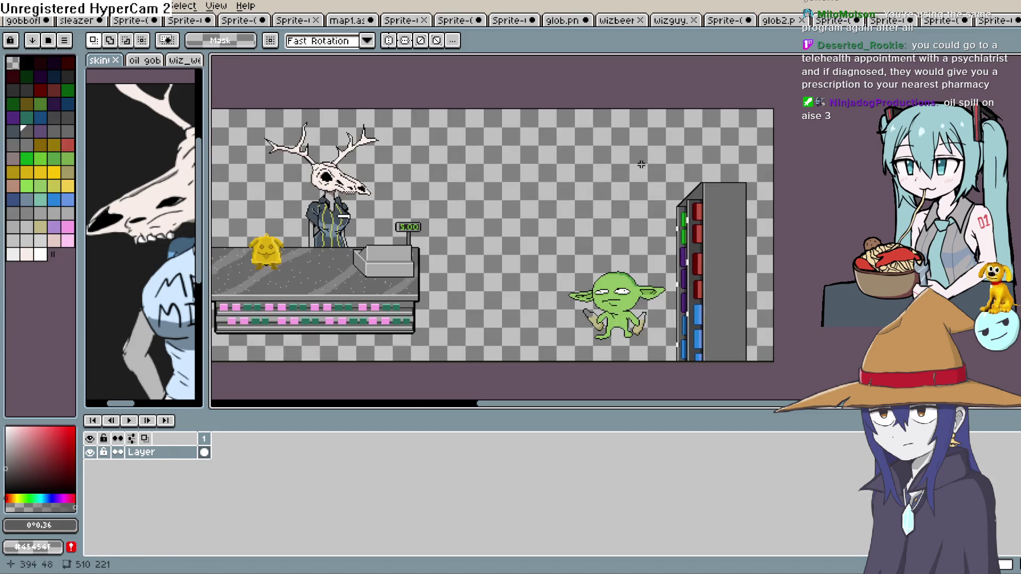
Add a new empty layer above the shop scene layer.
right_click(165, 453)
mouse_move(249, 485)
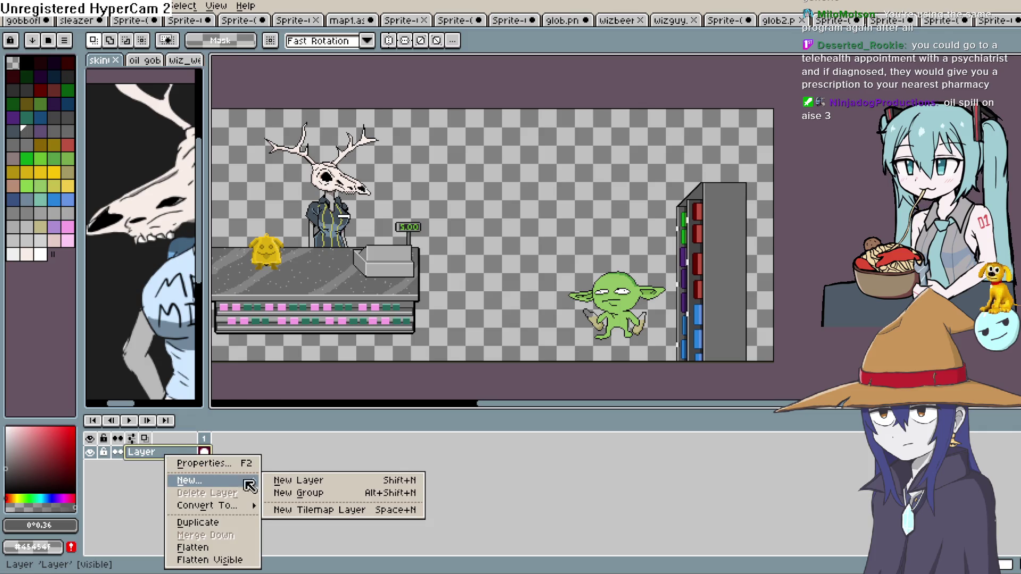
left_click(298, 480)
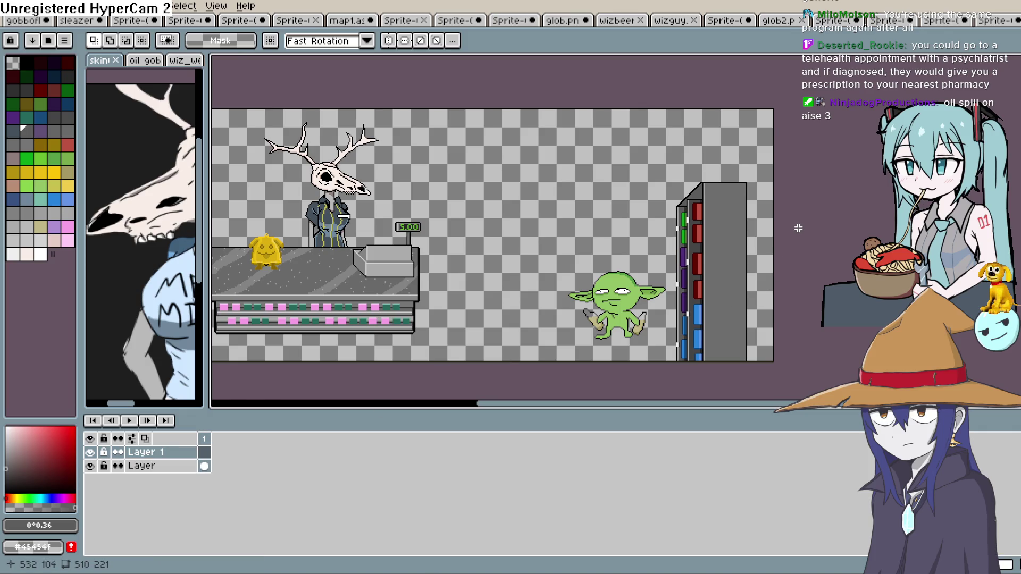
scroll(799, 228, "down", 3)
scroll(701, 229, "up", 3)
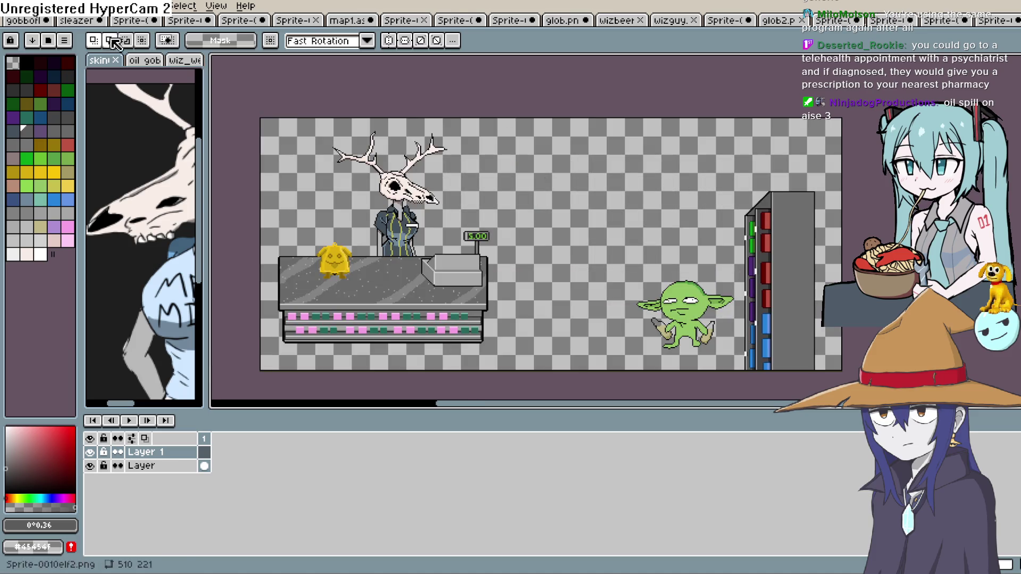
Extend the canvas upward to 269 px tall with Canvas Size.
left_click(68, 6)
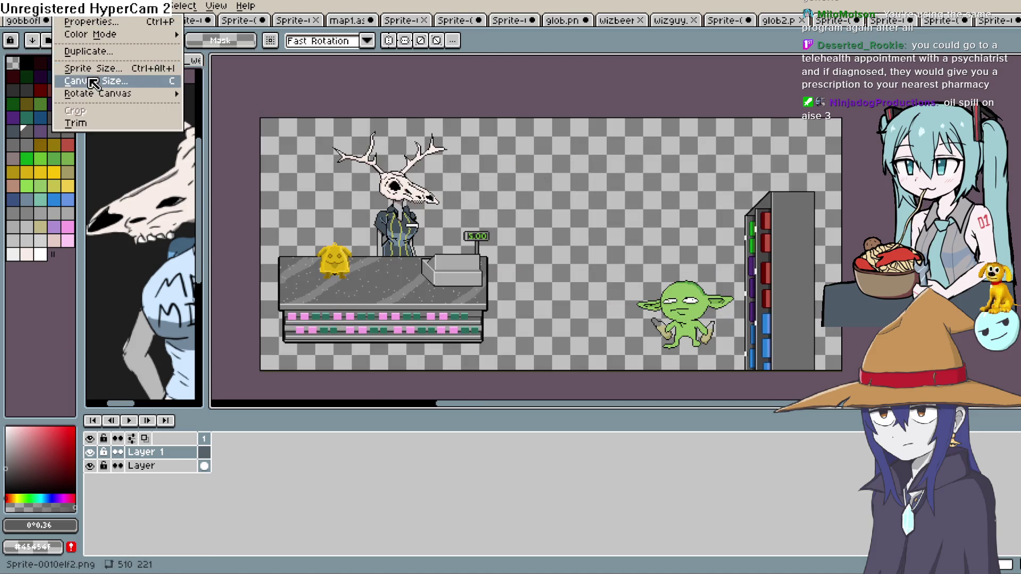
left_click(94, 83)
left_click_drag(511, 118, 540, 65)
key("Return")
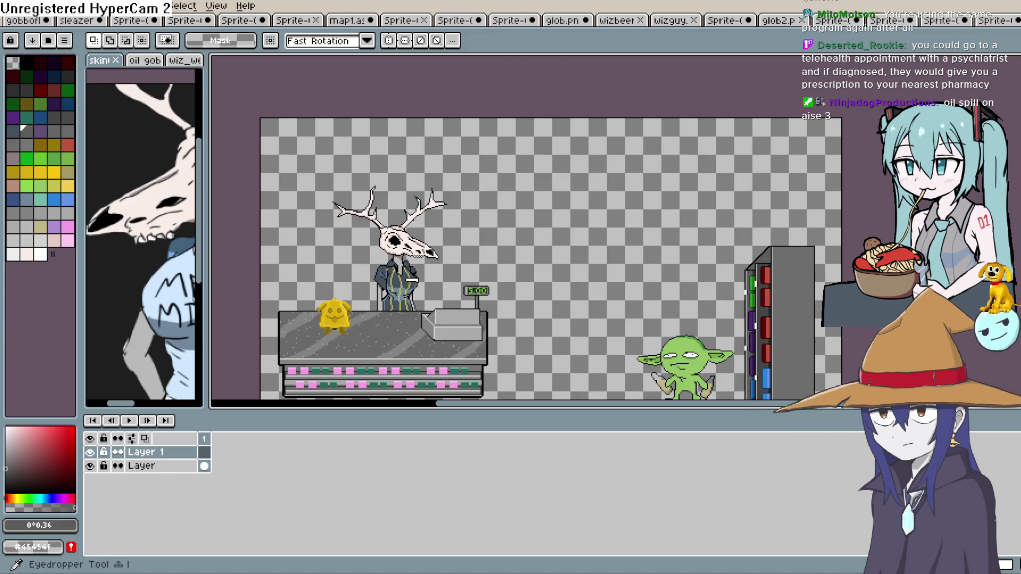
Take the pencil with the first palette colour and keep the sprite in RGB colour mode.
key("b")
left_click(25, 64)
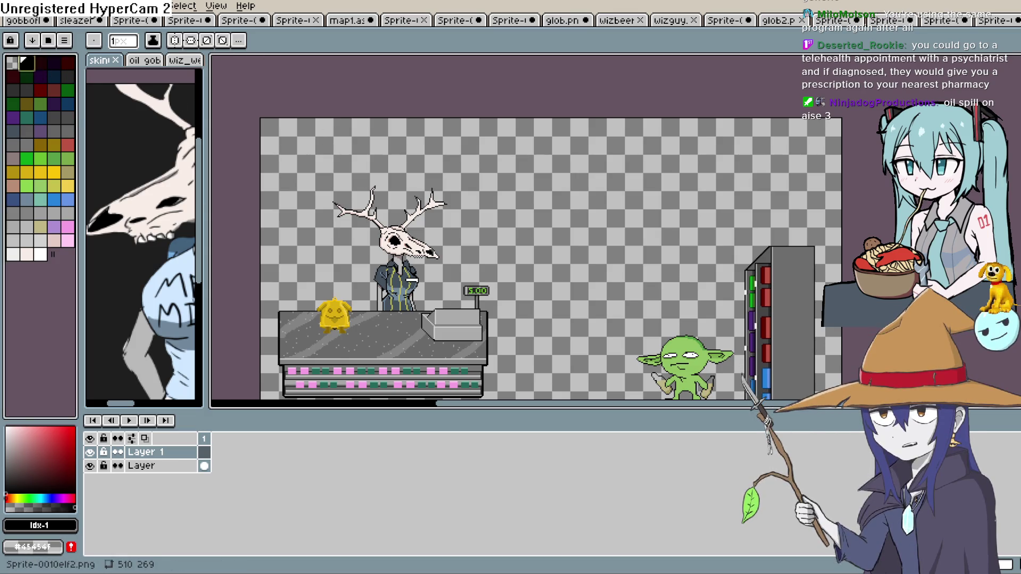
left_click(66, 6)
mouse_move(107, 35)
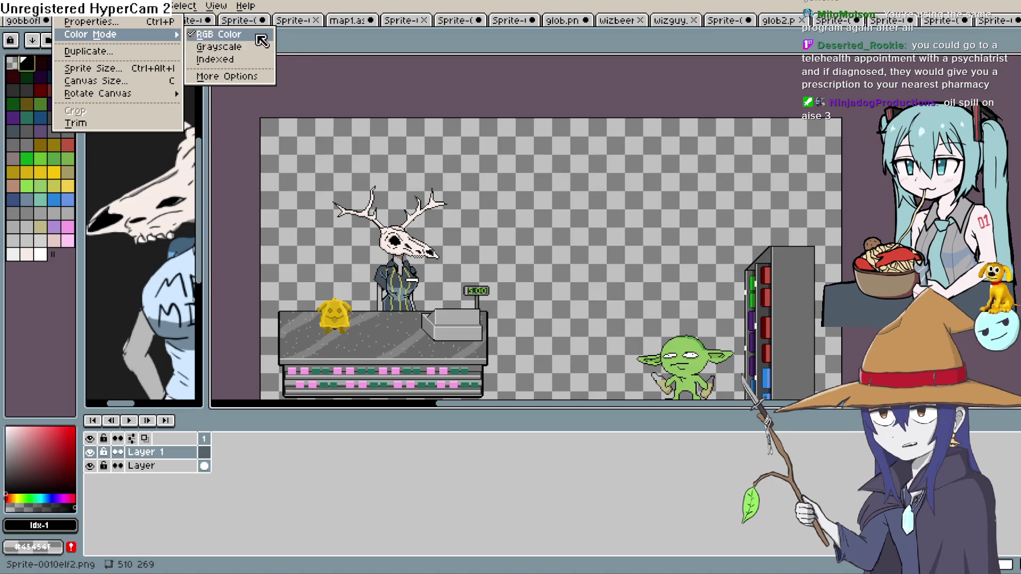
left_click(262, 39)
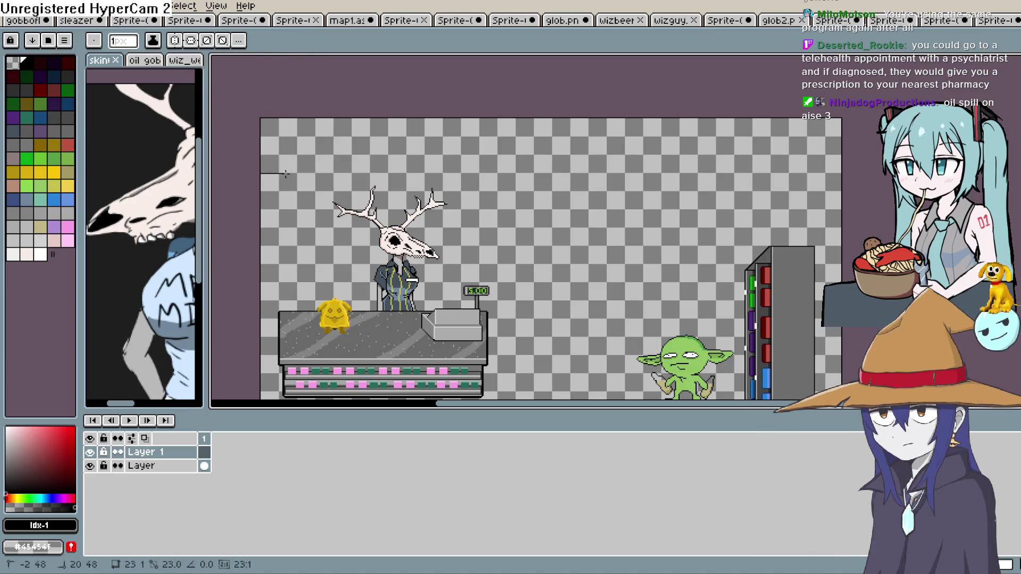
Draw a horizontal line across the new layer and hide the original shop scene layer.
left_click_drag(255, 185, 851, 186)
key("ctrl+z")
left_click_drag(276, 221, 845, 220)
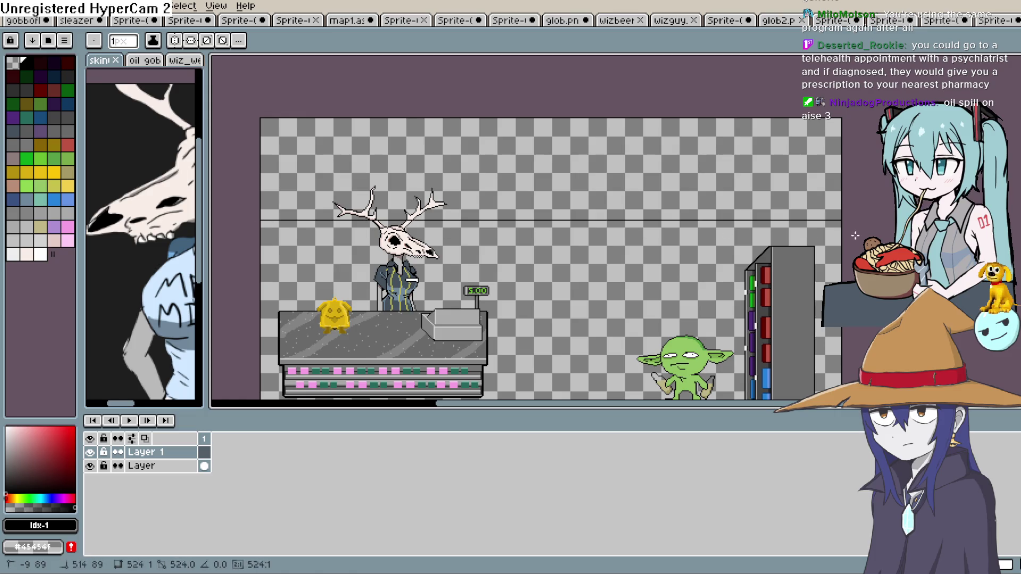
left_click(90, 466)
Draw a second horizontal line across the canvas to form a double line.
key("space")
mouse_move(489, 255)
left_mouse_down()
mouse_move(458, 319)
mouse_move(422, 263)
left_mouse_up()
scroll(422, 263, "down", 1)
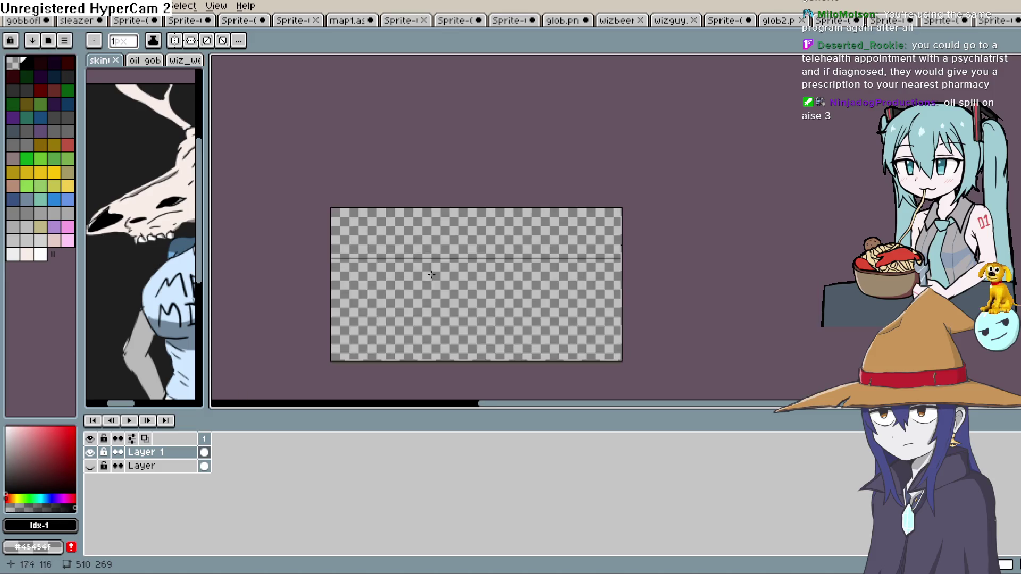
scroll(388, 292, "up", 2)
key("space")
mouse_move(388, 292)
left_mouse_down()
mouse_move(490, 340)
mouse_move(430, 277)
mouse_move(477, 286)
left_mouse_up()
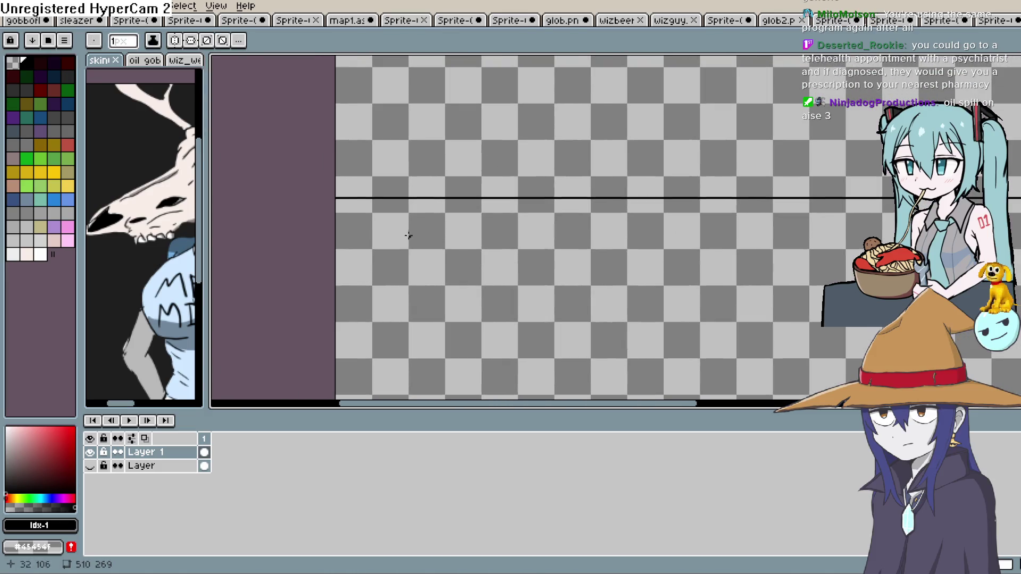
left_click_drag(336, 206, 1011, 206)
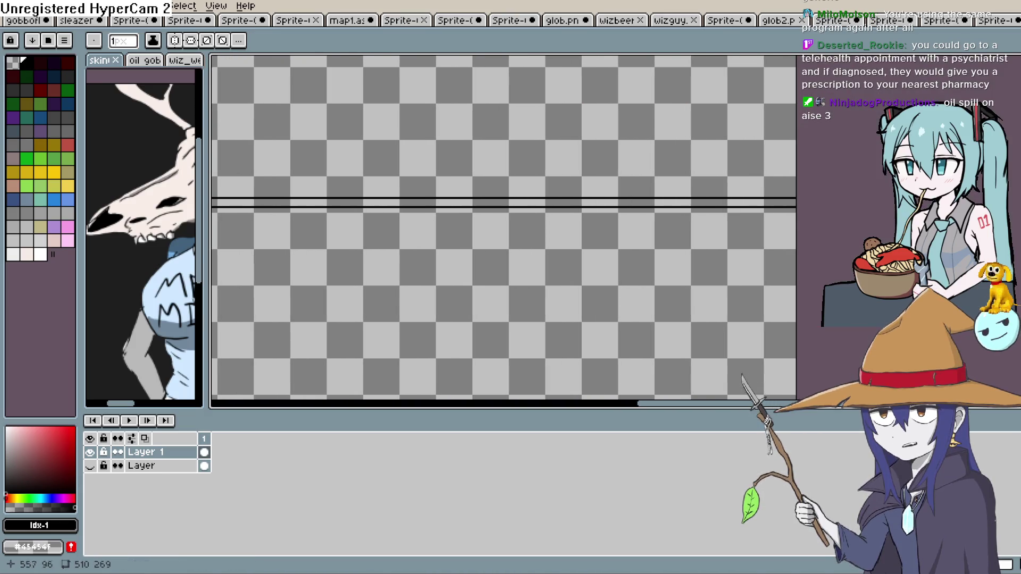
Choose a grey from the palette as the drawing colour.
key("space")
scroll(761, 228, "down", 1)
left_click(1014, 172)
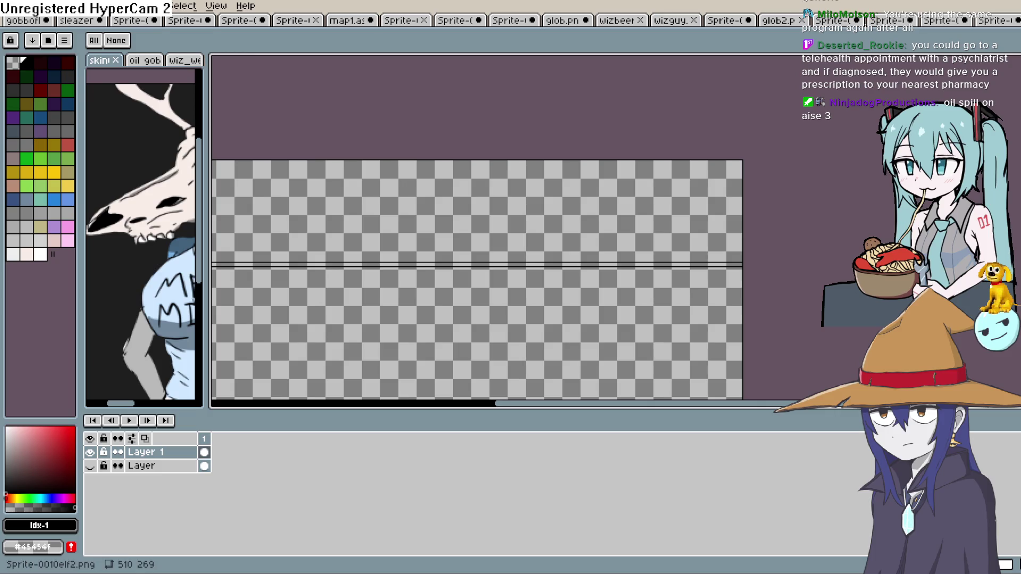
left_click_drag(423, 310, 504, 297)
key("w")
left_click_drag(6, 446, 6, 453)
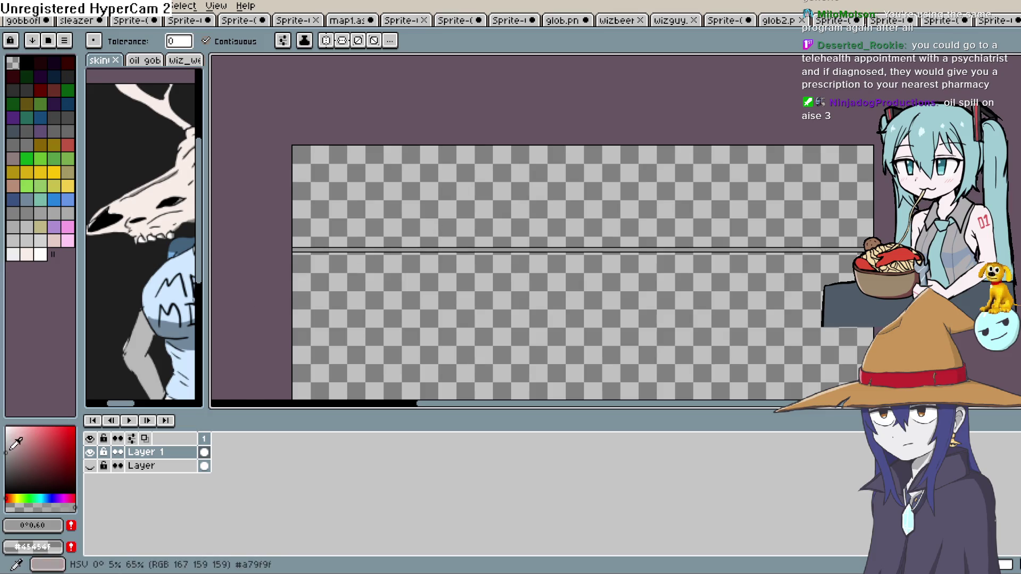
scroll(315, 319, "up", 3)
key("[")
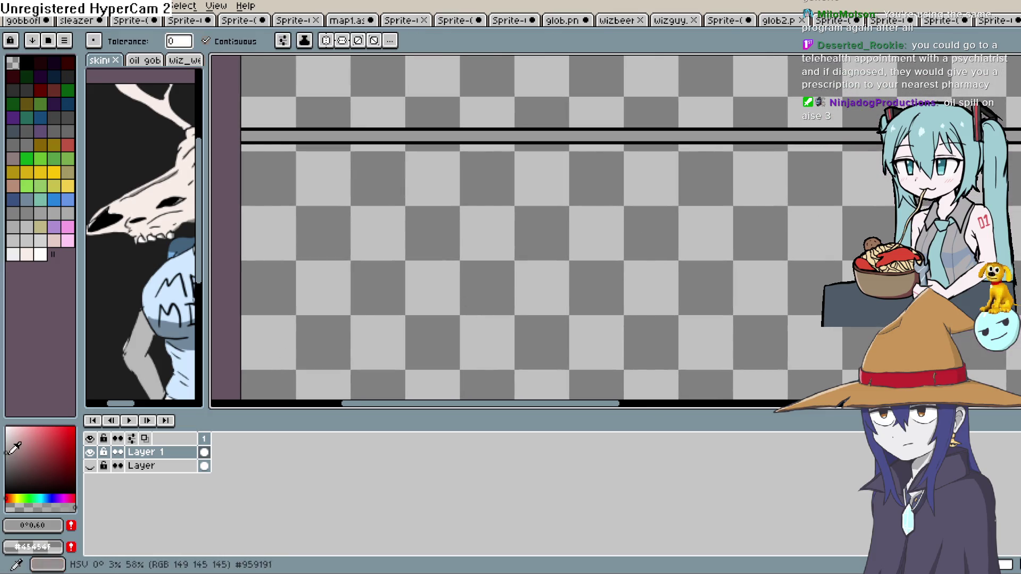
scroll(586, 248, "down", 3)
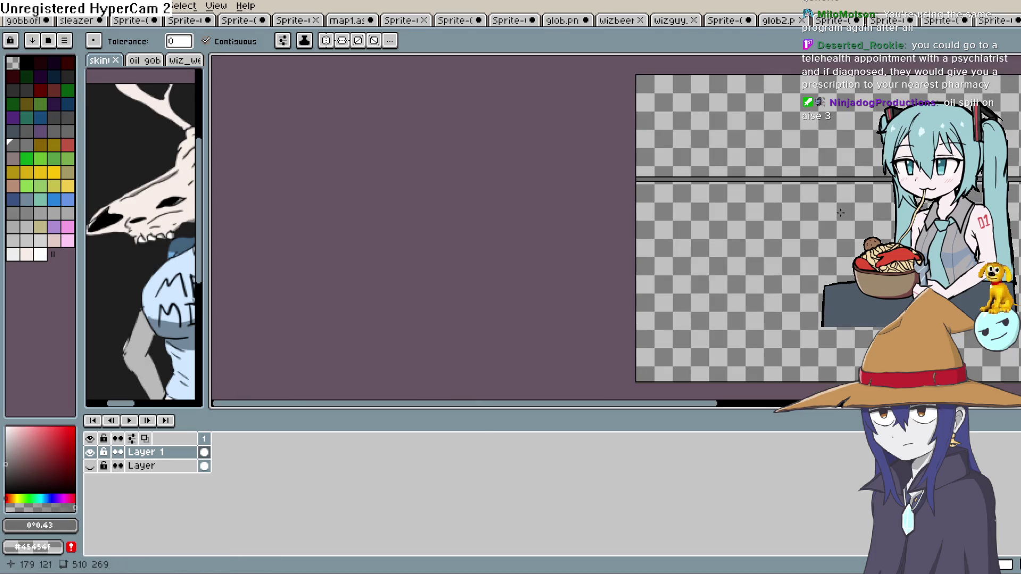
Bucket-fill the transparent area below the double line with solid grey.
key("w")
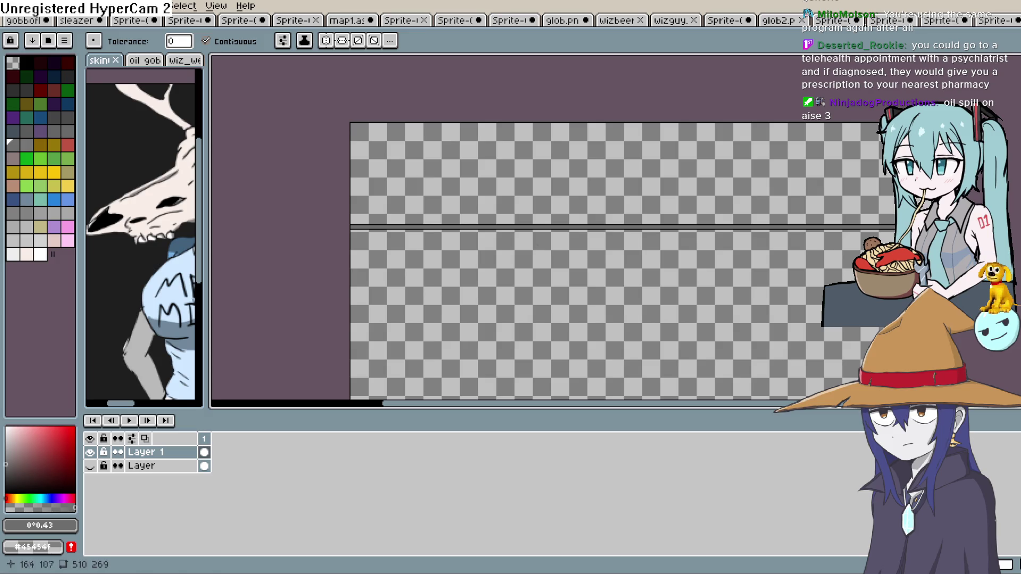
left_click(537, 254)
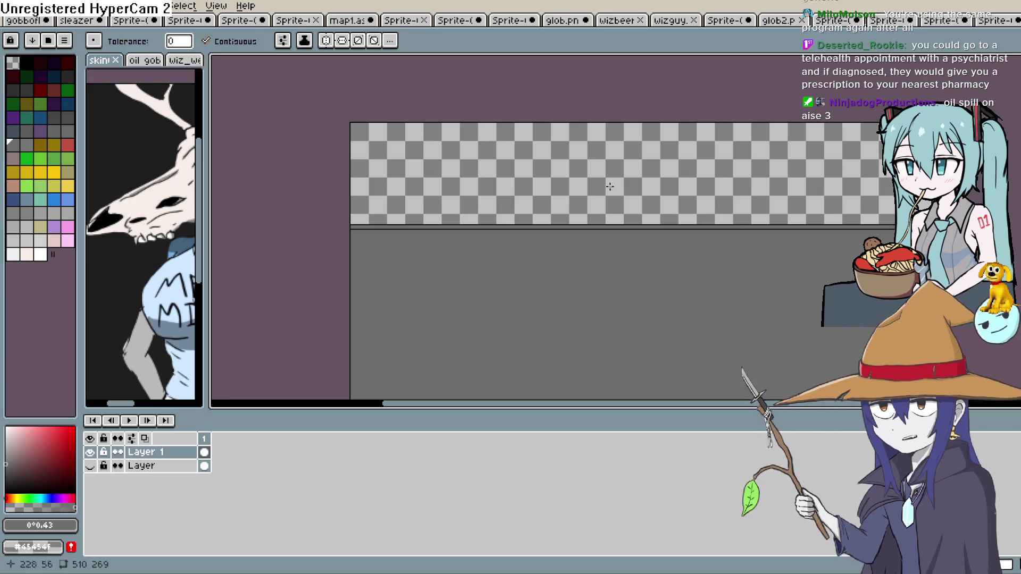
Undo the grey fill and draw a horizontal line from the canvas's left edge.
key("ctrl+z")
scroll(589, 207, "down", 1)
scroll(585, 213, "up", 3)
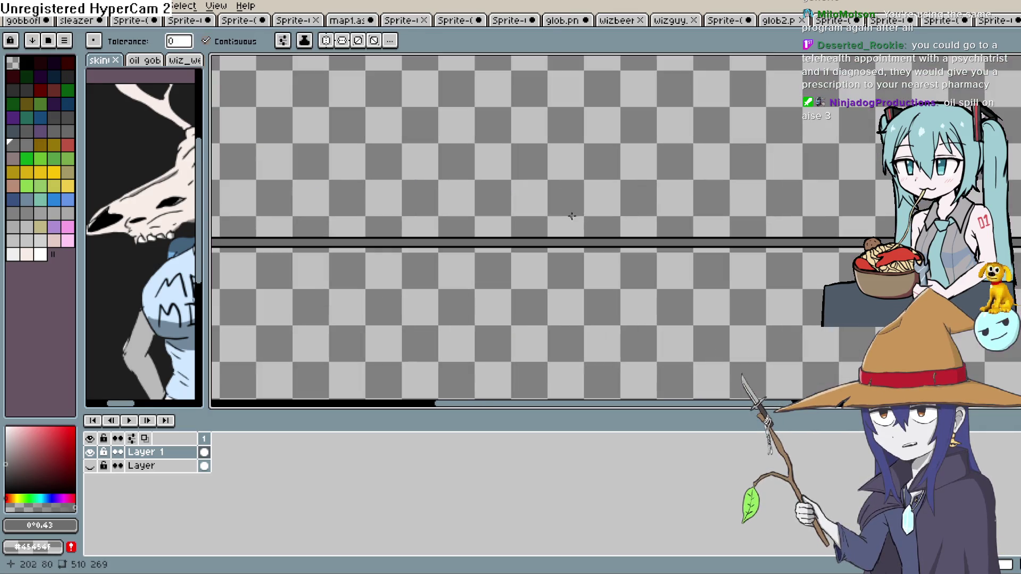
key("h")
mouse_move(610, 170)
left_mouse_down()
mouse_move(575, 237)
mouse_move(569, 229)
mouse_move(758, 271)
mouse_move(572, 292)
mouse_move(535, 324)
mouse_move(530, 301)
mouse_move(540, 310)
left_mouse_up()
key("l")
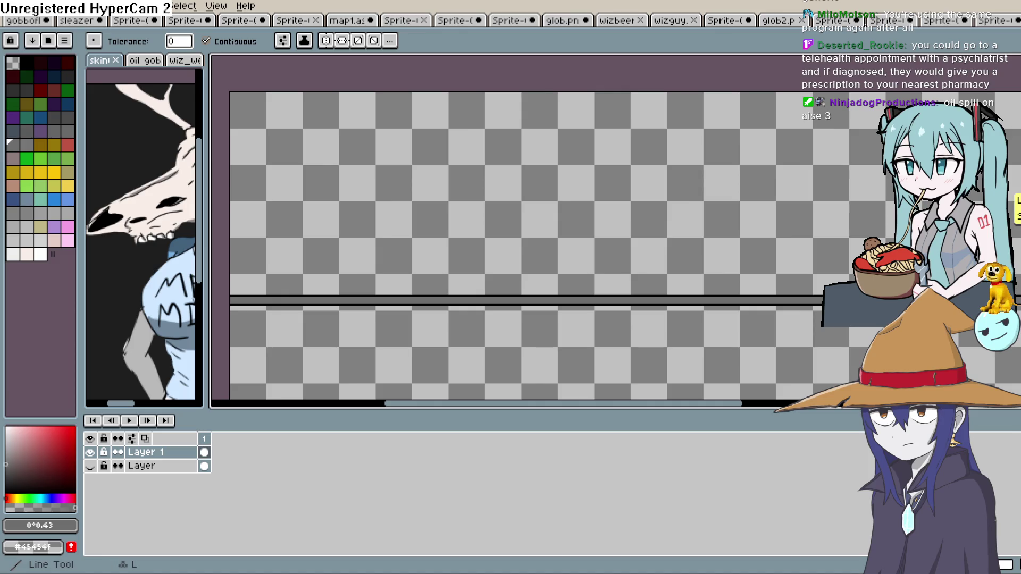
left_click_drag(228, 117, 1019, 116)
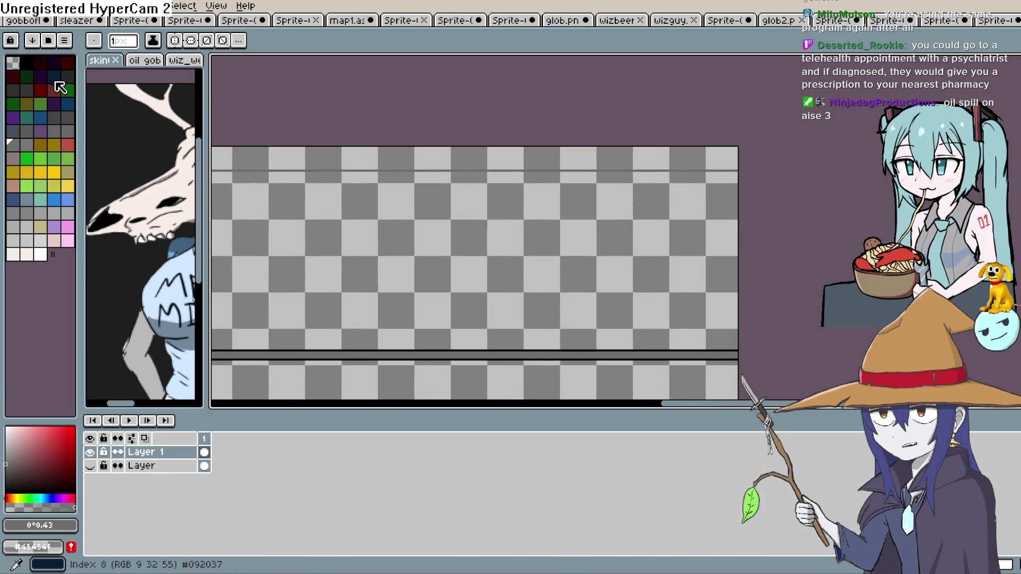
Draw a black horizontal line across the wall strip.
left_click(27, 63)
key("h")
scroll(628, 183, "down", 2)
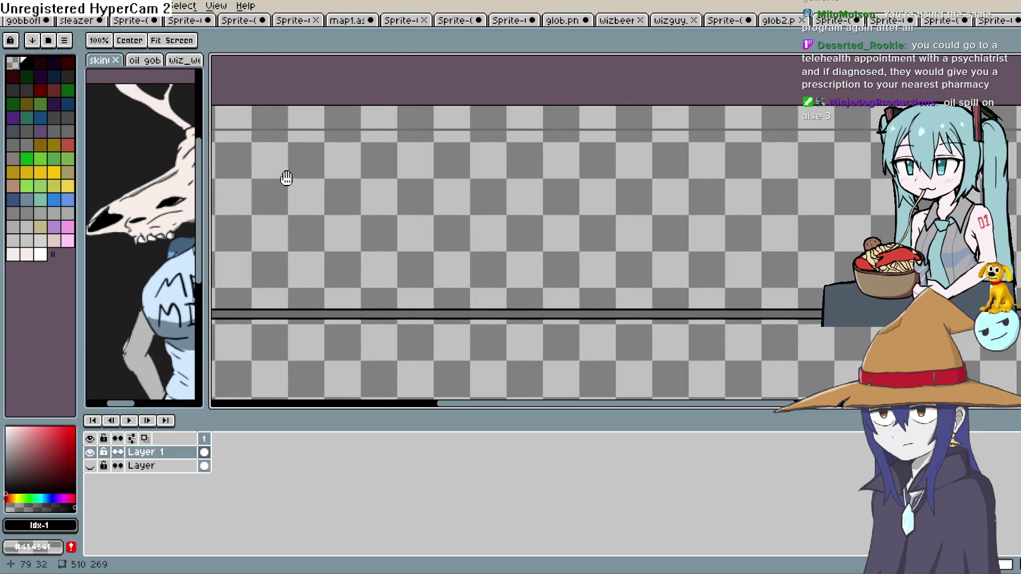
left_click_drag(286, 178, 514, 187)
key("l")
left_click_drag(390, 159, 795, 160)
Sample the grey #6e6e6e from the canvas with the eyedropper.
scroll(720, 202, "right", 3)
key("z")
scroll(721, 202, "up", 1)
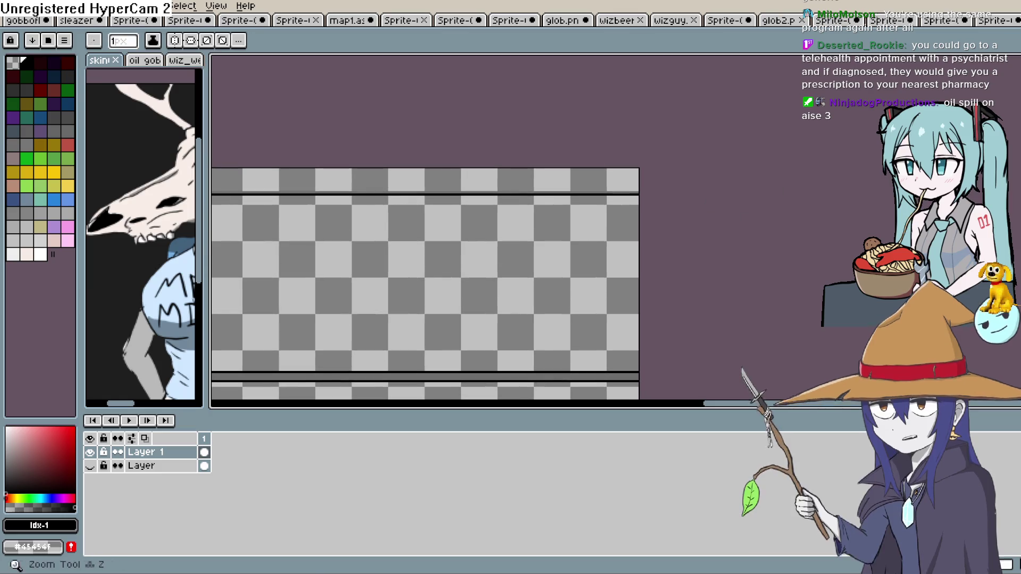
key("g")
key("i")
scroll(627, 186, "up", 2)
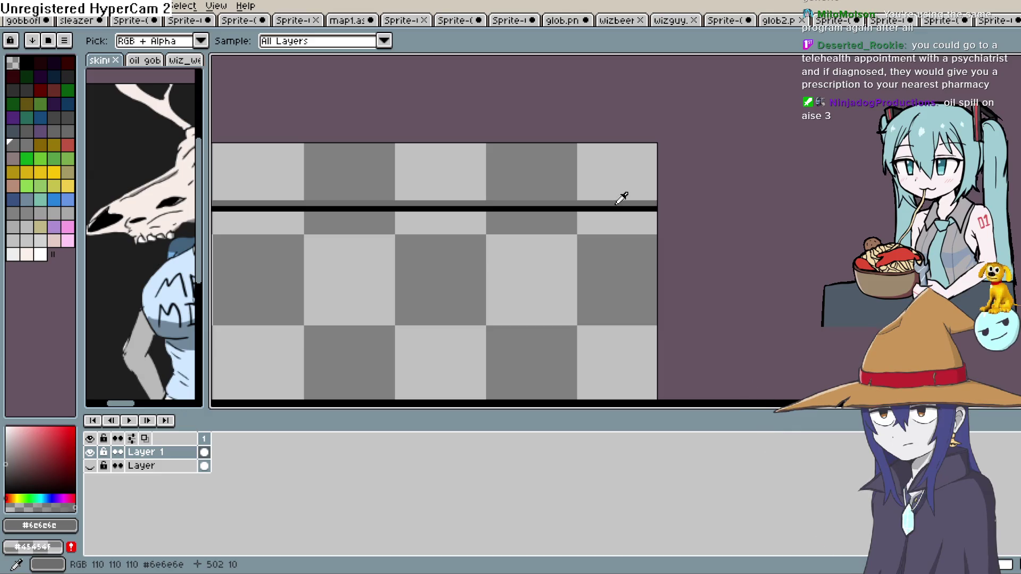
key("h")
left_click_drag(566, 240, 643, 251)
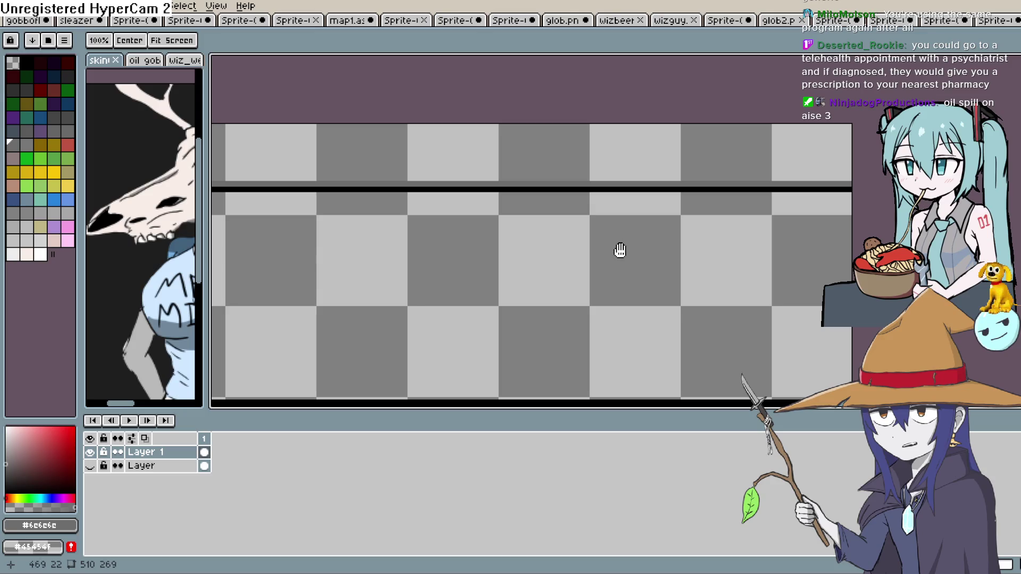
key("i")
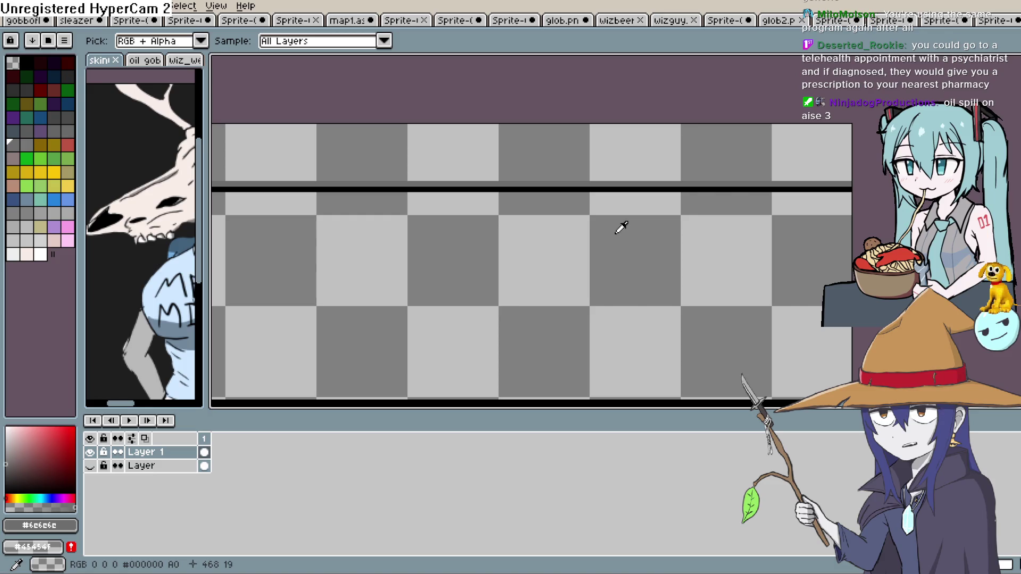
Bucket-fill the empty top band of the wall strip with dark grey.
key("g")
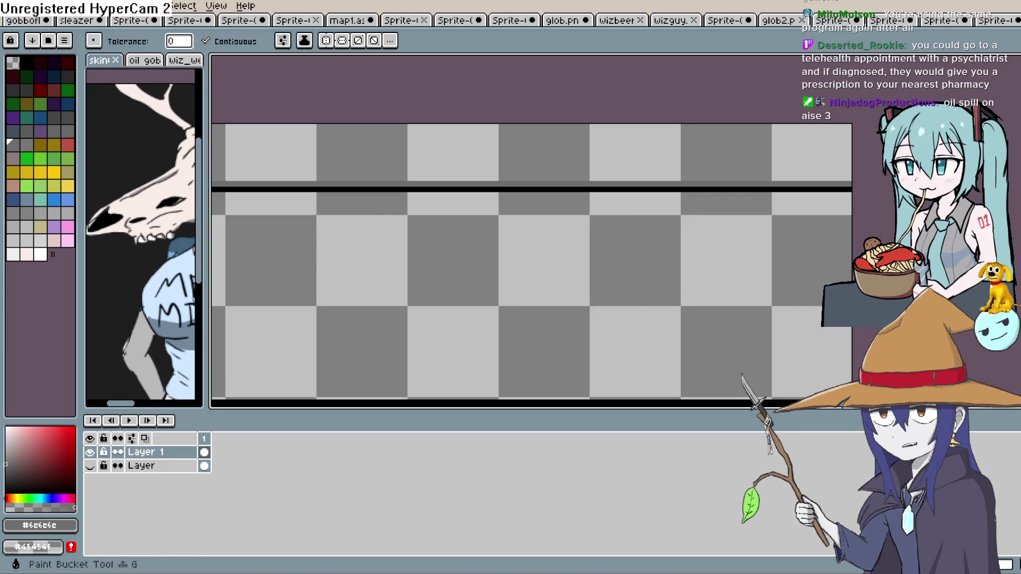
left_click(774, 158)
scroll(718, 218, "down", 2)
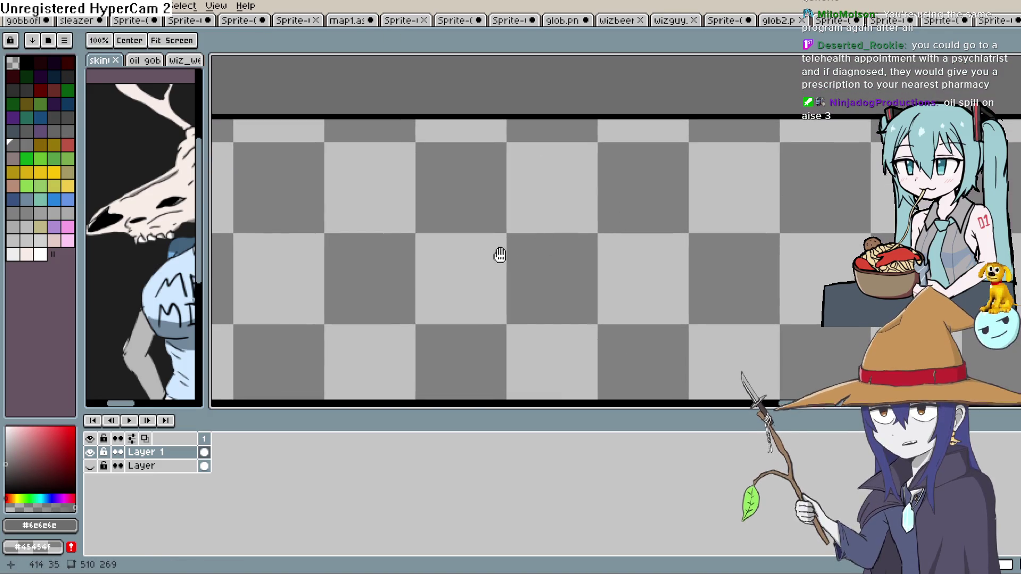
scroll(499, 254, "up", 1)
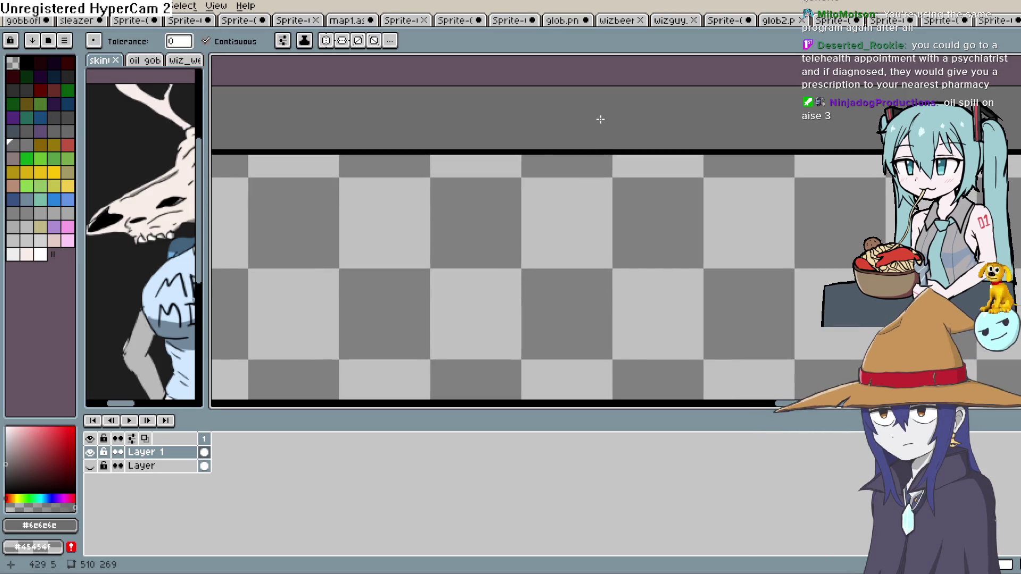
scroll(488, 262, "down", 2)
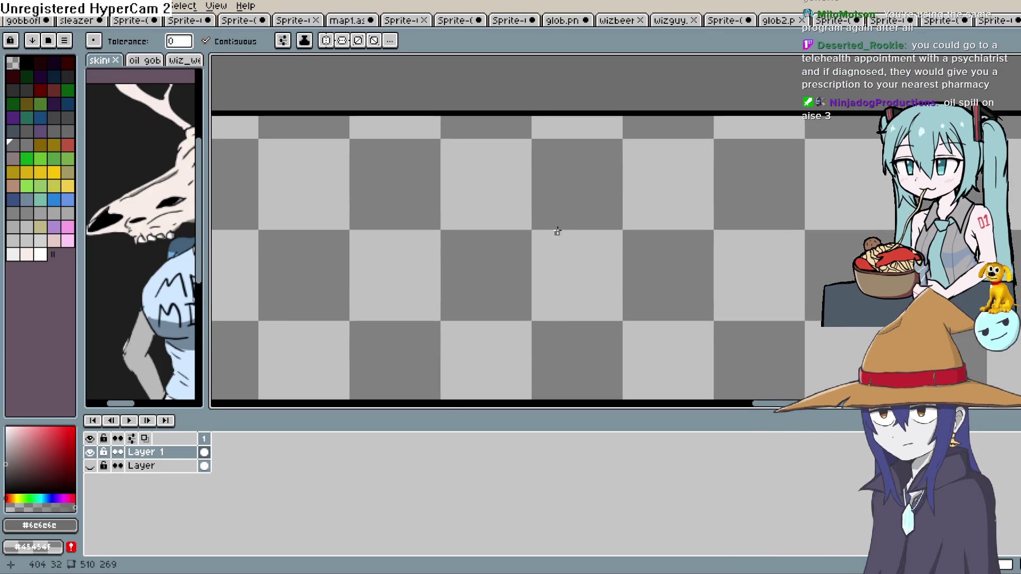
scroll(552, 233, "down", 1)
scroll(551, 233, "down", 1)
scroll(549, 233, "up", 1)
Switch the drawing colour to the blue palette swatch, index 54.
key("h")
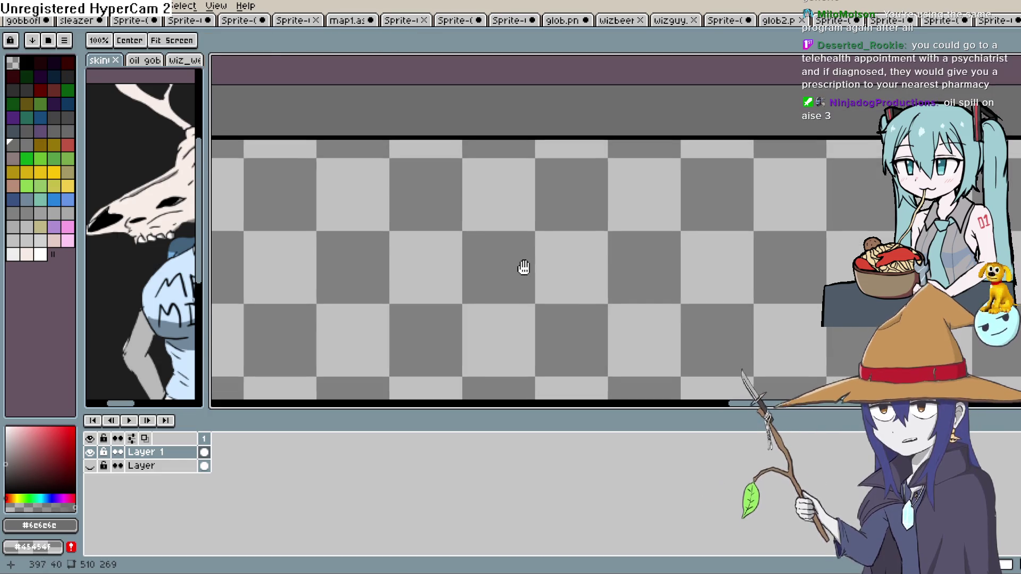
scroll(522, 266, "down", 1)
mouse_move(539, 251)
left_mouse_down()
mouse_move(684, 289)
mouse_move(588, 231)
left_mouse_up()
key("g")
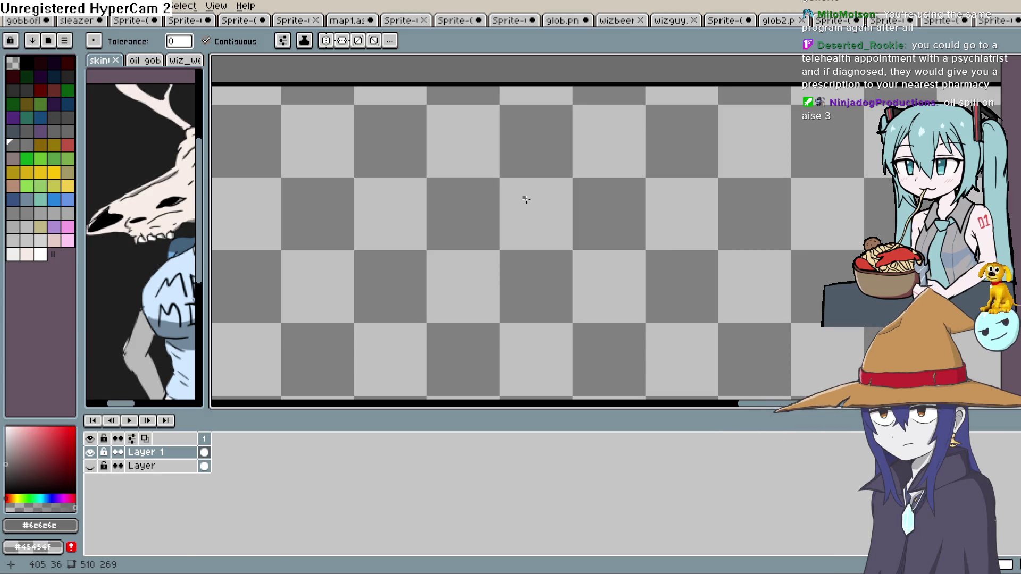
left_click_drag(7, 458, 14, 445)
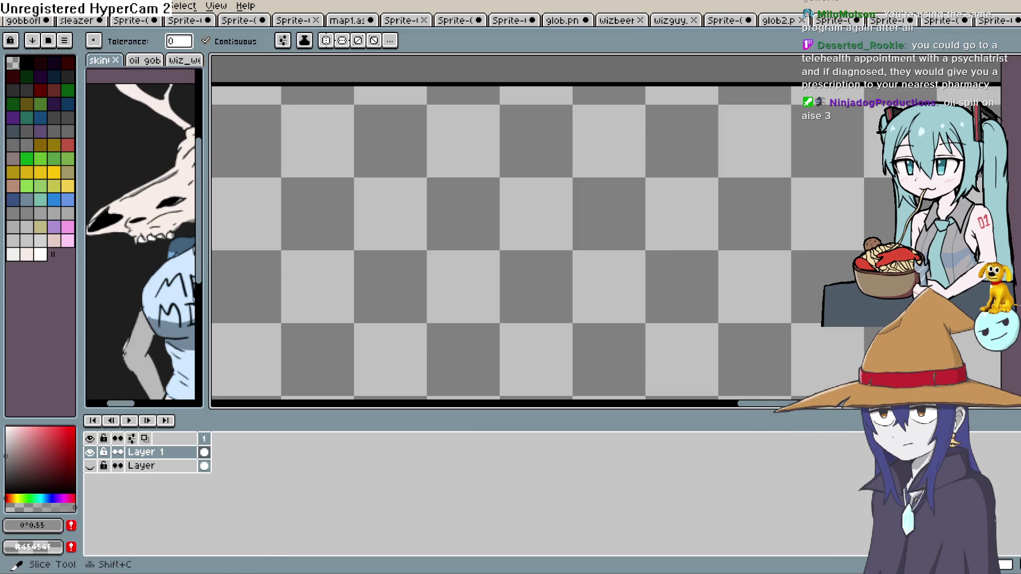
key("b")
left_click_drag(840, 161, 809, 243)
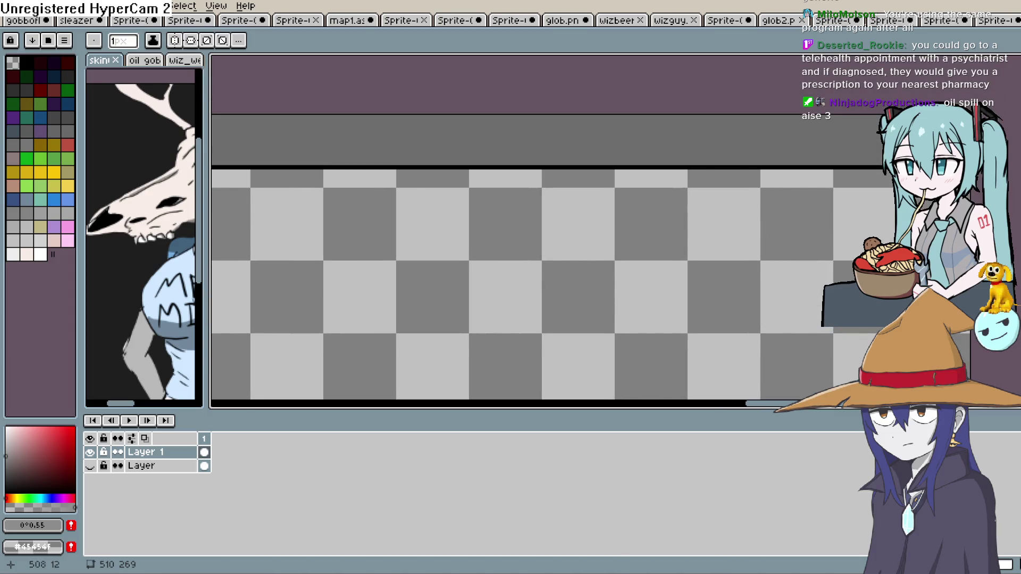
scroll(659, 289, "down", 2)
mouse_move(659, 319)
left_mouse_down()
mouse_move(765, 346)
mouse_move(659, 324)
mouse_move(656, 255)
mouse_move(832, 222)
left_mouse_up()
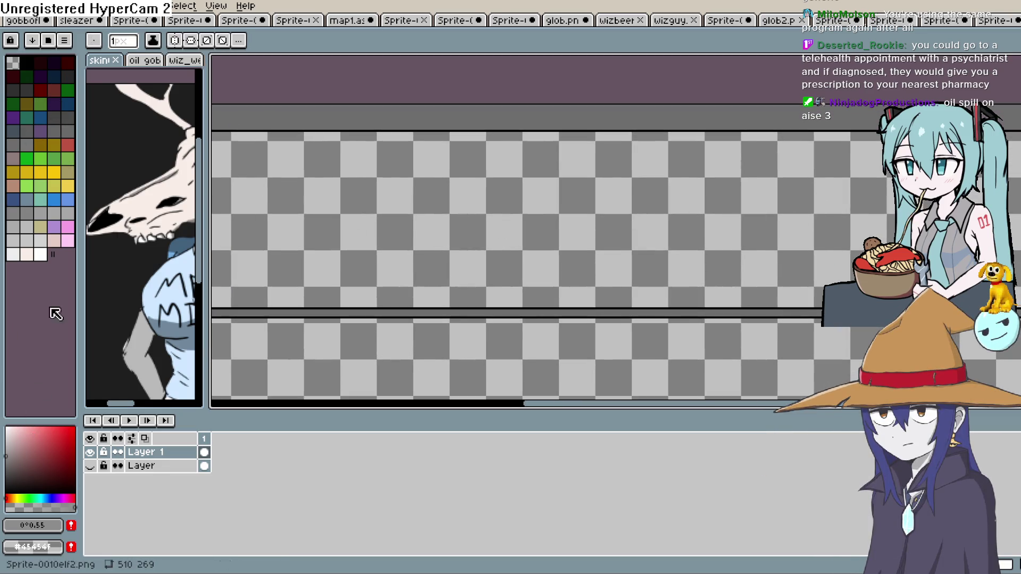
left_click(68, 208)
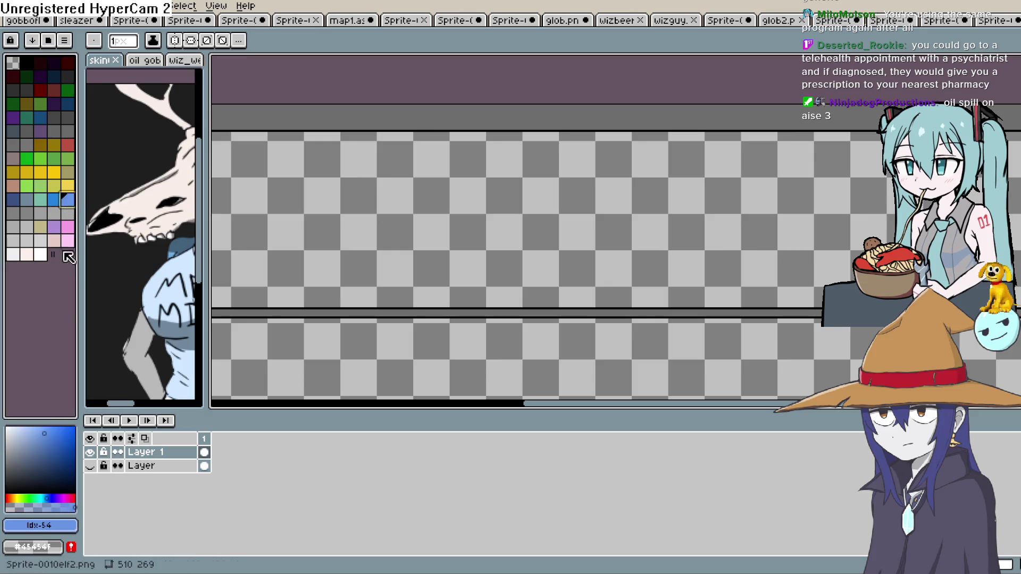
left_click(25, 438)
left_click(43, 498)
left_click(21, 433)
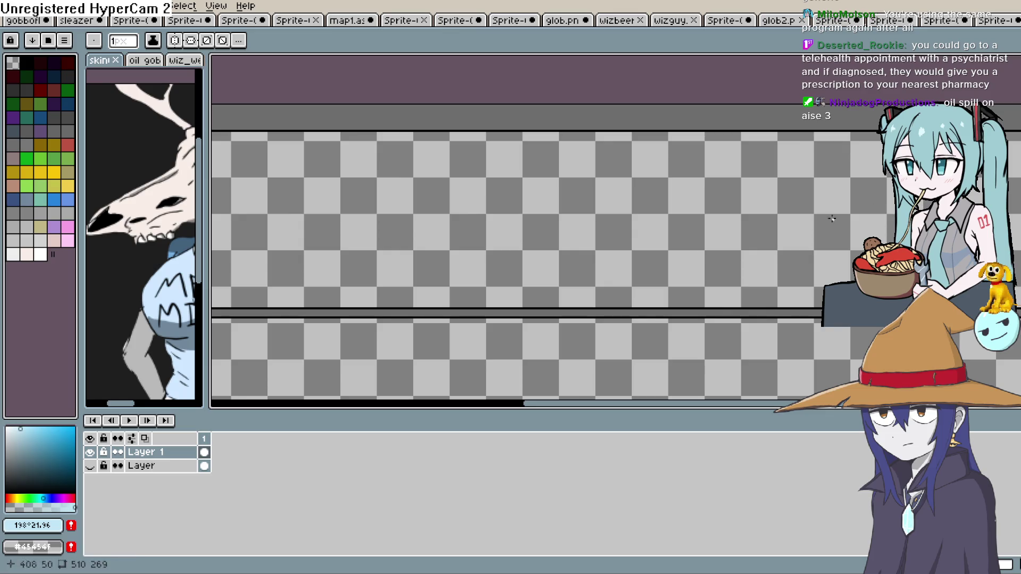
left_click_drag(52, 448, 5, 453)
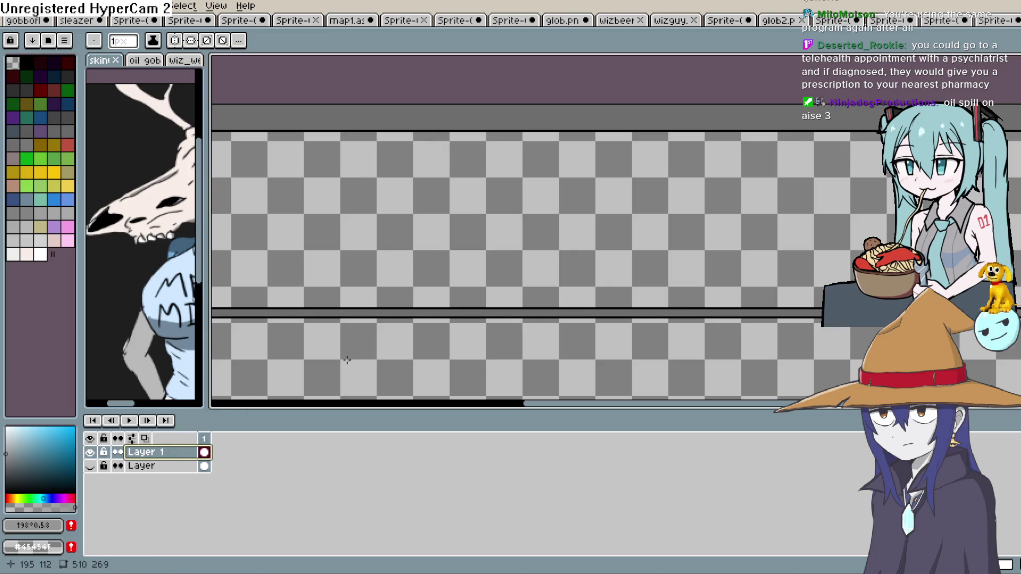
key("shift+n")
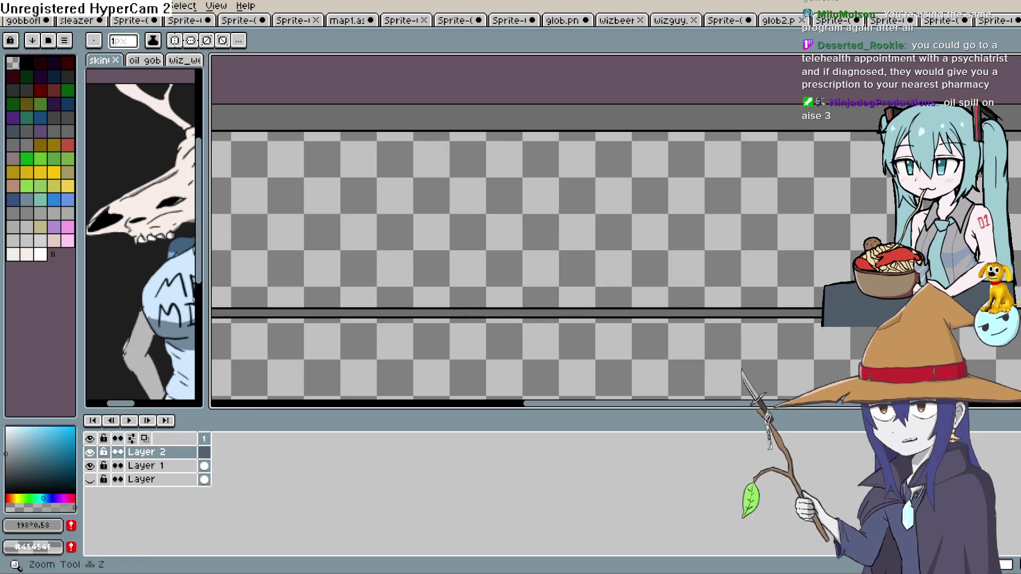
key("g")
left_click(771, 243)
mouse_move(473, 332)
left_mouse_down()
mouse_move(399, 321)
mouse_move(415, 333)
left_mouse_up()
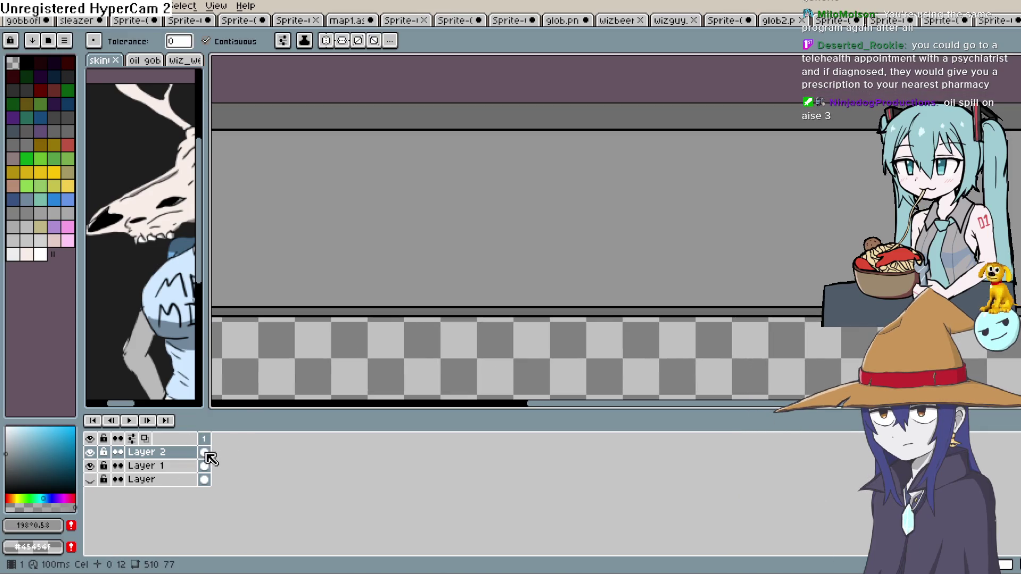
key("ctrl+z")
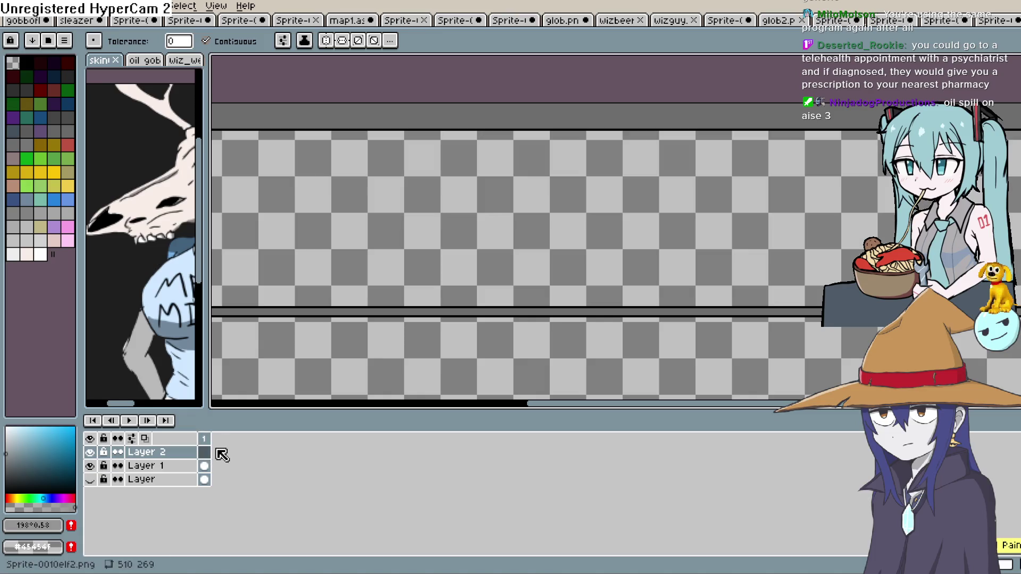
key("ctrl+z")
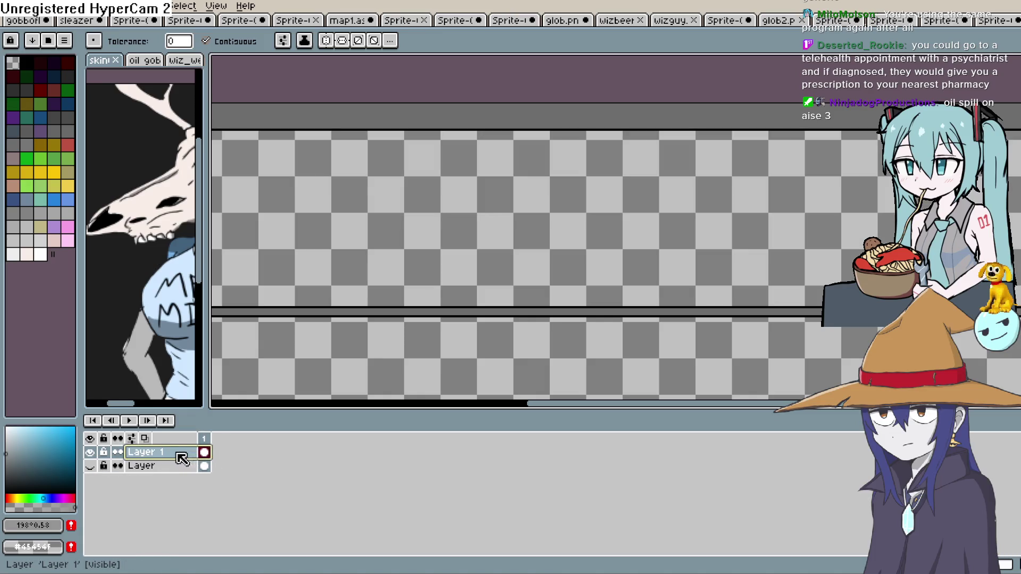
key("ctrl+y")
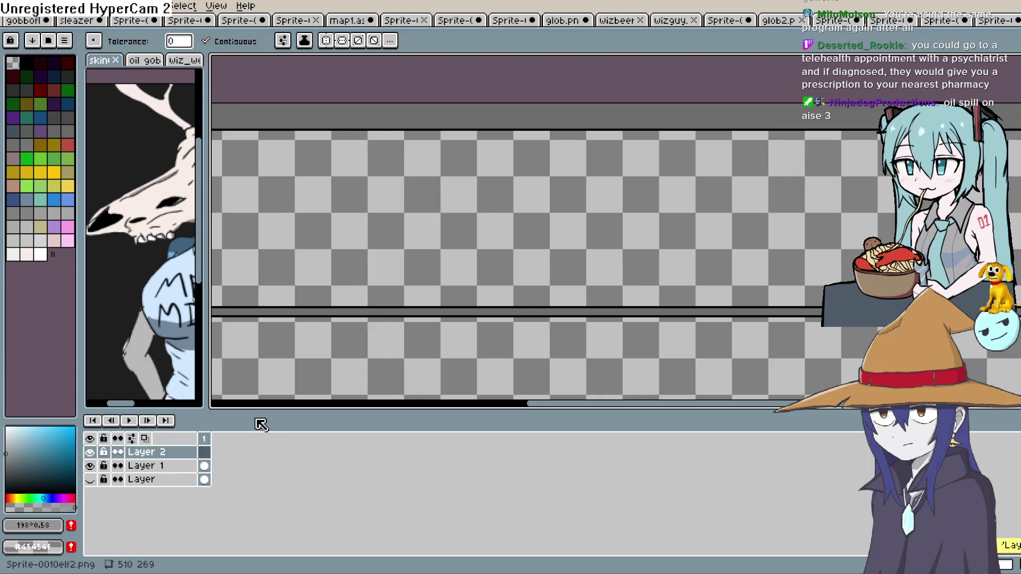
key("ctrl+z")
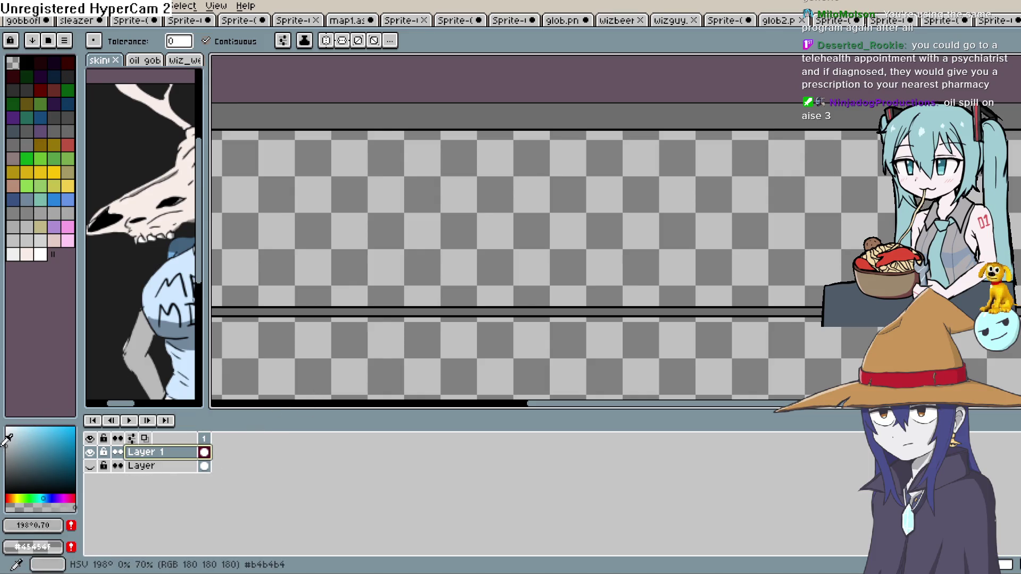
Fill the band between the two black lines with near-white.
left_click(6, 430)
left_click(547, 232)
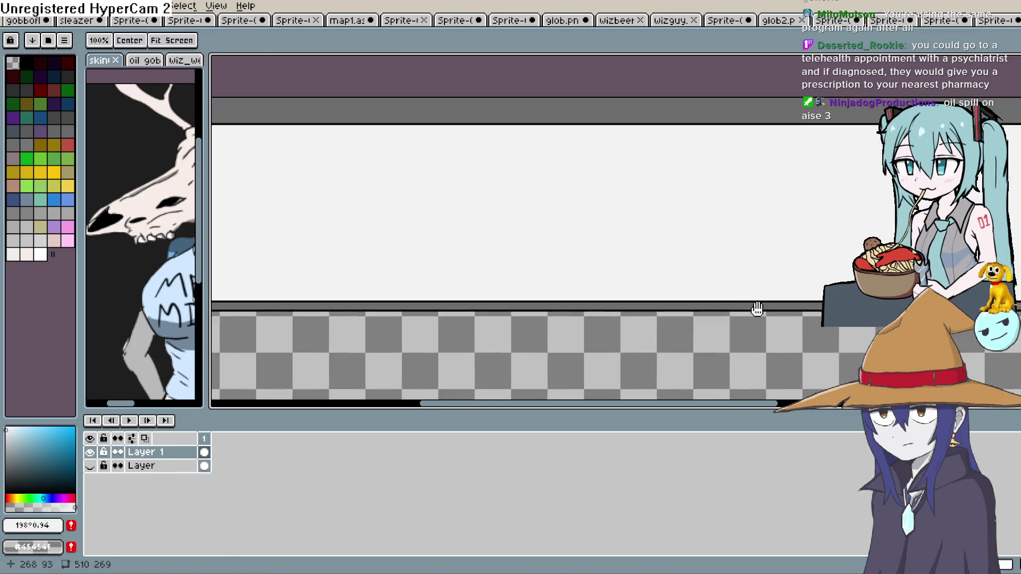
scroll(537, 260, "down", 2)
mouse_move(665, 305)
left_mouse_down()
mouse_move(535, 257)
mouse_move(525, 289)
left_mouse_up()
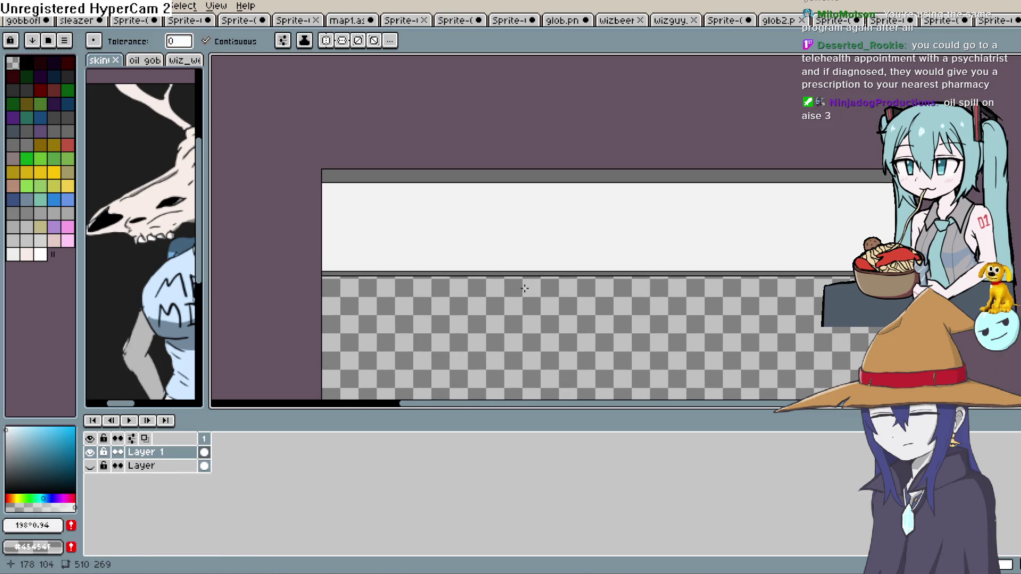
Switch to the Ellipse tool and frame the window area in view.
key("shift+u")
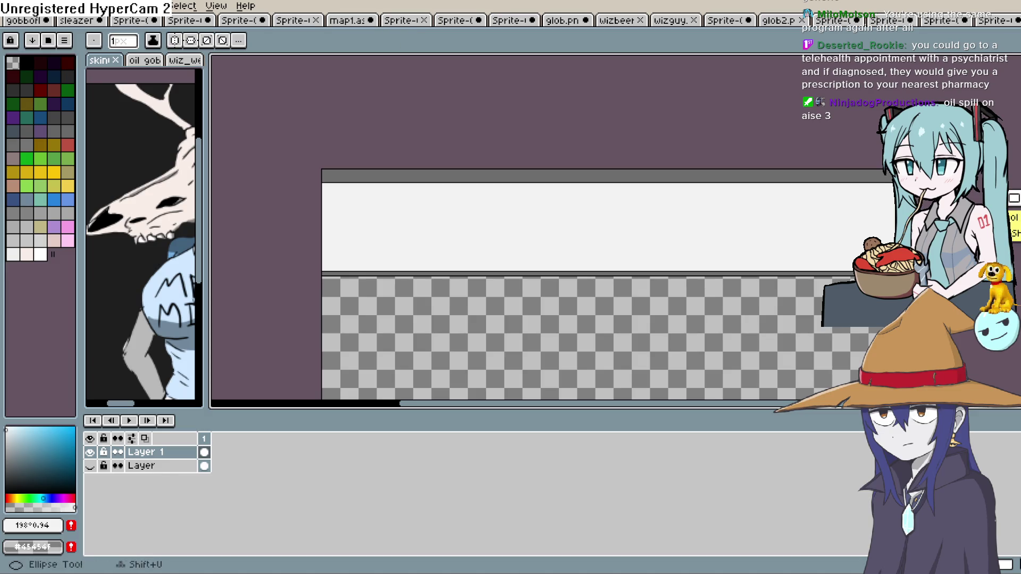
scroll(389, 196, "up", 2)
mouse_move(365, 219)
left_mouse_down()
mouse_move(576, 180)
mouse_move(563, 180)
left_mouse_up()
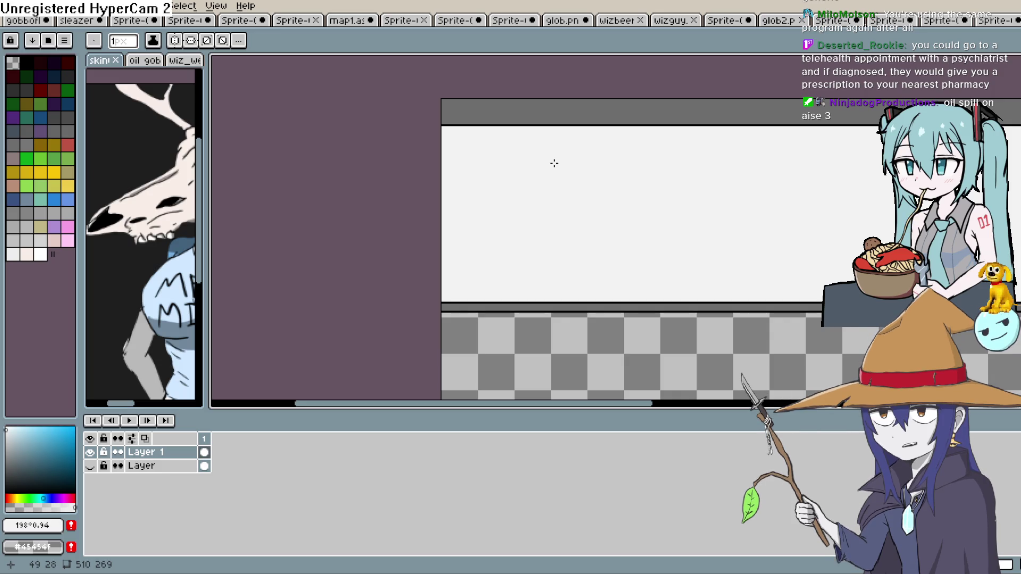
left_click_drag(513, 175, 449, 162)
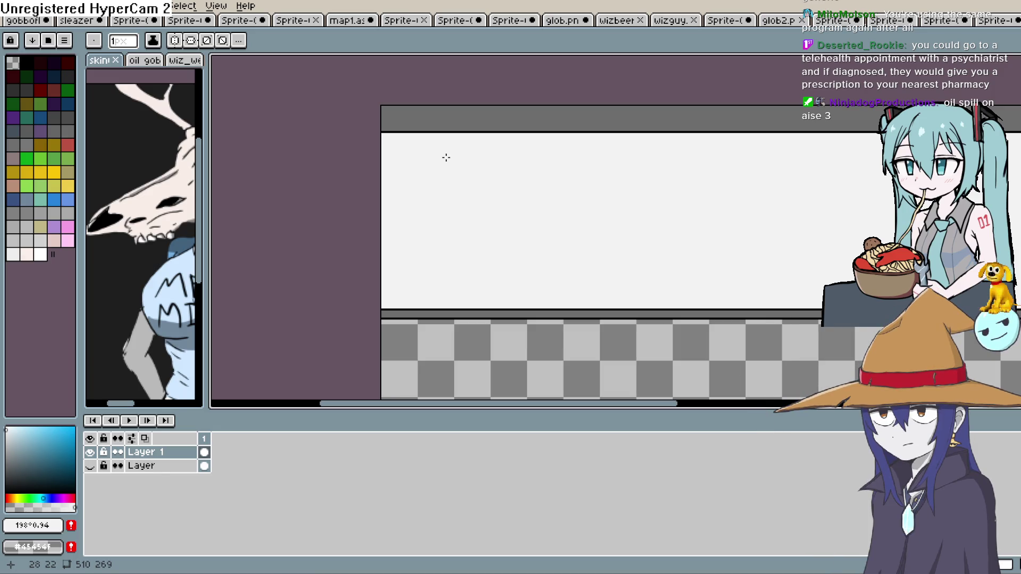
mouse_move(573, 206)
left_mouse_down()
mouse_move(544, 164)
mouse_move(548, 175)
mouse_move(510, 213)
mouse_move(529, 203)
mouse_move(511, 216)
mouse_move(527, 221)
left_mouse_up()
key("space")
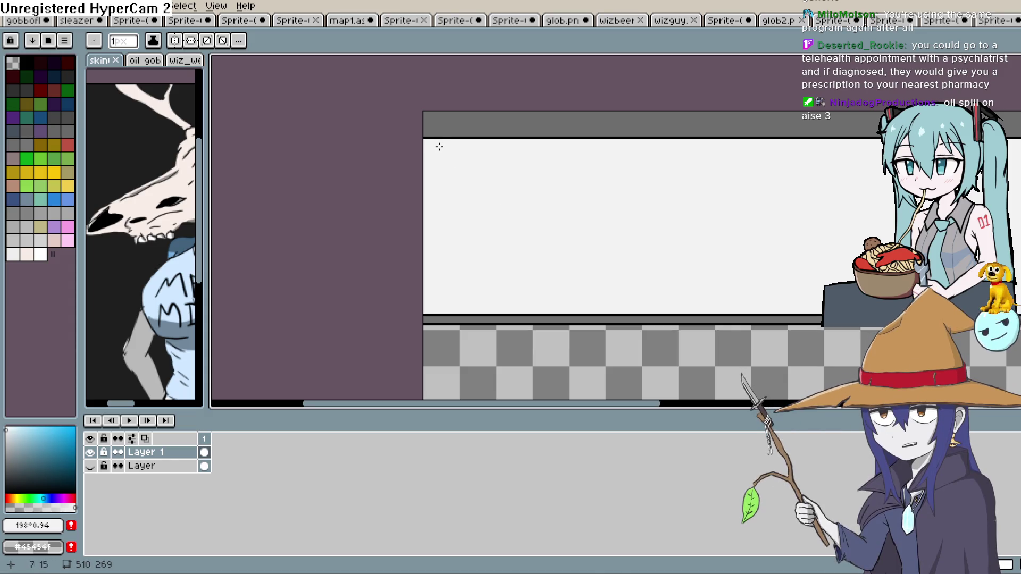
key("z")
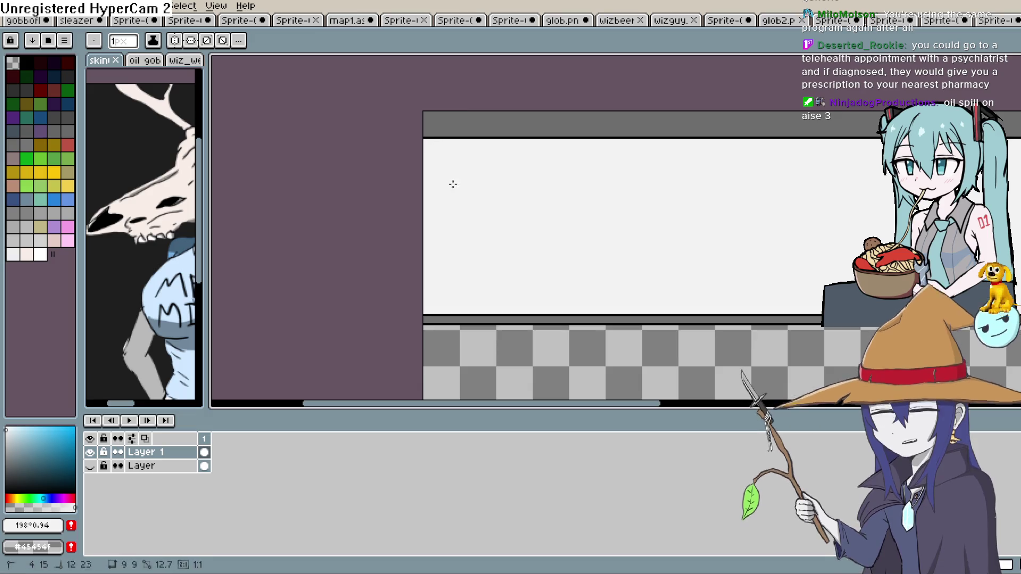
mouse_move(486, 175)
left_mouse_down()
mouse_move(426, 171)
mouse_move(426, 184)
left_mouse_up()
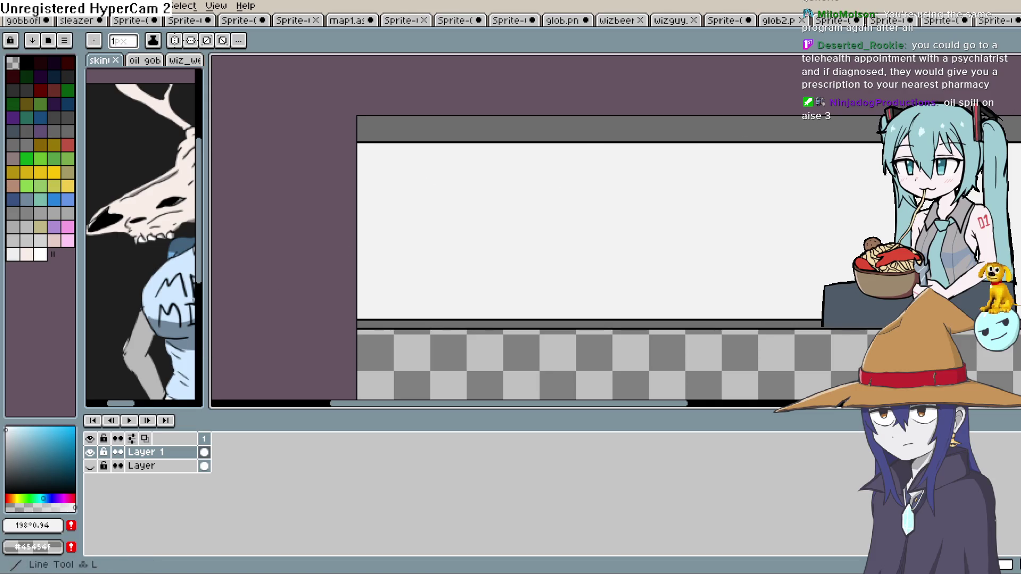
Draw a black rectangle outline around the white window.
left_click(25, 63)
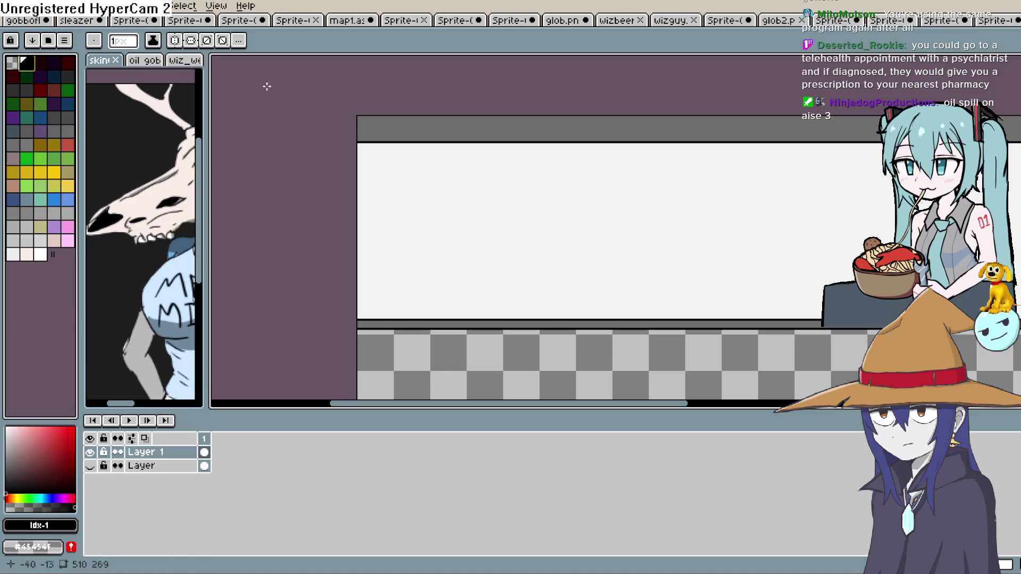
mouse_move(371, 153)
left_mouse_down()
mouse_move(379, 173)
mouse_move(588, 221)
mouse_move(835, 299)
mouse_move(957, 294)
mouse_move(925, 312)
mouse_move(878, 295)
mouse_move(790, 292)
mouse_move(952, 264)
left_mouse_up()
scroll(525, 303, "left", 5)
scroll(443, 245, "up", 3)
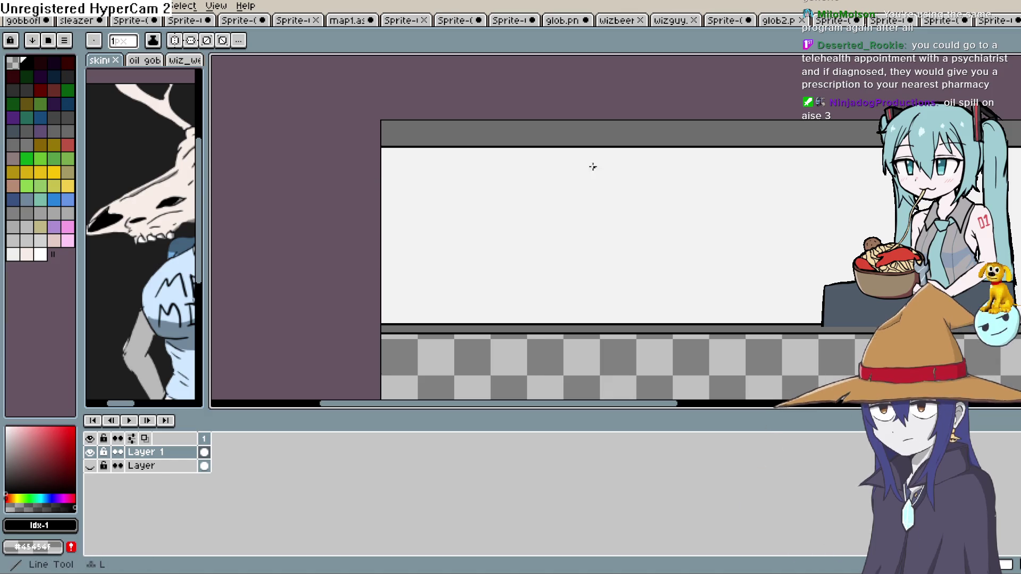
mouse_move(382, 161)
left_mouse_down()
mouse_move(373, 181)
mouse_move(361, 175)
mouse_move(915, 170)
left_mouse_up()
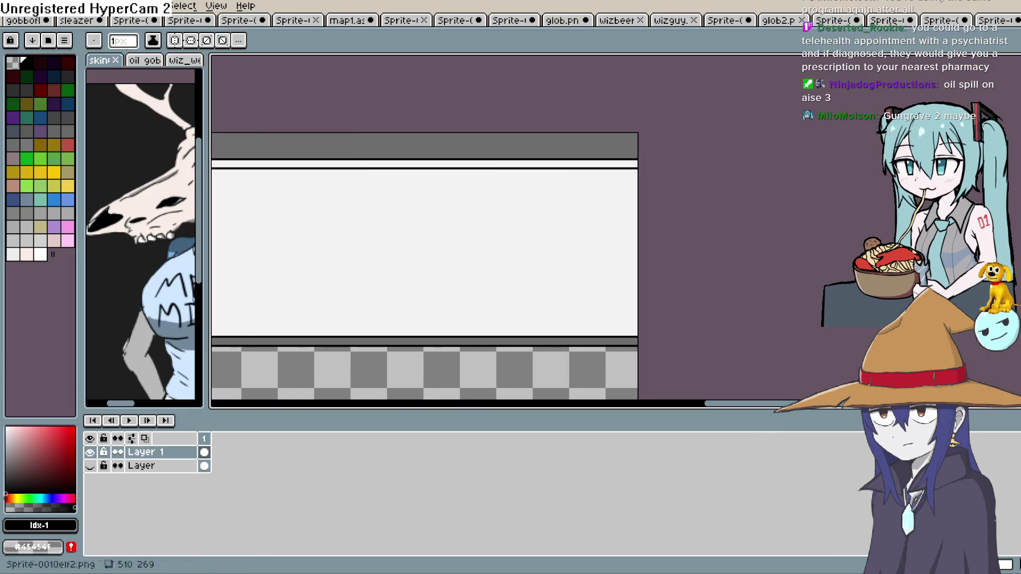
mouse_move(616, 271)
left_mouse_down()
mouse_move(686, 239)
mouse_move(839, 244)
mouse_move(677, 250)
left_mouse_up()
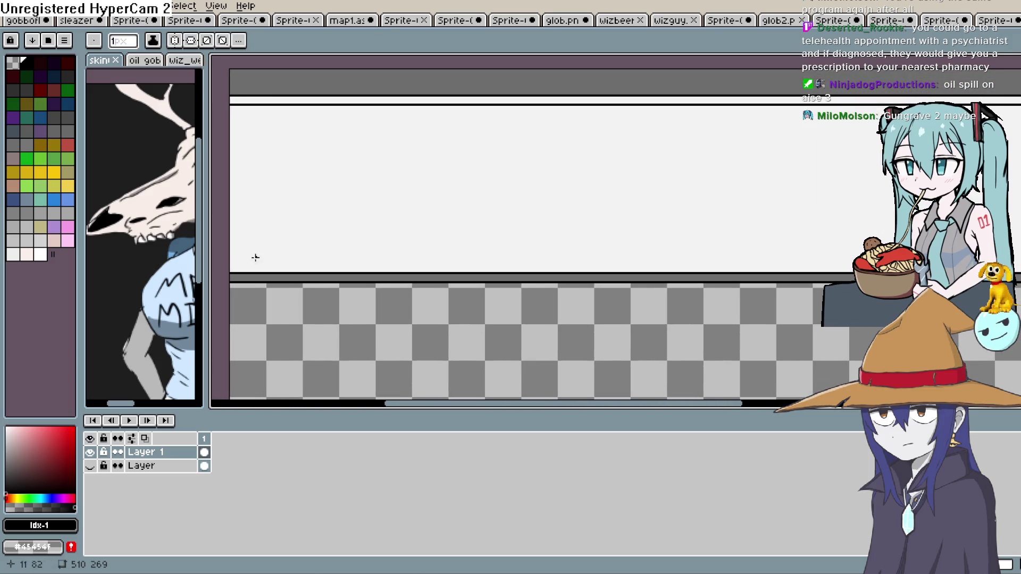
Draw a thin black line along the window's bottom shelf edge.
mouse_move(230, 259)
left_mouse_down()
mouse_move(828, 259)
mouse_move(638, 259)
left_mouse_up()
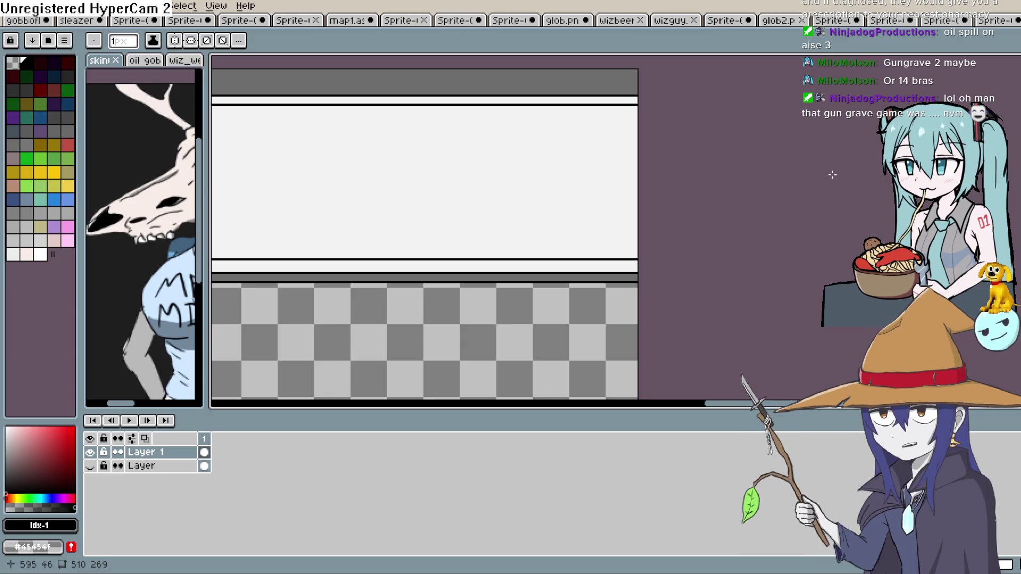
mouse_move(317, 208)
left_mouse_down()
mouse_move(445, 182)
mouse_move(691, 205)
left_mouse_up()
mouse_move(659, 175)
left_mouse_down()
mouse_move(695, 242)
mouse_move(677, 228)
left_mouse_up()
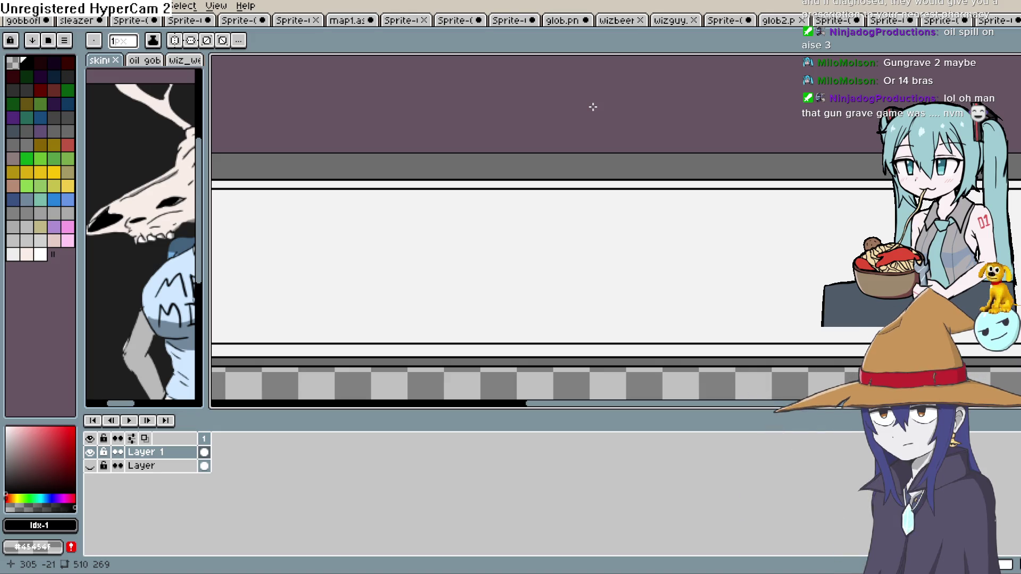
mouse_move(682, 298)
left_mouse_down()
mouse_move(682, 201)
mouse_move(734, 154)
left_mouse_up()
Pick a light cyan and trial-fill the white window with it.
key("space")
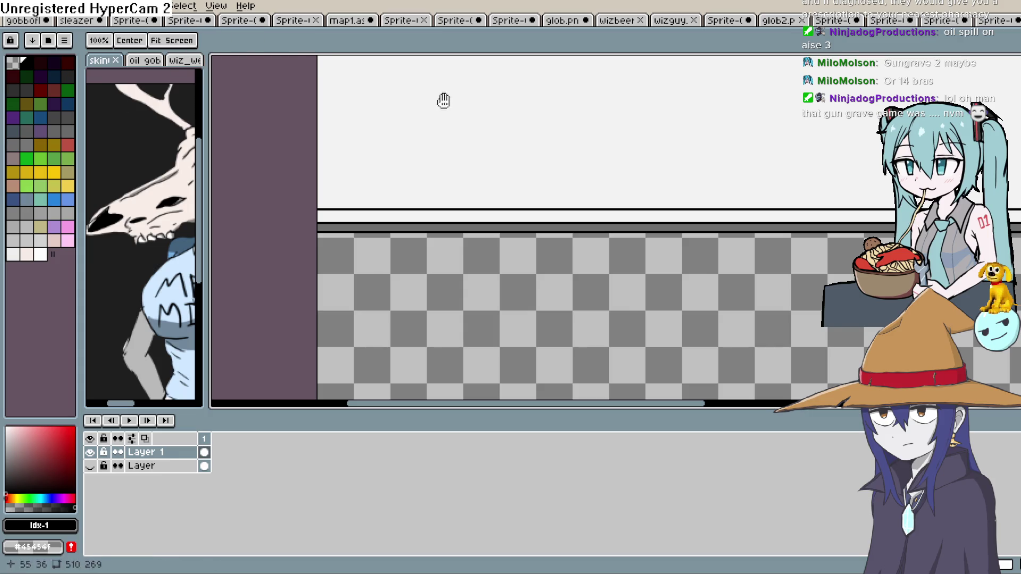
left_click_drag(436, 99, 532, 197)
left_click_drag(601, 231, 520, 247)
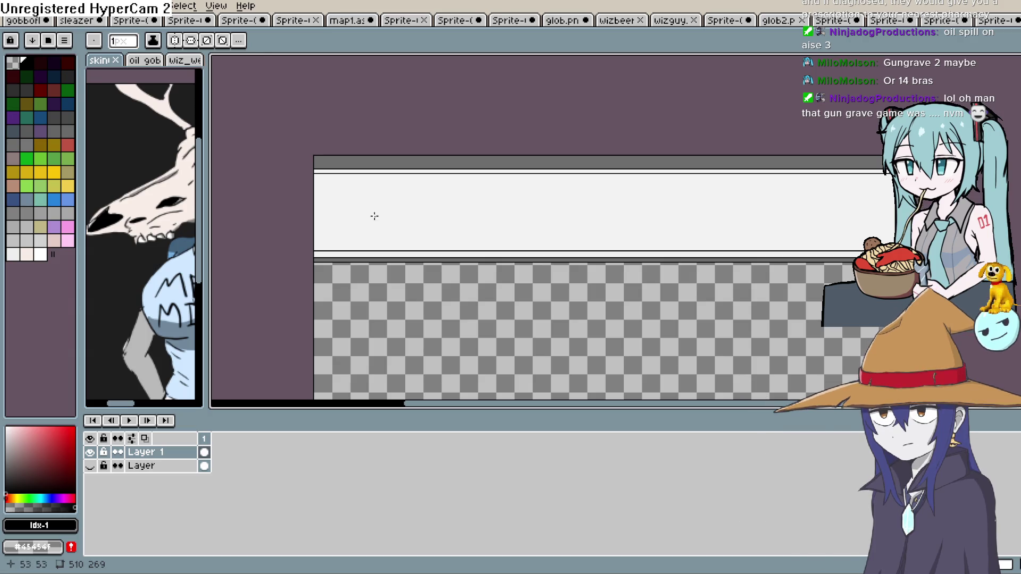
mouse_move(369, 233)
left_mouse_down()
mouse_move(474, 185)
mouse_move(409, 198)
left_mouse_up()
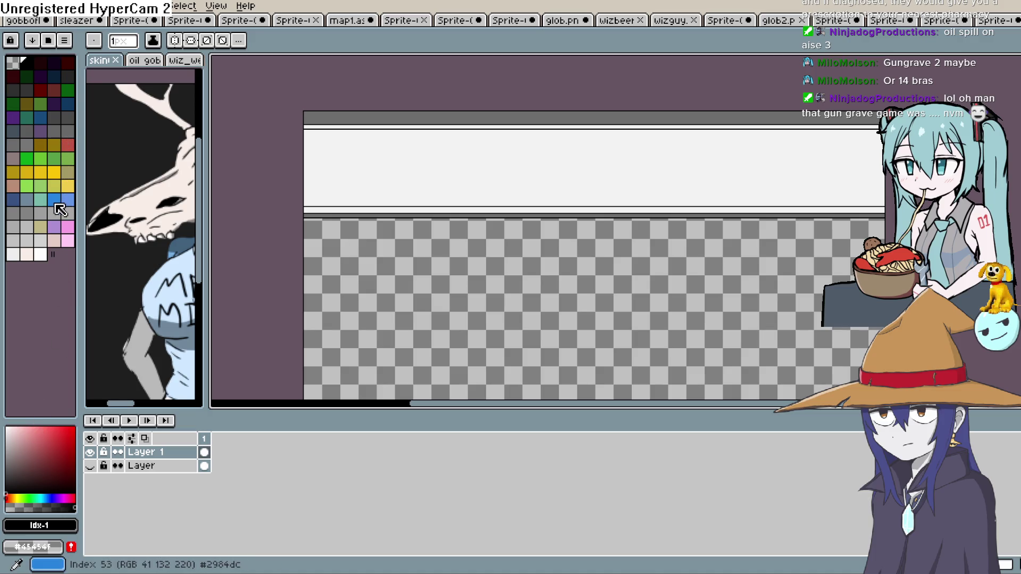
left_click_drag(412, 225, 474, 244)
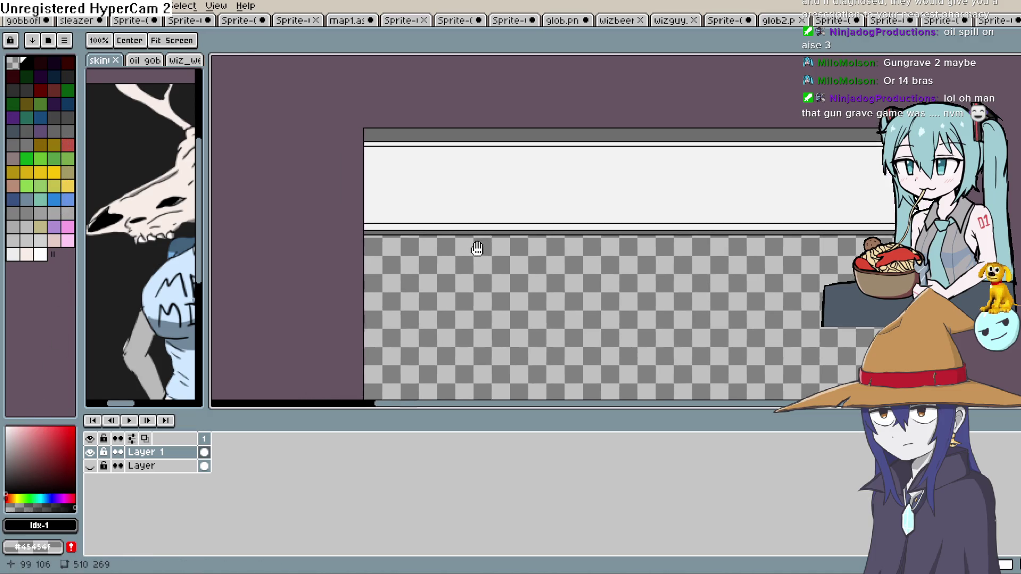
left_click(40, 499)
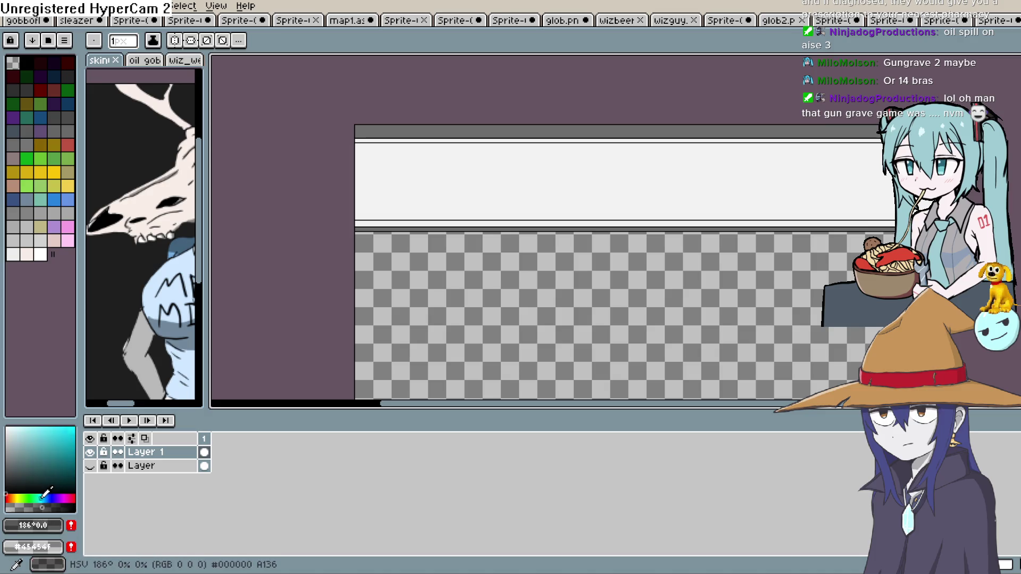
left_click(22, 429)
left_click(17, 427)
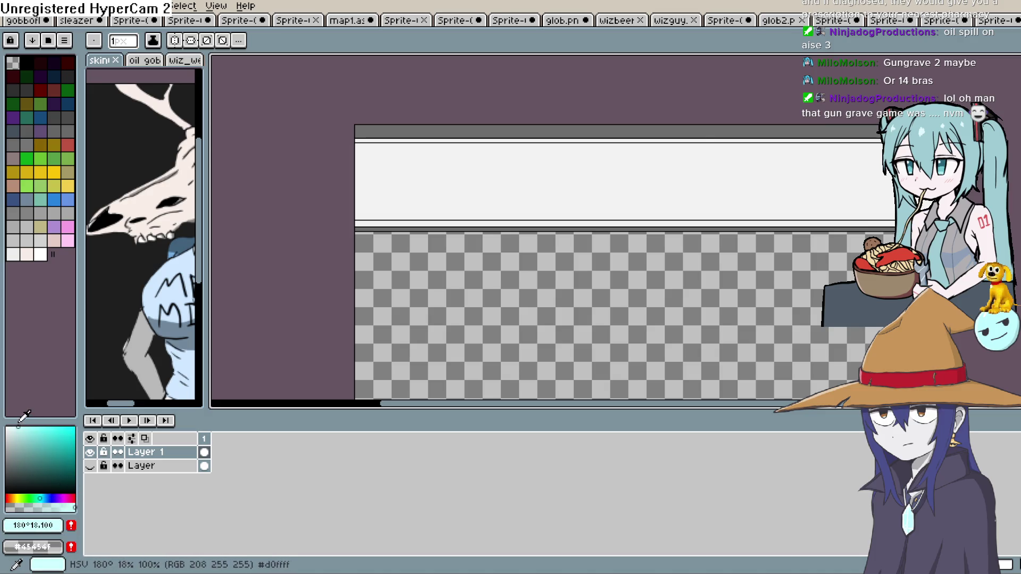
key("g")
left_click(659, 193)
Recentre the view on the window and add a new Layer 2 above Layer 1.
mouse_move(500, 239)
left_mouse_down()
mouse_move(458, 269)
mouse_move(362, 287)
mouse_move(333, 279)
mouse_move(353, 292)
left_mouse_up()
scroll(352, 292, "up", 1)
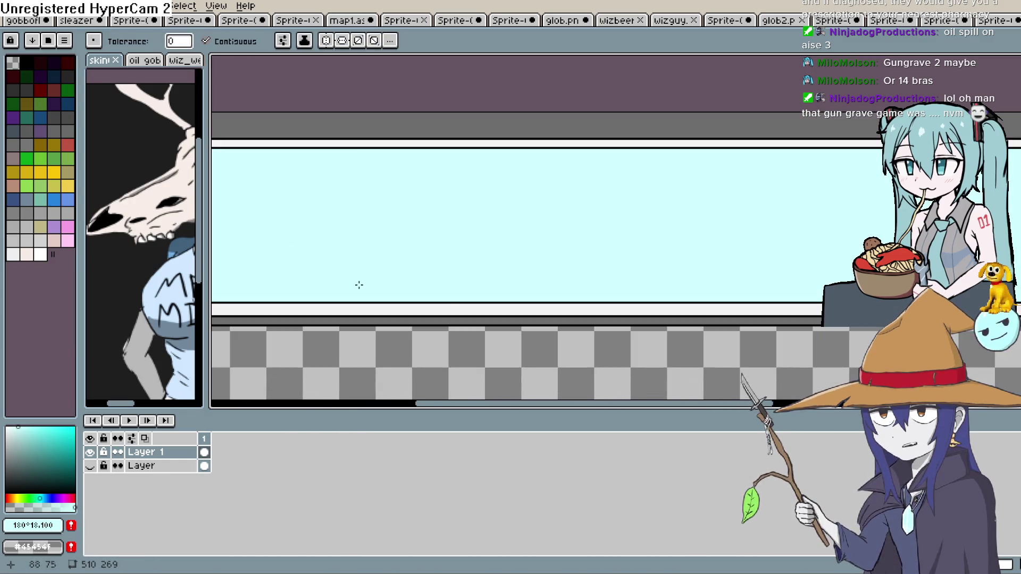
mouse_move(447, 292)
left_mouse_down()
mouse_move(595, 230)
mouse_move(461, 285)
left_mouse_up()
key("g")
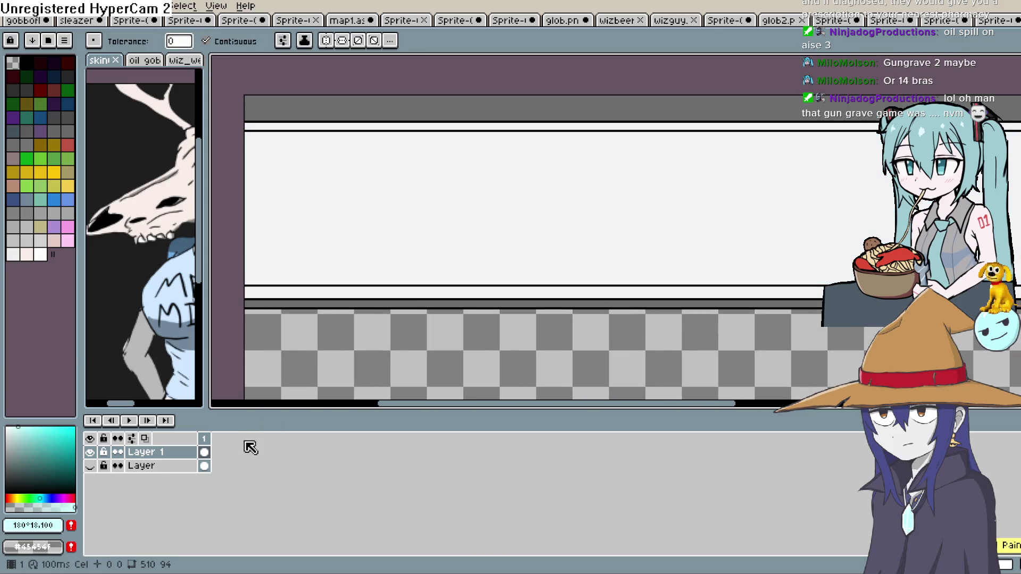
key("shift+n")
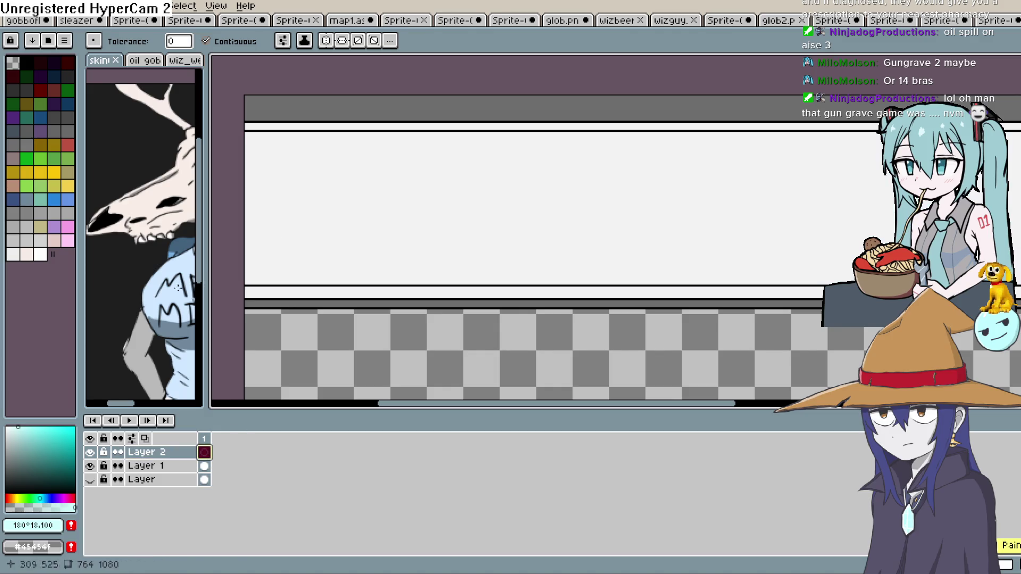
Fill the window band with a full-brightness light blue.
left_click(24, 432)
left_click(45, 498)
left_click(24, 427)
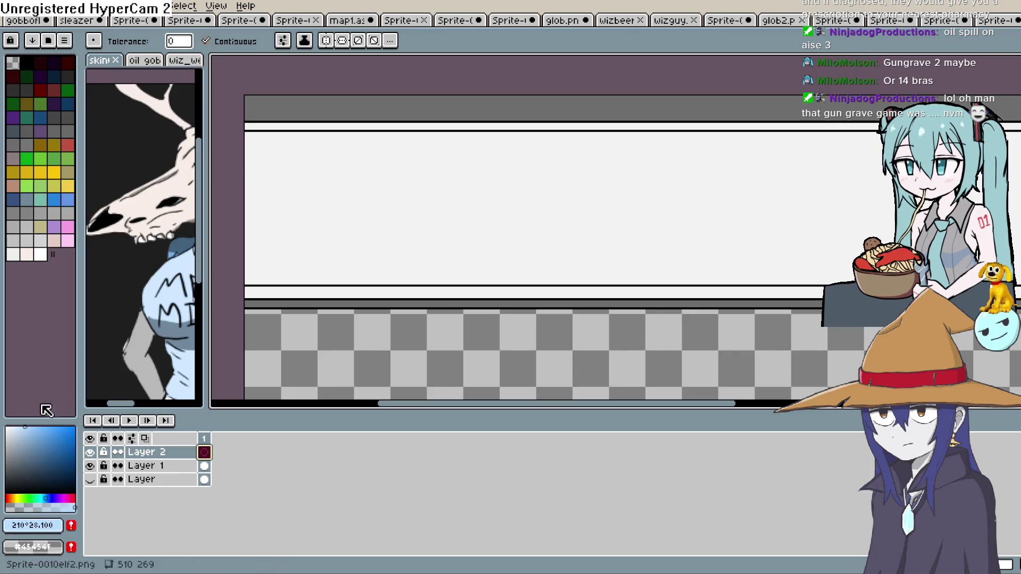
left_click(461, 192)
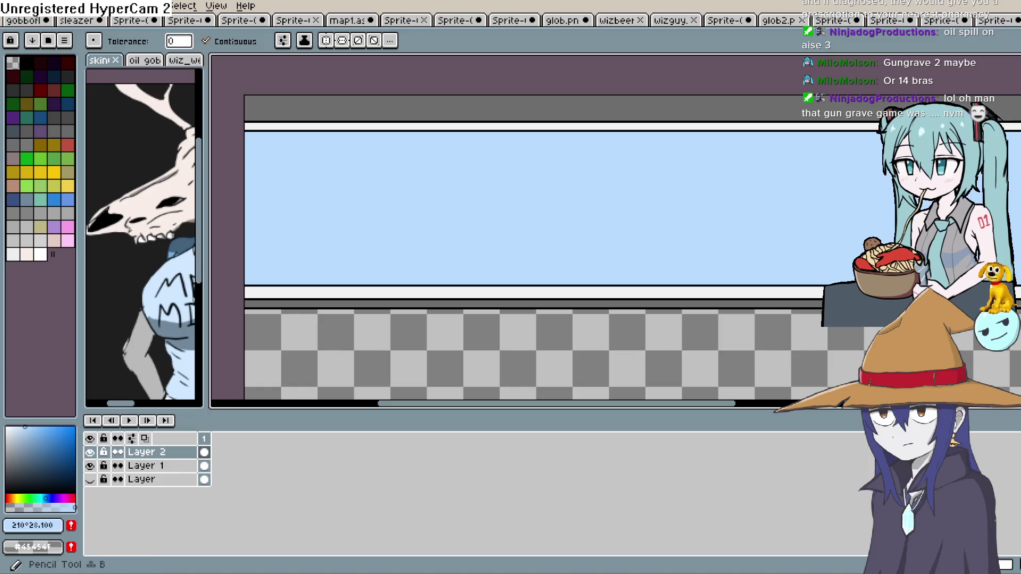
Draw a trial black vertical divider through the window, undo it, and add Layer 3.
key("b")
left_click_drag(21, 458, 6, 483)
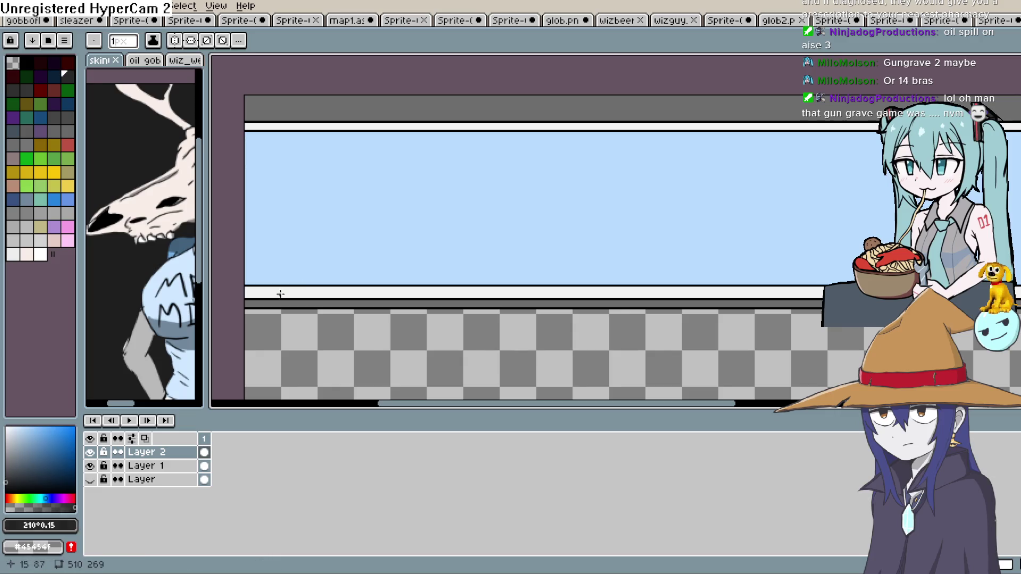
key("space")
mouse_move(453, 221)
left_mouse_down()
mouse_move(459, 247)
mouse_move(454, 228)
left_mouse_up()
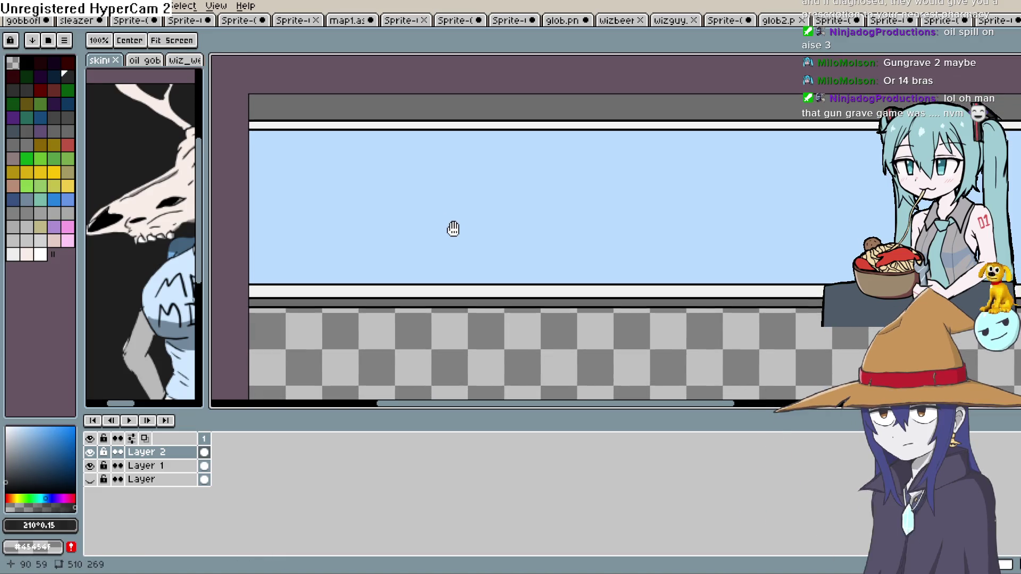
left_click(417, 132)
left_click_drag(417, 133, 419, 285)
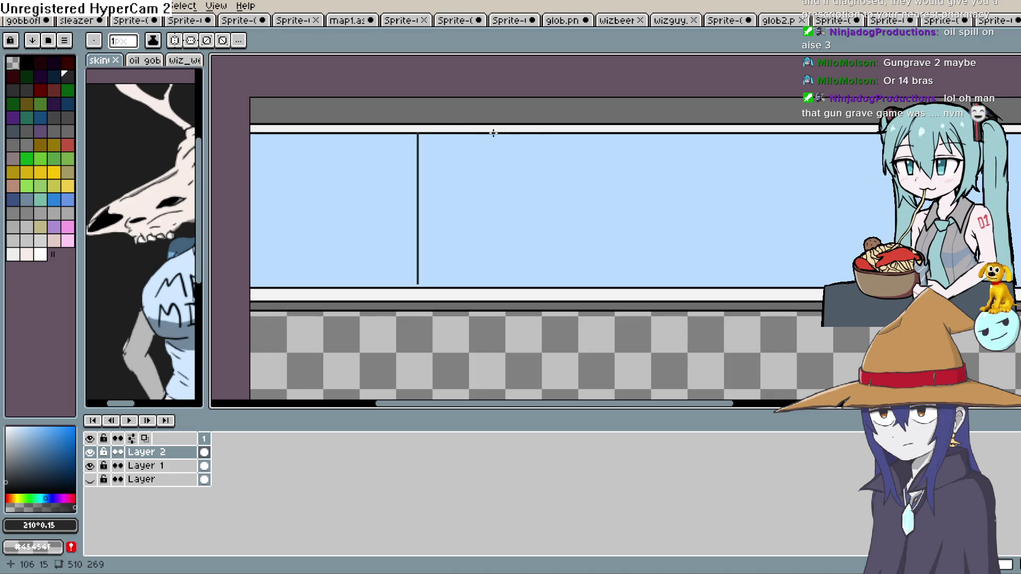
key("ctrl")
key("ctrl")
key("ctrl+z")
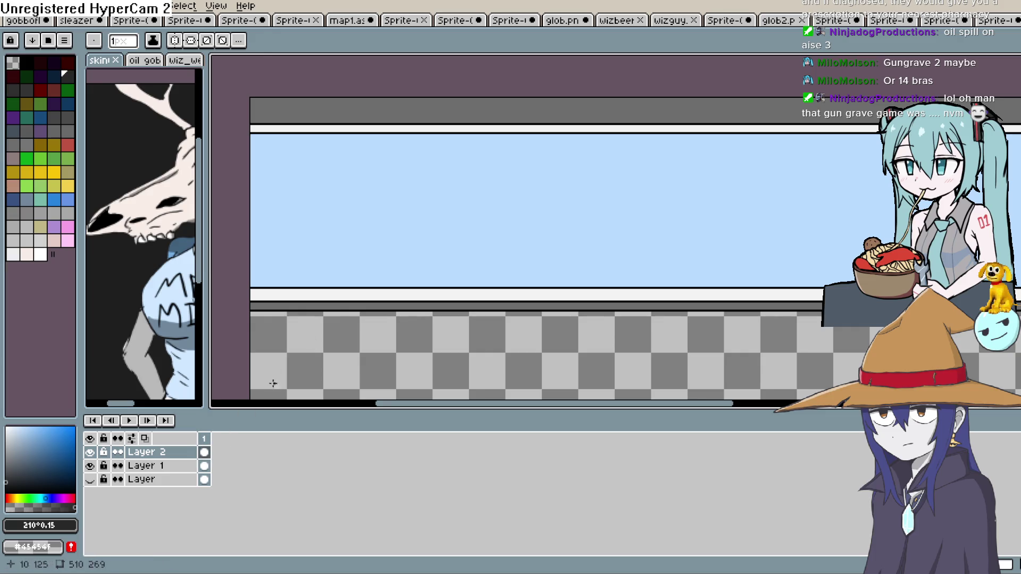
key("shift+n")
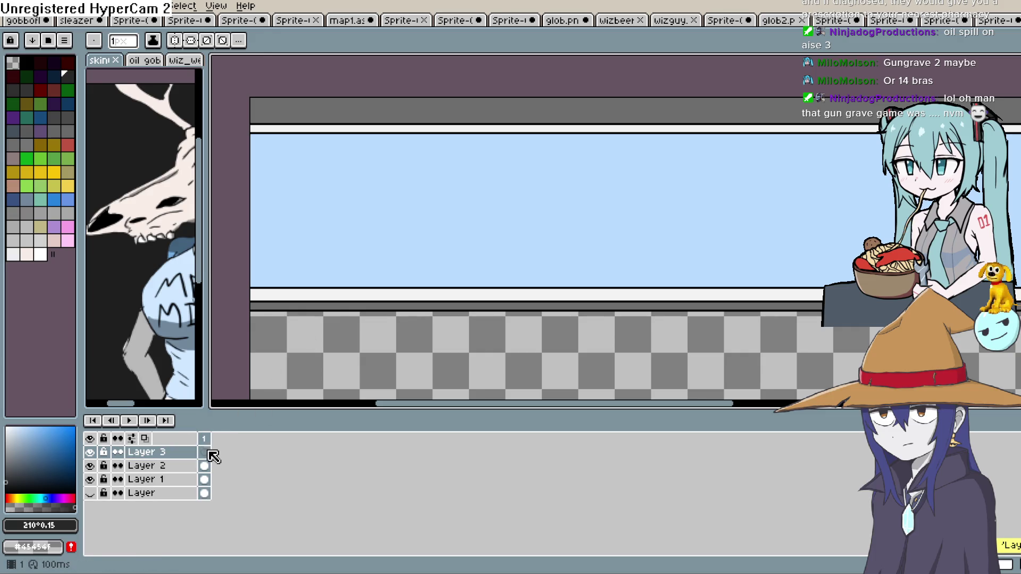
Draw black vertical mullions dividing the light-blue window from top frame to bottom bar.
left_click_drag(390, 135, 391, 283)
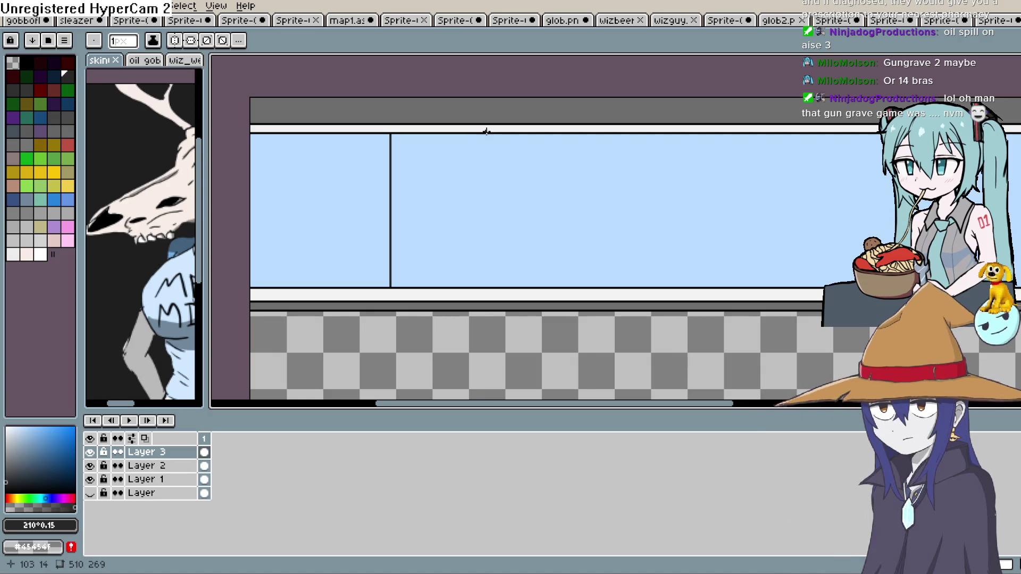
left_click_drag(489, 150, 488, 274)
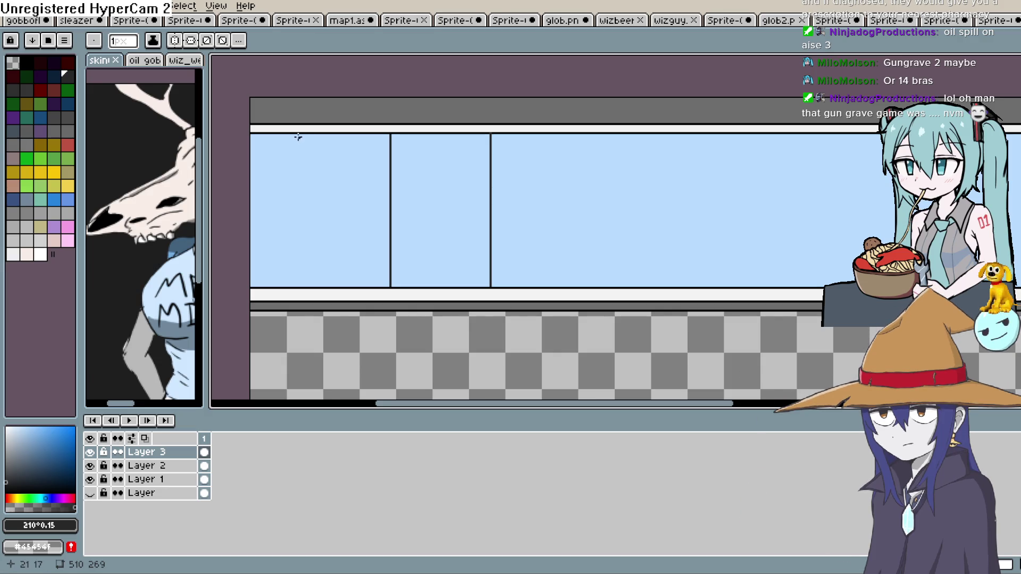
left_click_drag(298, 137, 297, 287)
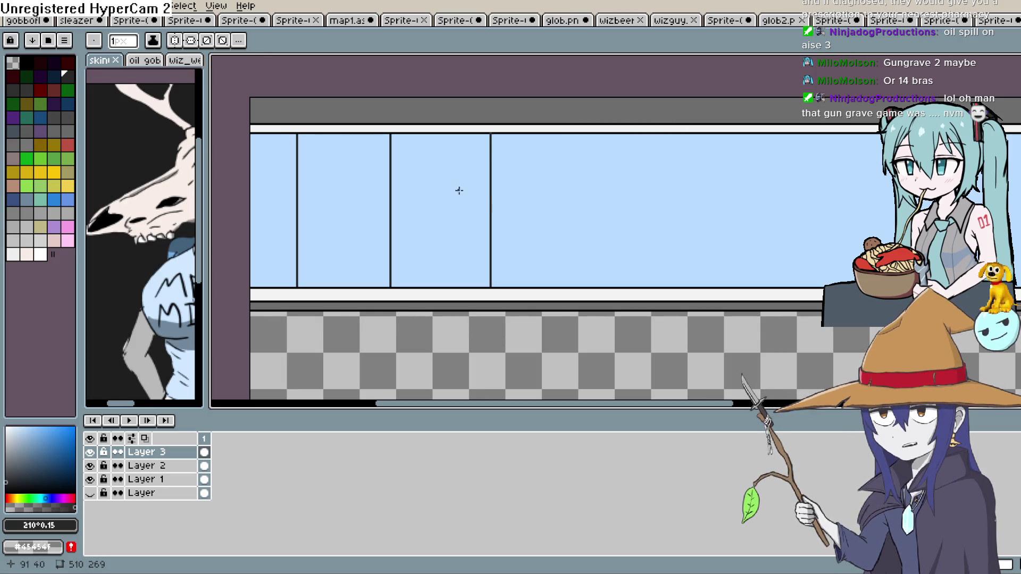
left_click_drag(391, 134, 398, 249)
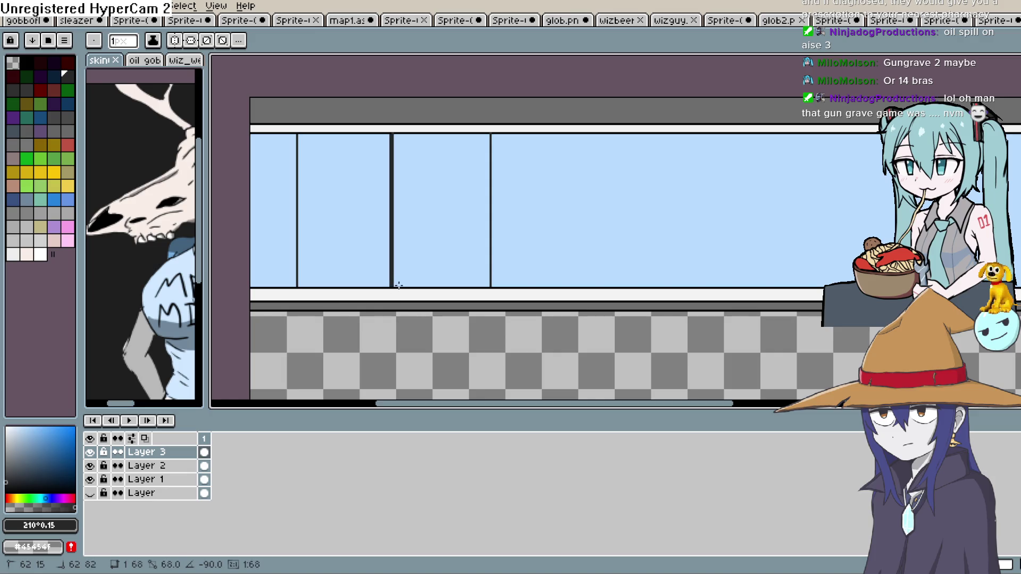
key("space")
mouse_move(456, 230)
left_mouse_down()
mouse_move(468, 234)
mouse_move(436, 225)
left_mouse_up()
mouse_move(456, 123)
left_mouse_down()
mouse_move(463, 269)
mouse_move(608, 251)
left_mouse_up()
key("space")
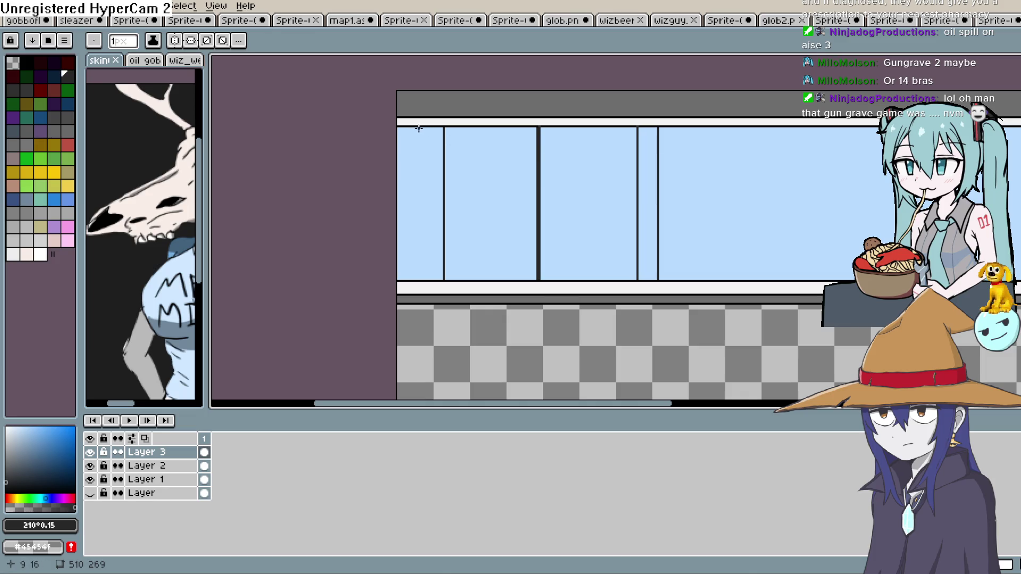
left_click_drag(419, 128, 418, 280)
key("space")
left_click_drag(714, 199, 692, 196)
key("ctrl+z")
left_click_drag(399, 126, 397, 192)
left_click_drag(400, 270, 399, 277)
Fill the two narrow strips between dividers with the frame band's grey.
left_click(5, 471)
key("g")
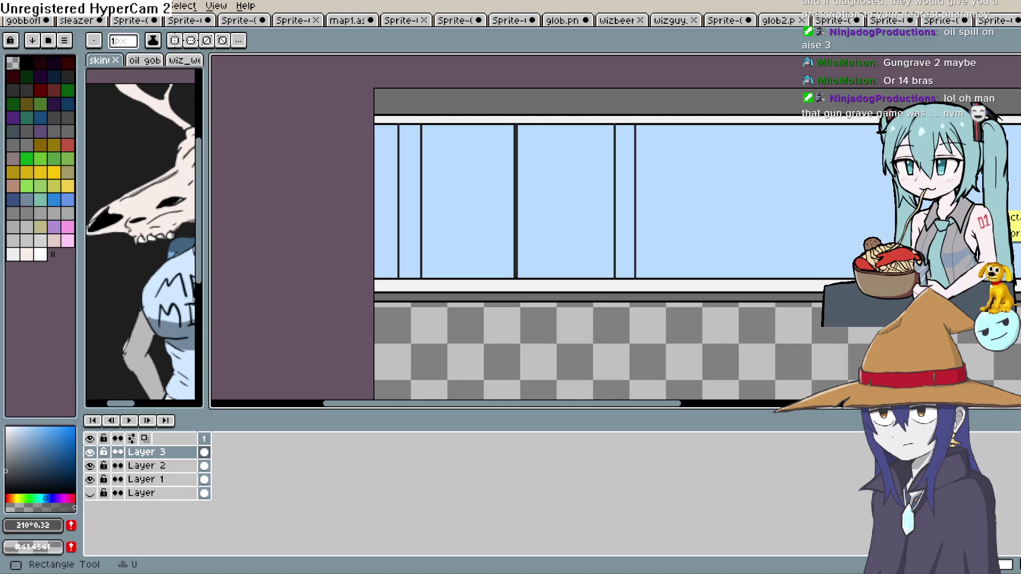
key("g")
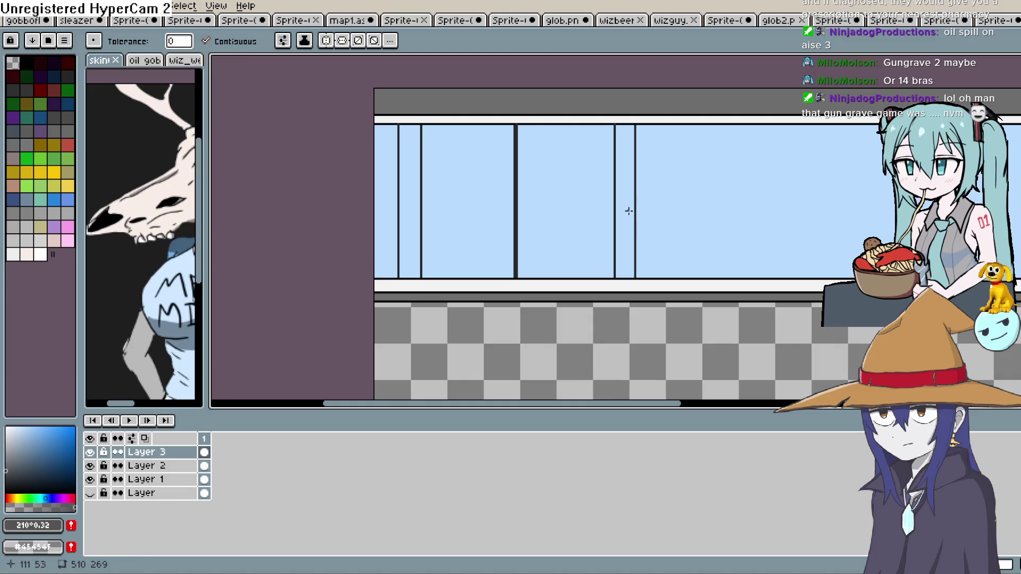
left_click(628, 210)
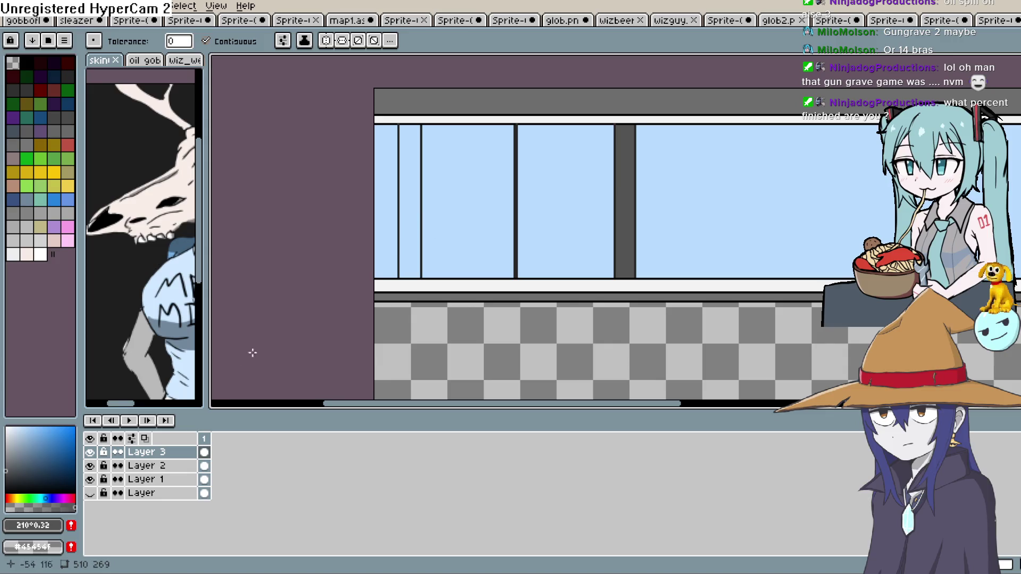
key("ctrl+z")
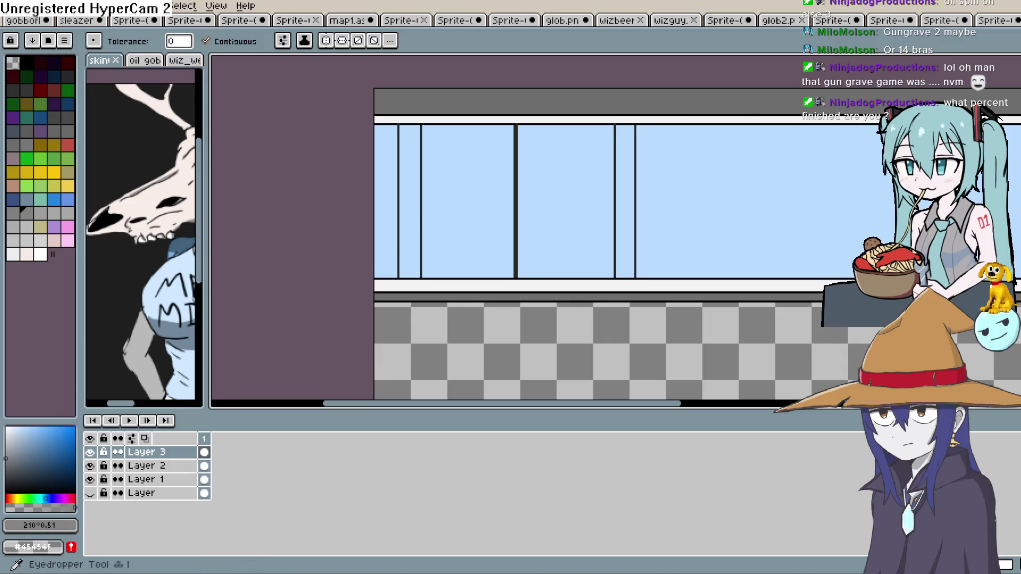
left_click(725, 96, "alt")
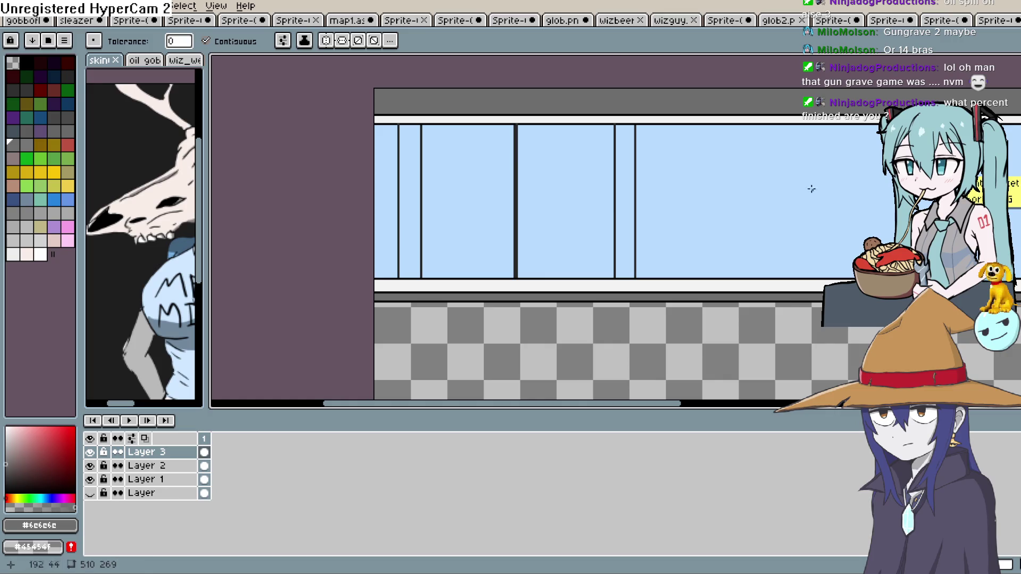
left_click(623, 208)
left_click(408, 213)
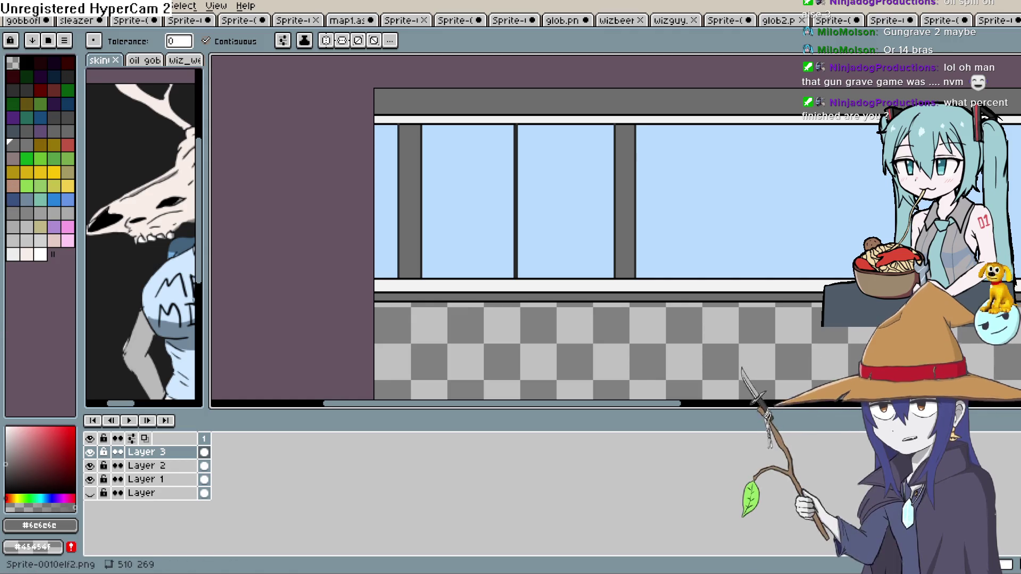
Back in Construct 3, nudge the NEW WIZ BEER sign and deer-clerk counter slightly, then open the map layout.
key("alt+Tab")
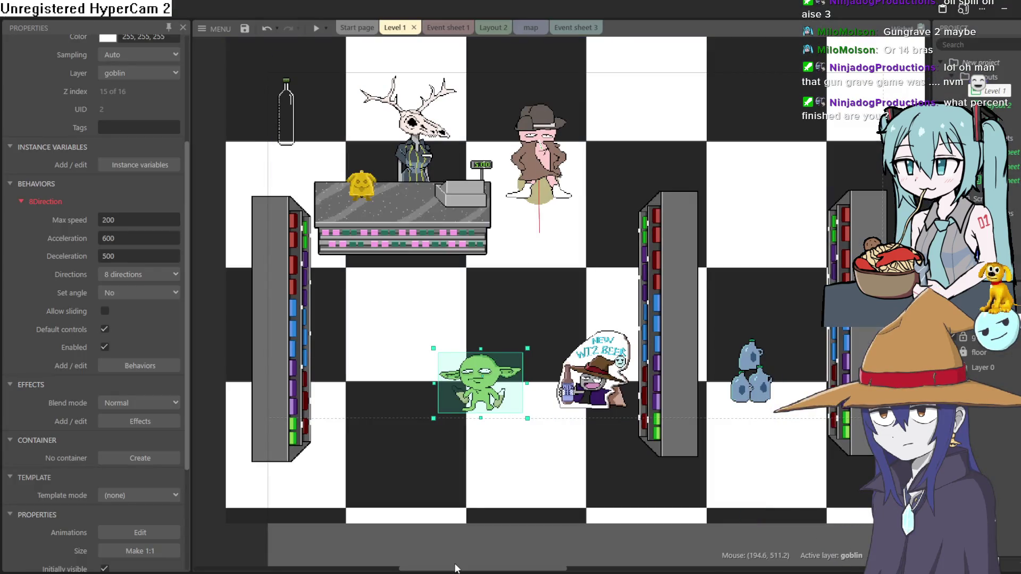
mouse_move(525, 279)
left_mouse_down()
mouse_move(511, 314)
mouse_move(488, 312)
left_mouse_up()
mouse_move(551, 406)
left_mouse_down()
mouse_move(535, 372)
mouse_move(543, 412)
left_mouse_up()
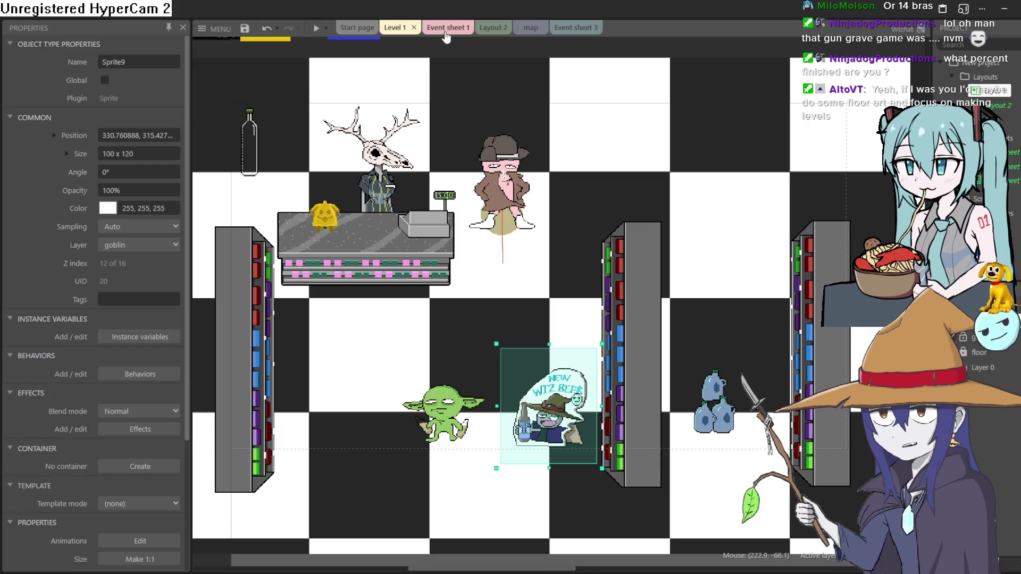
left_click_drag(397, 244, 402, 250)
left_click_drag(401, 241, 399, 240)
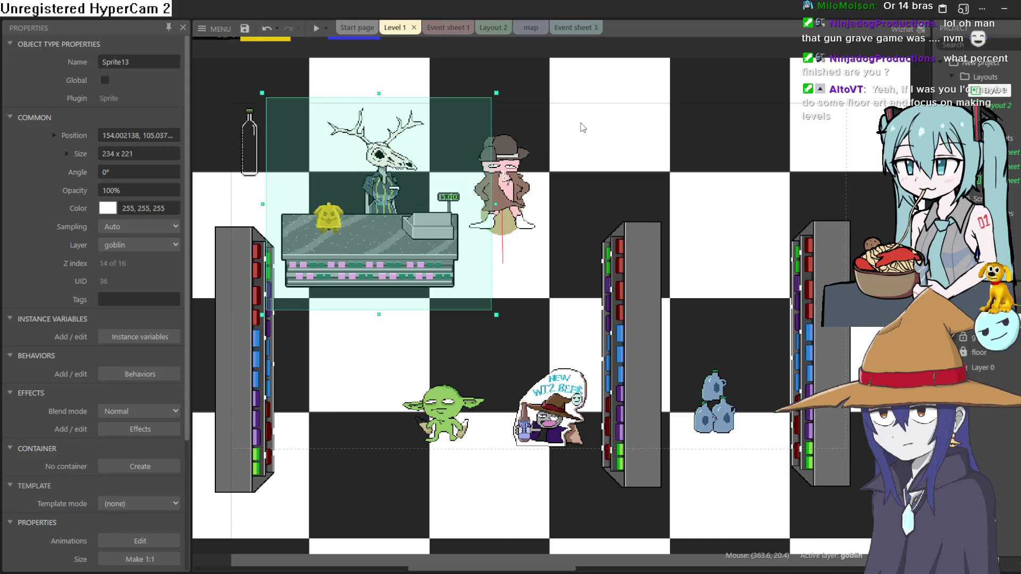
left_click(531, 27)
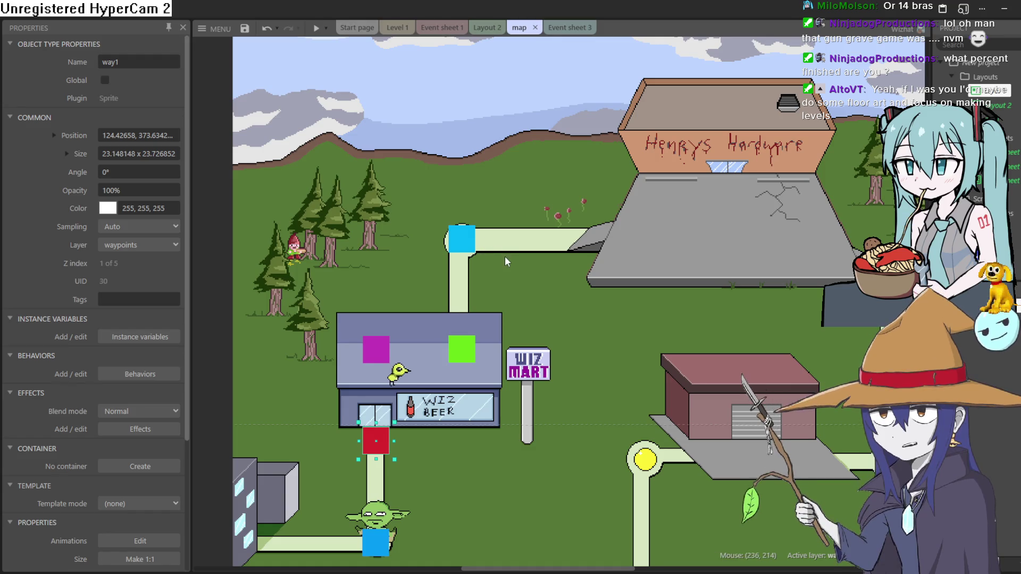
scroll(505, 256, "down", 2)
left_click(313, 32)
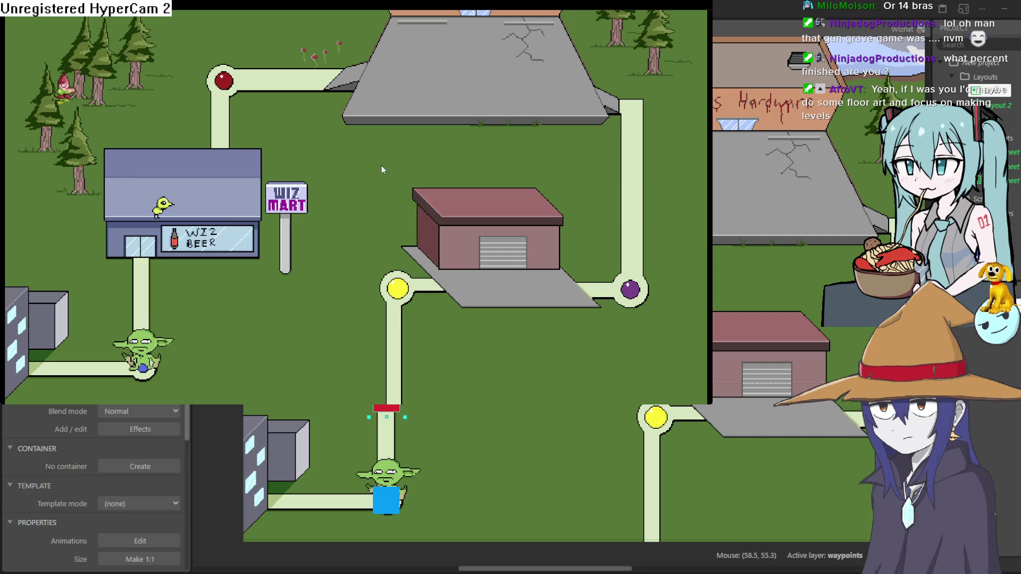
key("Up")
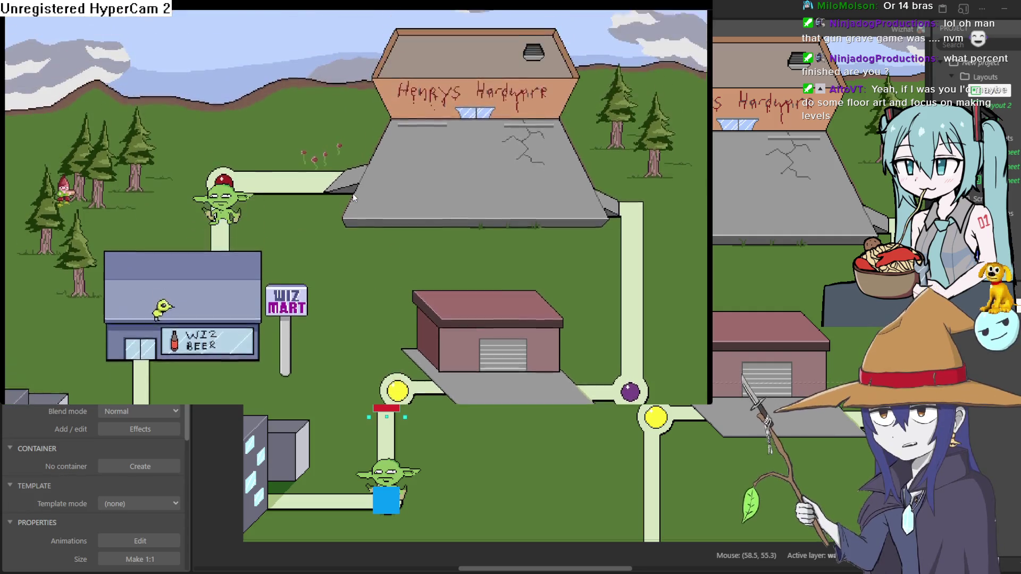
key("Down")
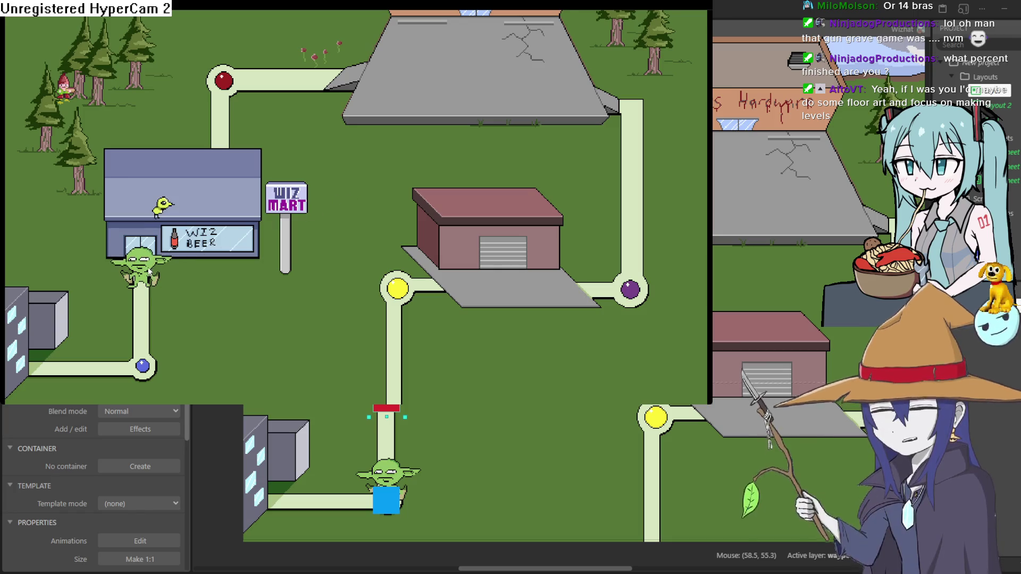
key("Up")
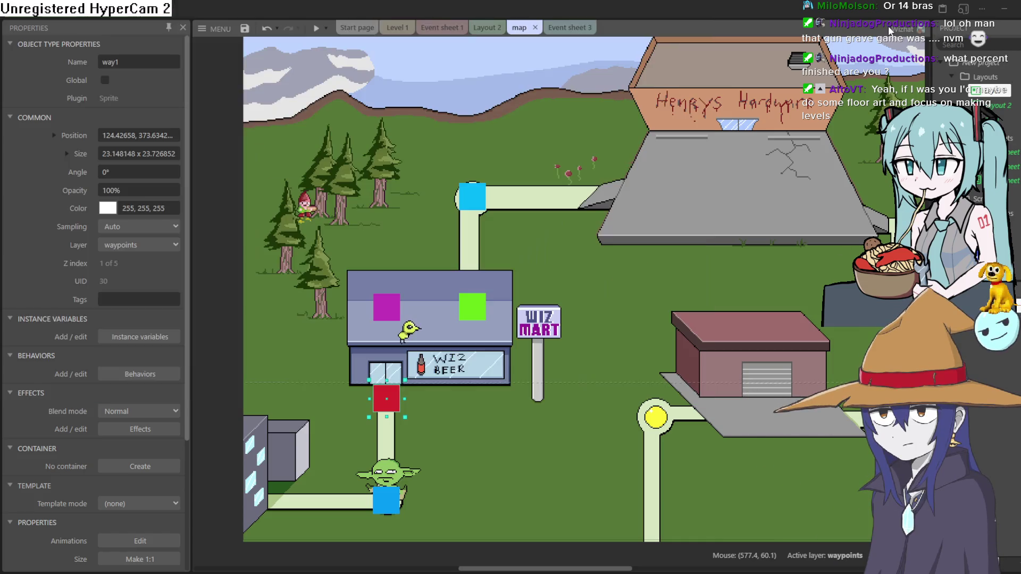
left_click(888, 29)
left_click(486, 28)
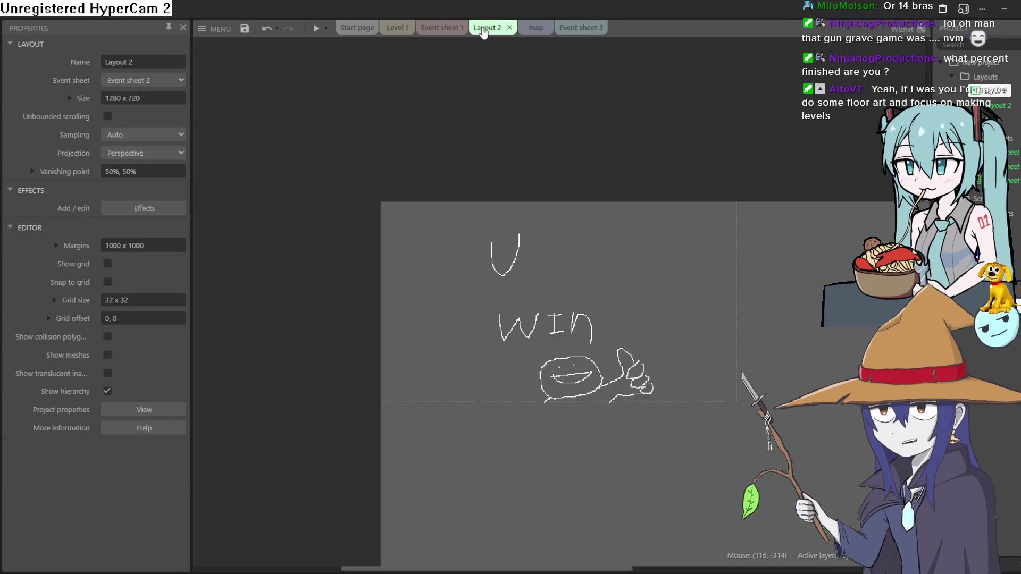
Switch via Event sheet 1 to the Level 1 tab and pan the shop layout back into view.
left_click(442, 27)
left_click(391, 30)
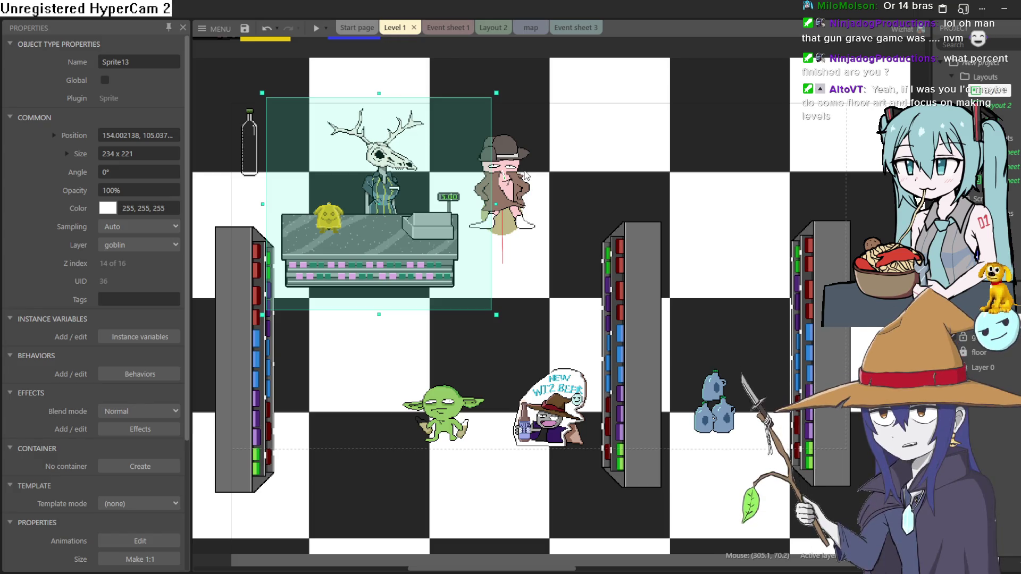
left_click(502, 46)
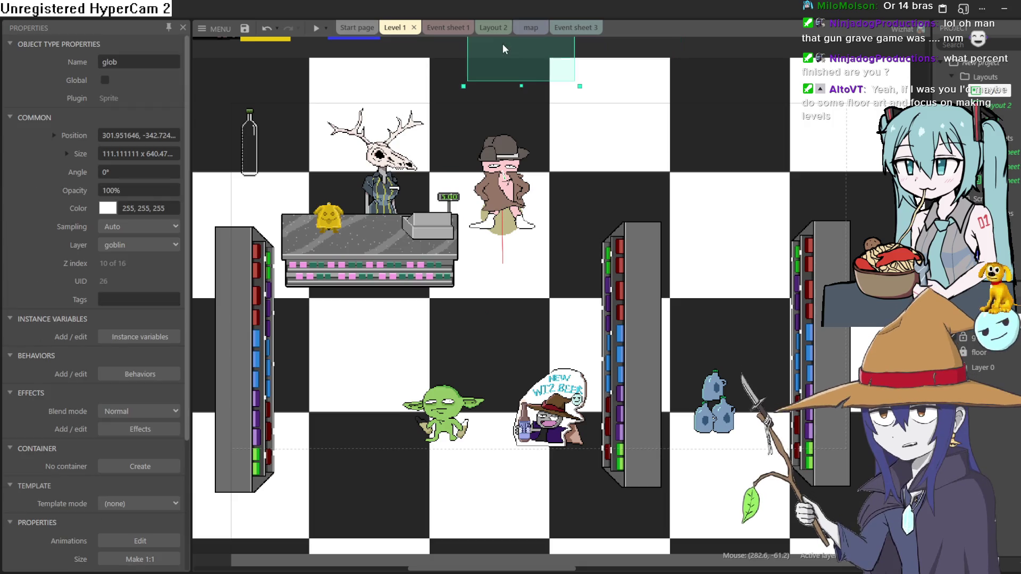
scroll(643, 178, "left", 5)
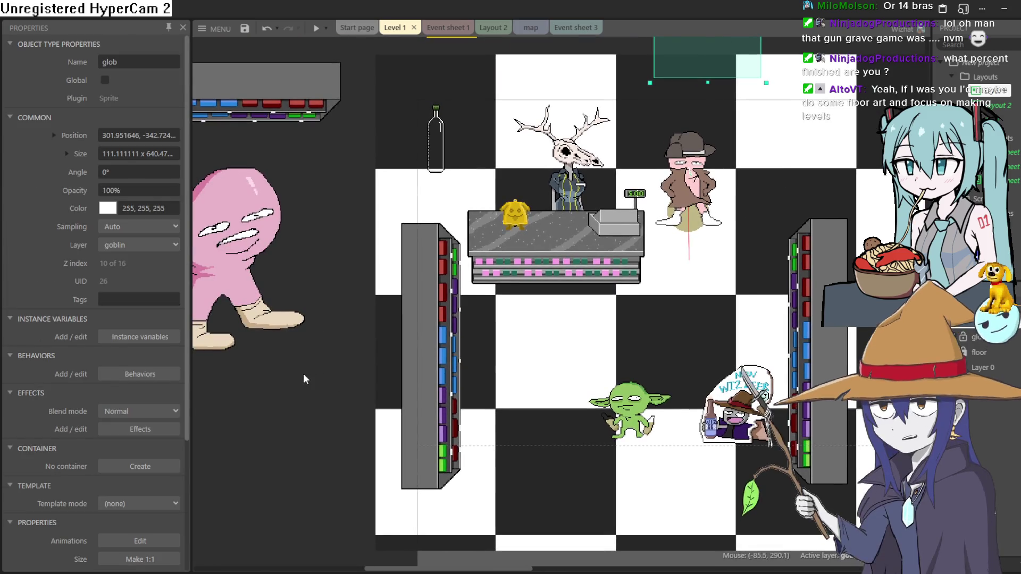
left_click(753, 217)
left_click_drag(753, 217, 635, 236)
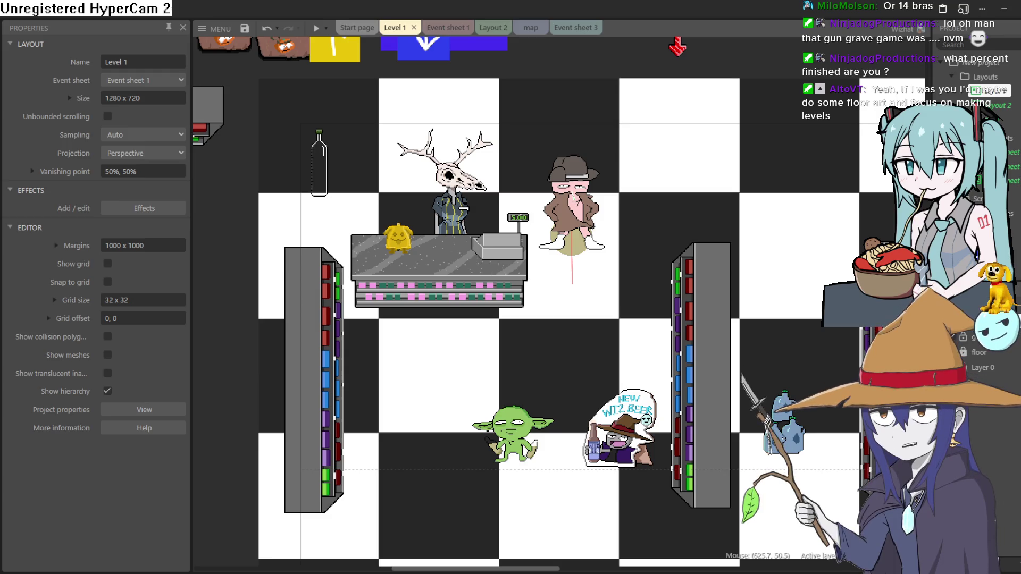
Try moving the middle shelf, cancel the move, and switch to the town map layout.
scroll(746, 239, "right", 1)
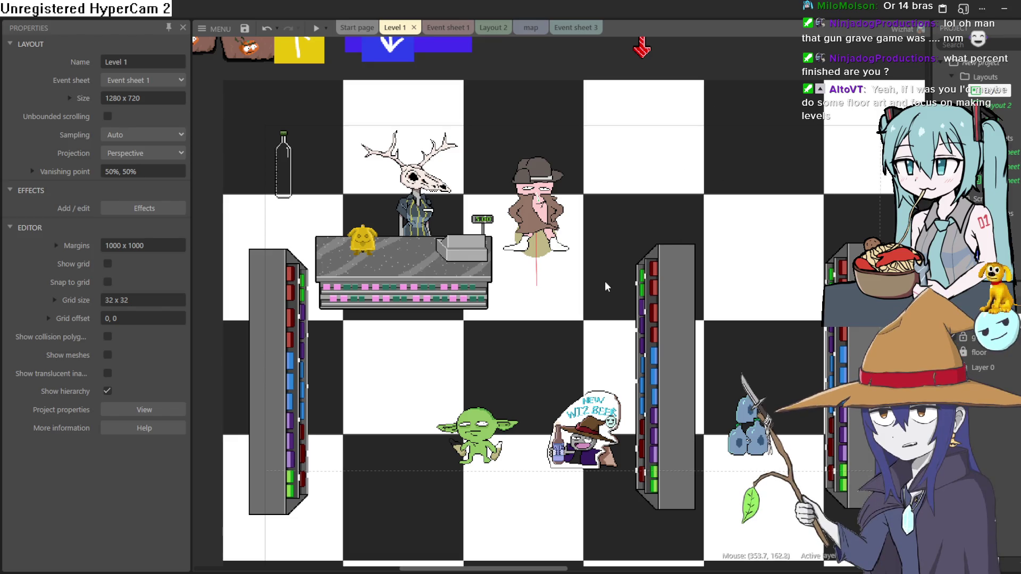
scroll(783, 323, "right", 1)
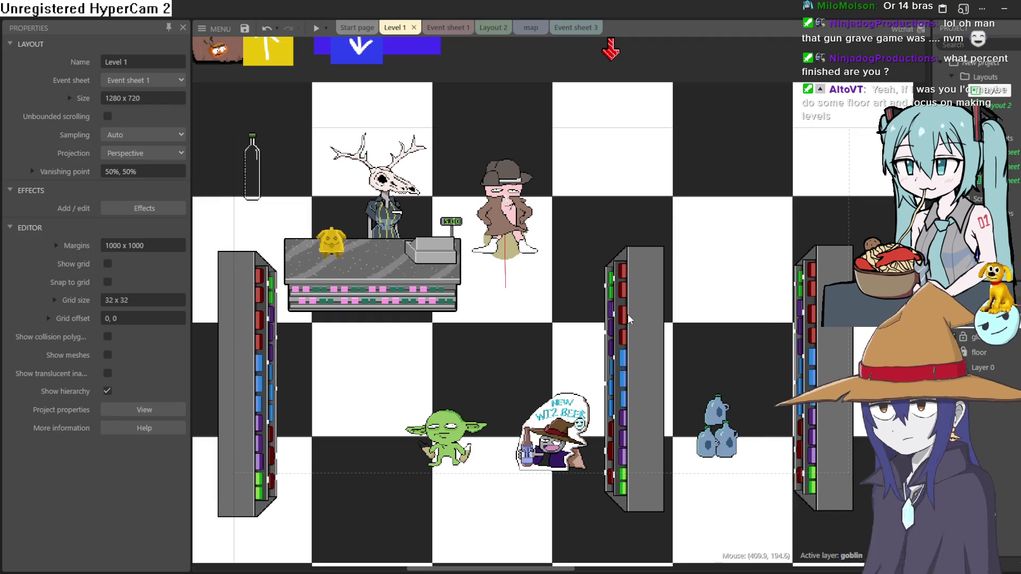
mouse_move(642, 314)
left_mouse_down()
mouse_move(746, 160)
mouse_move(774, 166)
mouse_move(683, 189)
mouse_move(640, 317)
left_mouse_up()
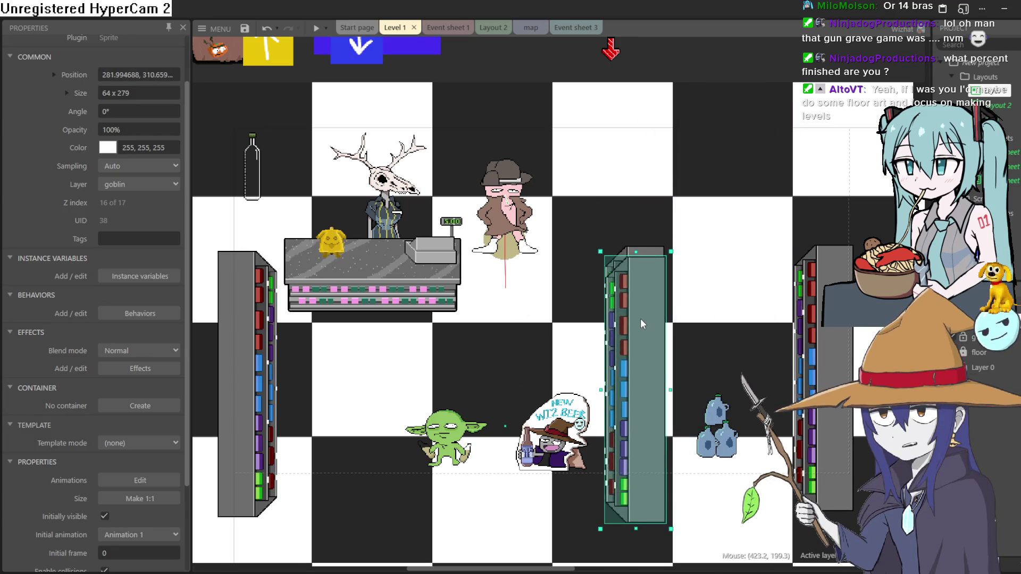
key("Escape")
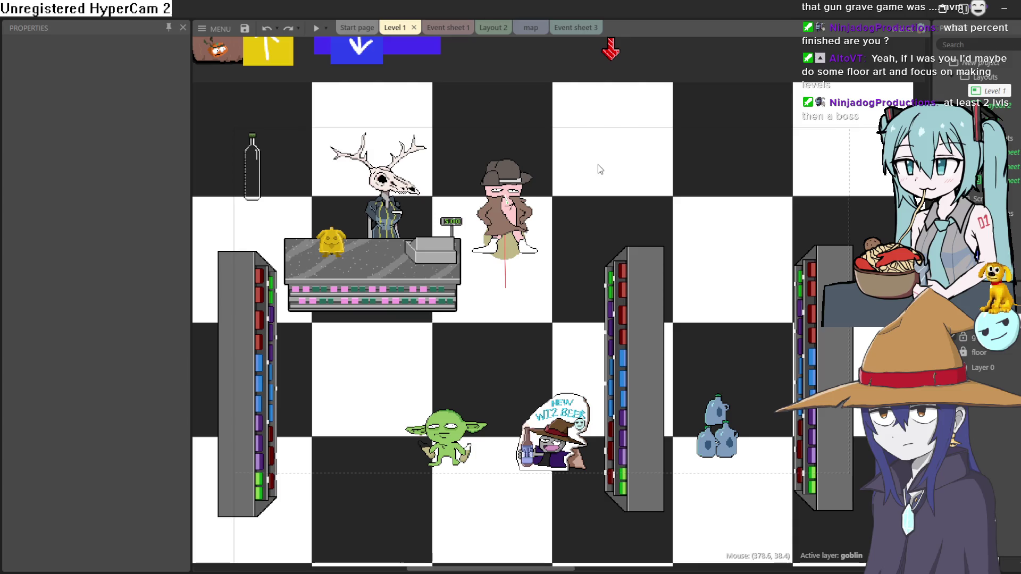
left_click(531, 28)
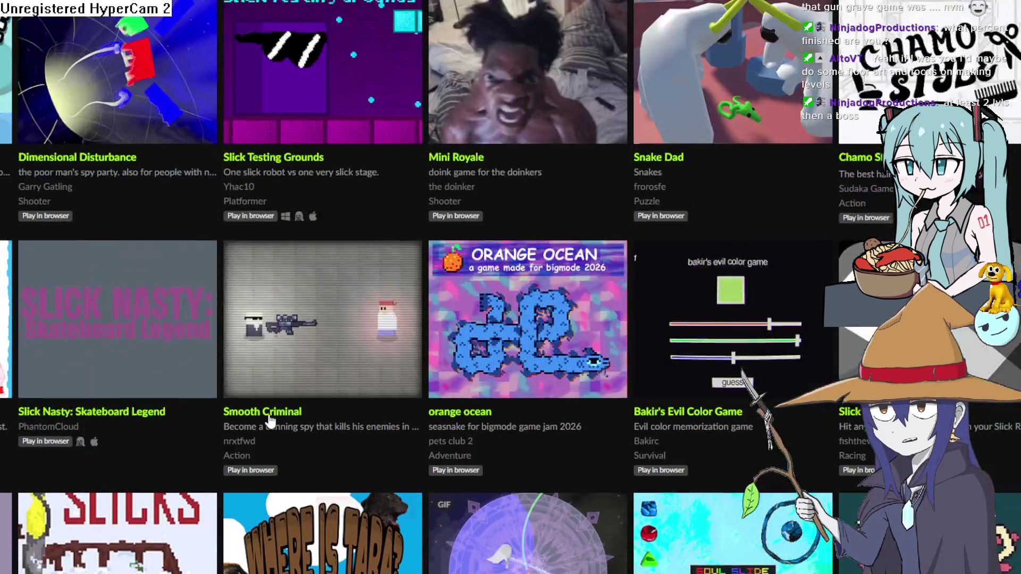
Scroll the Bigmode Game Jam 2026 page, highlighting the remaining hours and 8:59 PM deadline, then return to Construct 3.
scroll(270, 420, "up", 15)
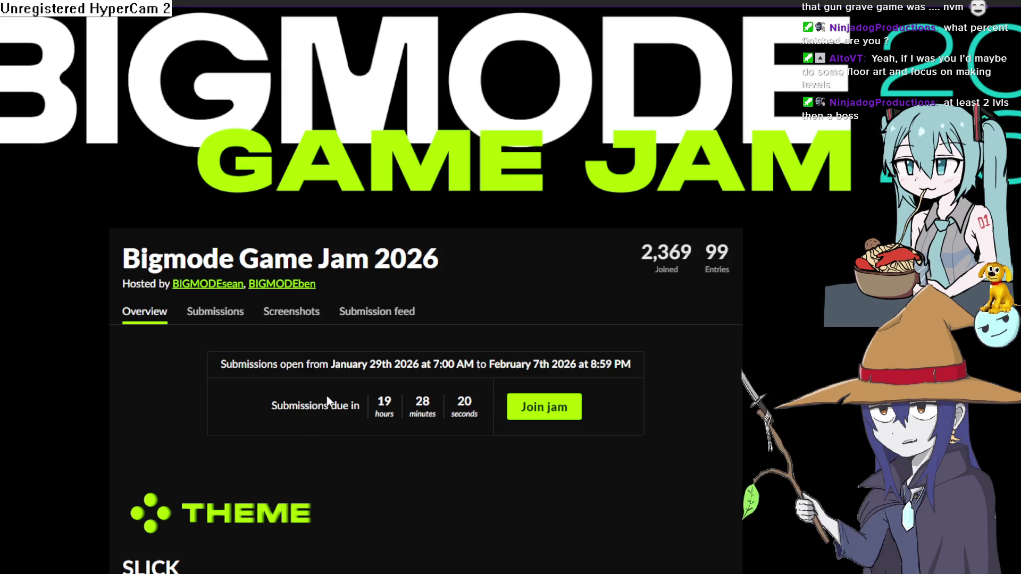
scroll(338, 406, "down", 7)
scroll(338, 407, "up", 4)
scroll(339, 406, "down", 8)
scroll(339, 405, "down", 20)
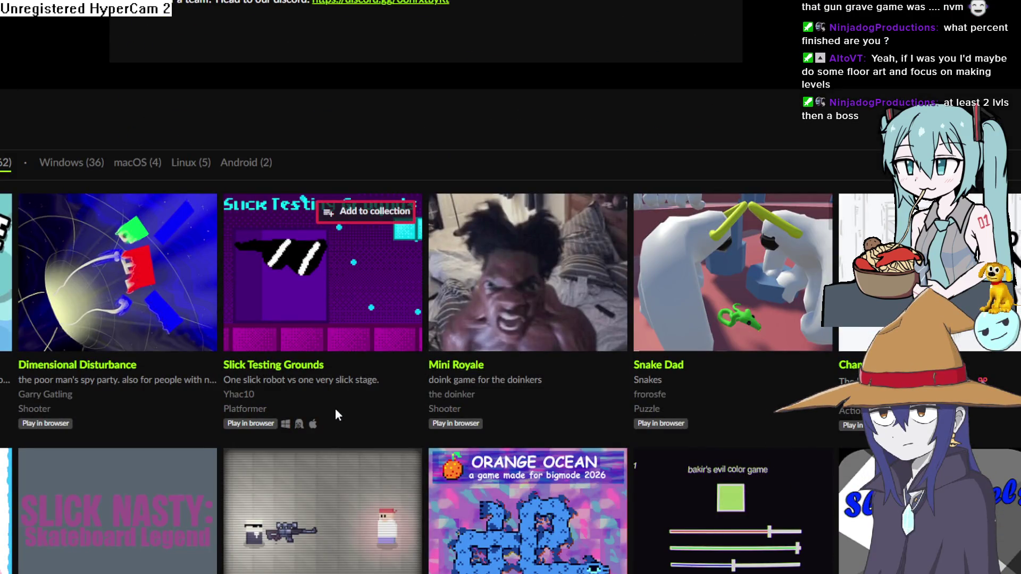
scroll(335, 408, "up", 20)
left_click_drag(372, 401, 410, 417)
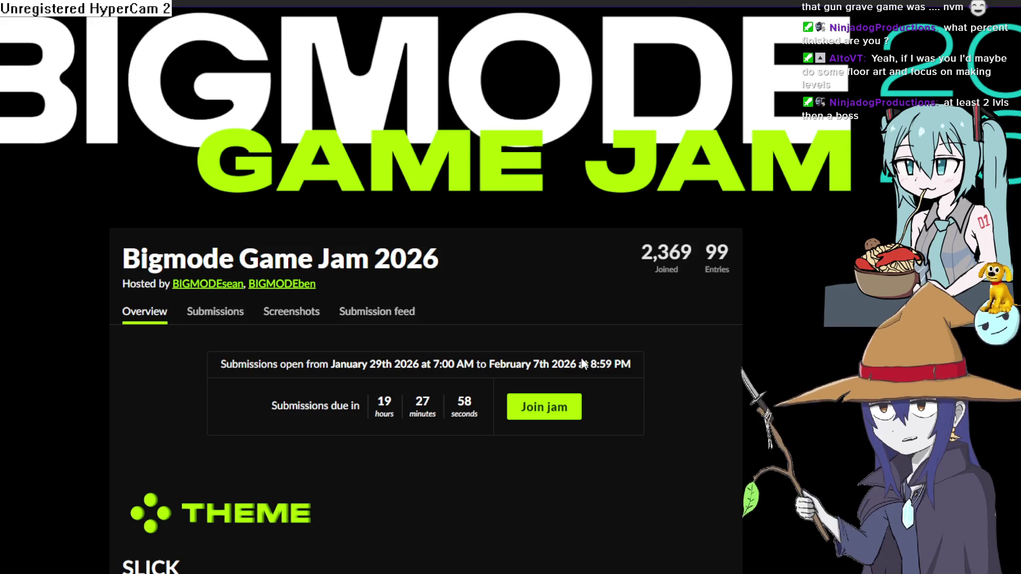
left_click_drag(590, 364, 628, 366)
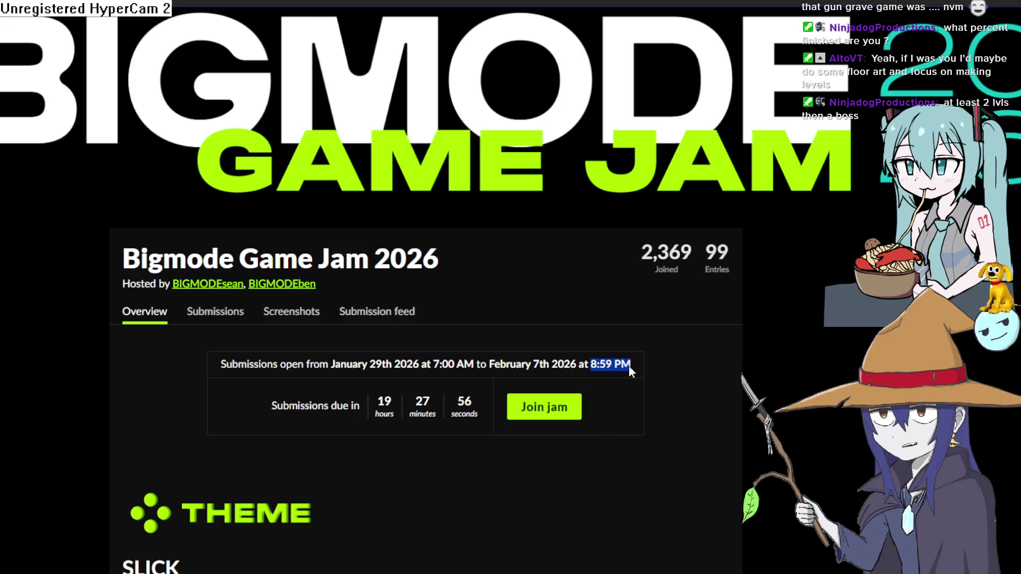
left_click(789, 221)
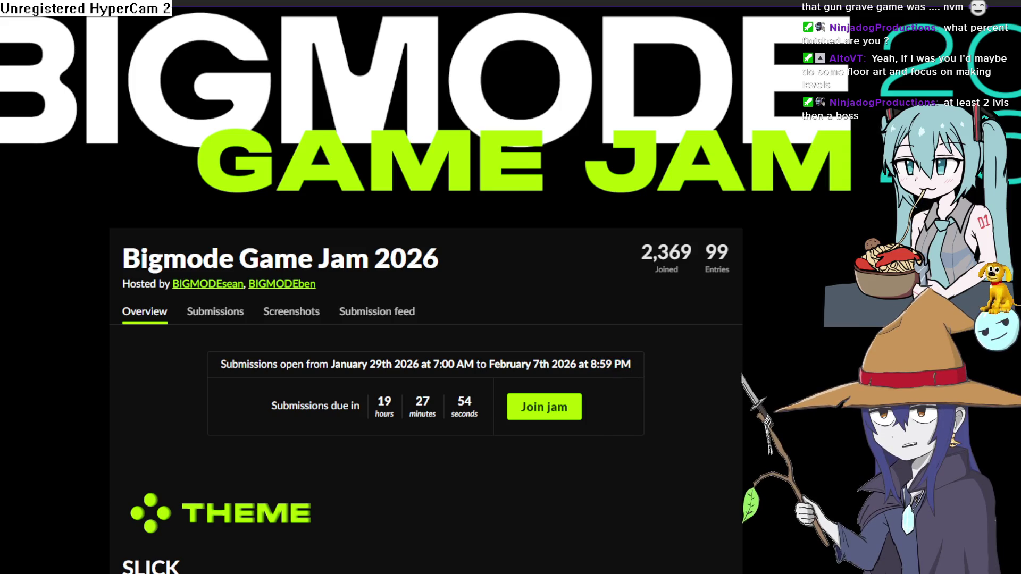
key("alt+Tab")
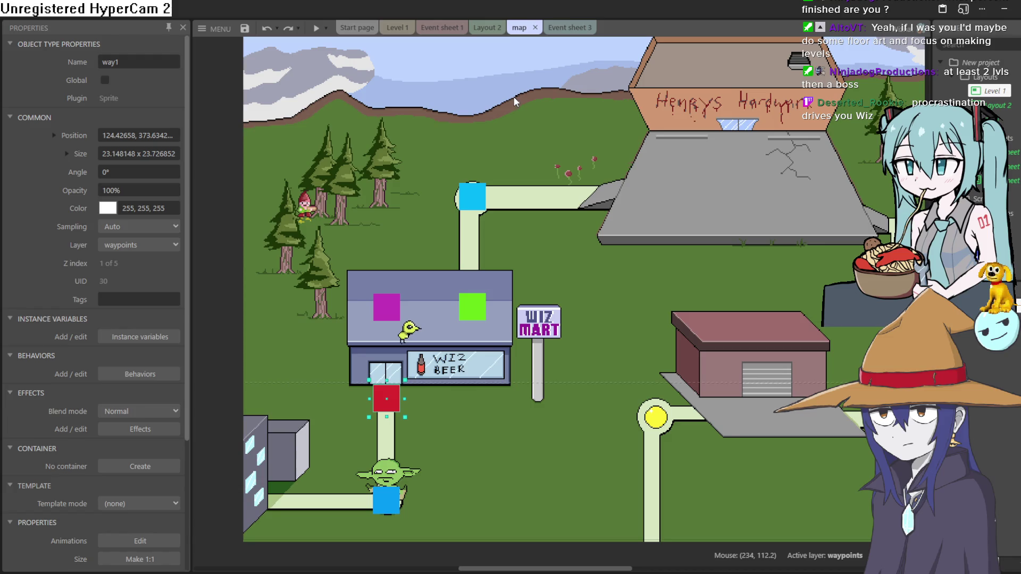
Flip through Layout 2 and Event sheet 1, stop on Level 1, then switch to Aseprite.
left_click(490, 28)
left_click(535, 29)
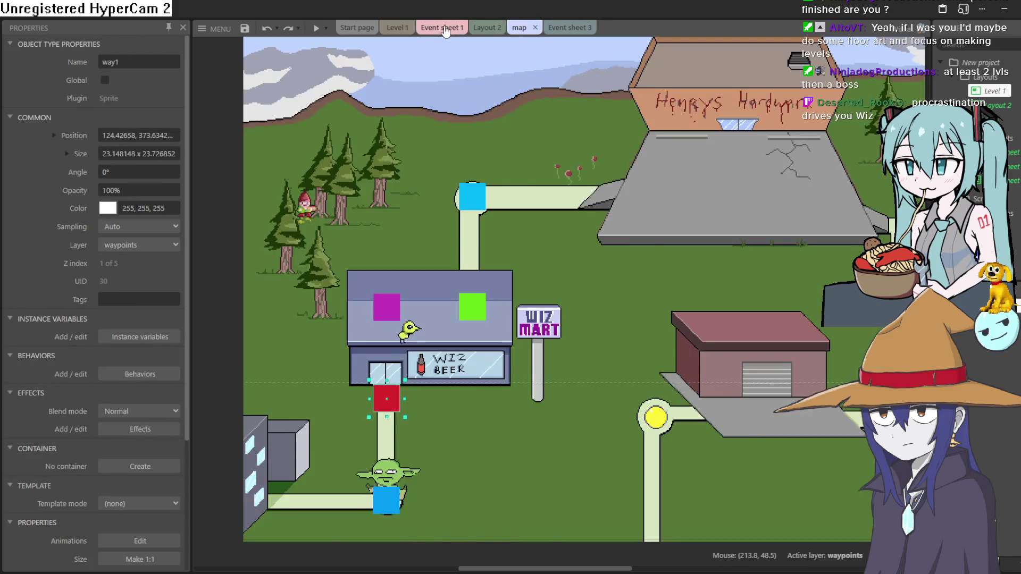
left_click(445, 28)
left_click(496, 27)
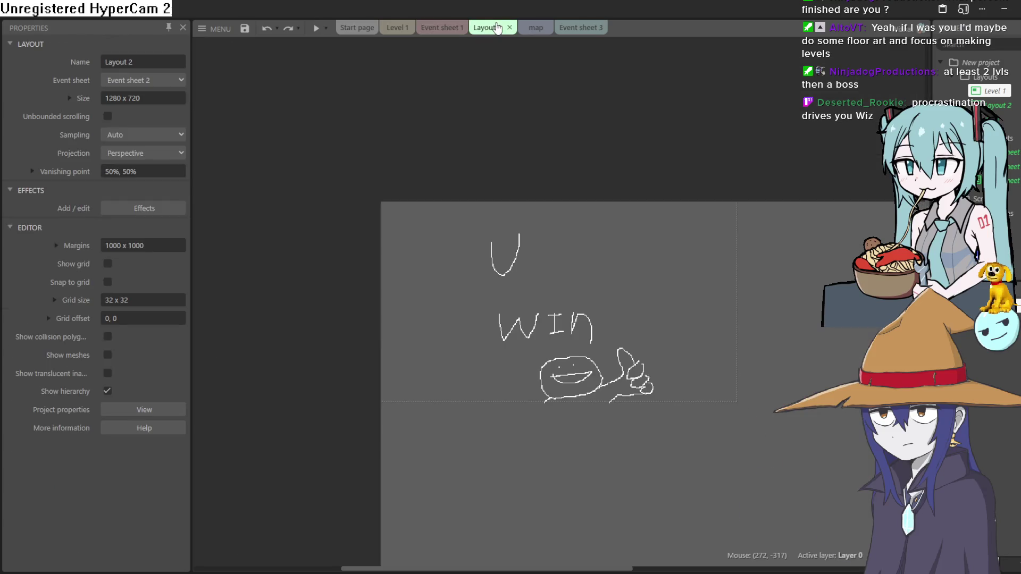
left_click(395, 28)
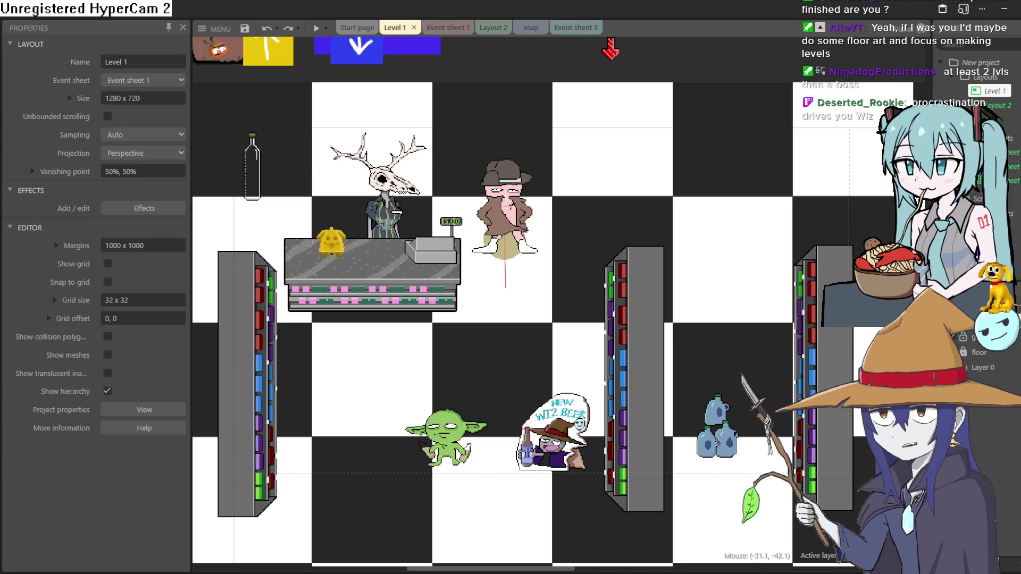
key("alt+Tab")
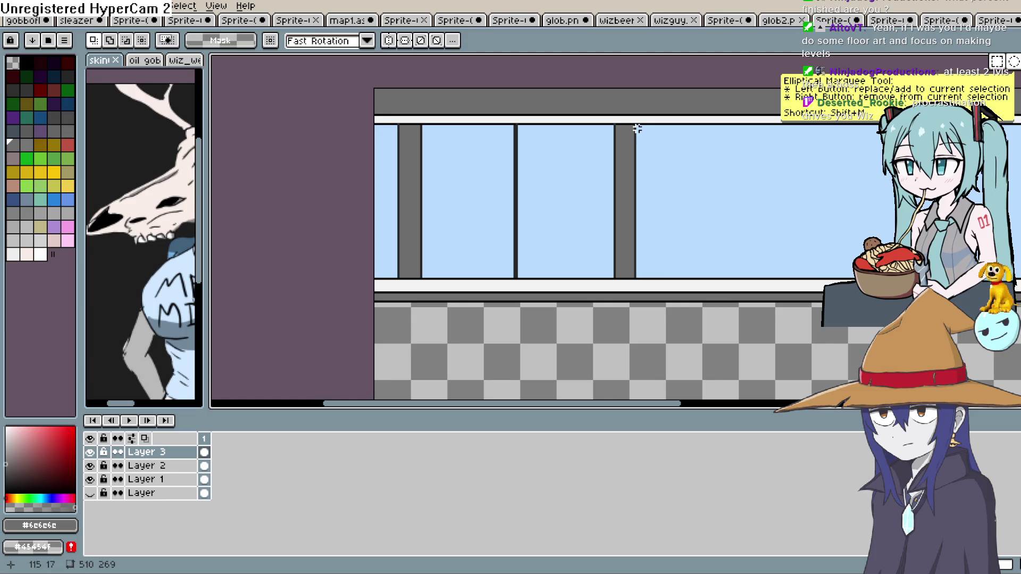
Zoom in on the grey post and test-select thin strips along its top edge.
key("space")
mouse_move(711, 189)
left_mouse_down()
mouse_move(603, 223)
mouse_move(620, 223)
left_mouse_up()
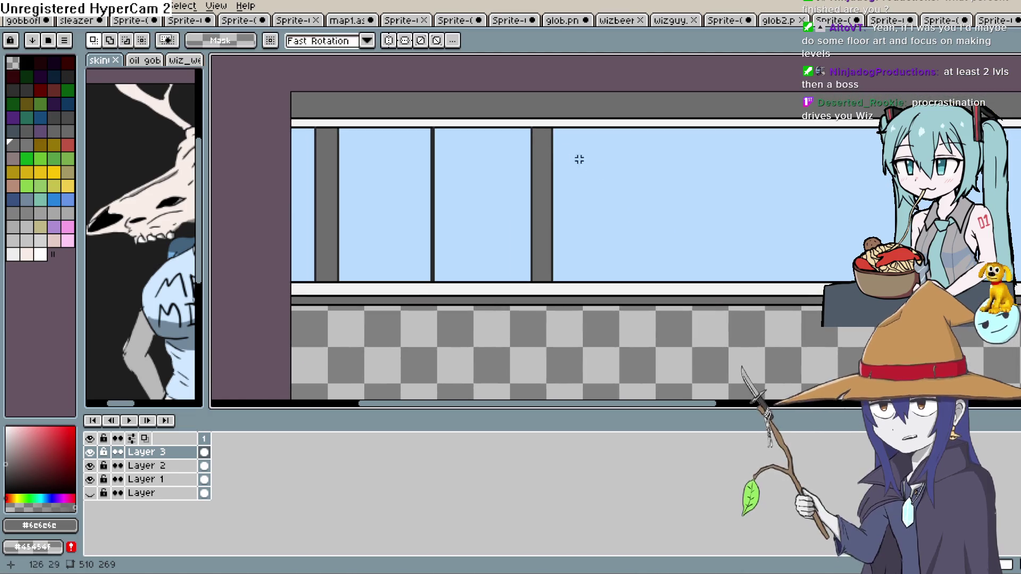
scroll(577, 159, "up", 3)
scroll(567, 123, "up", 1)
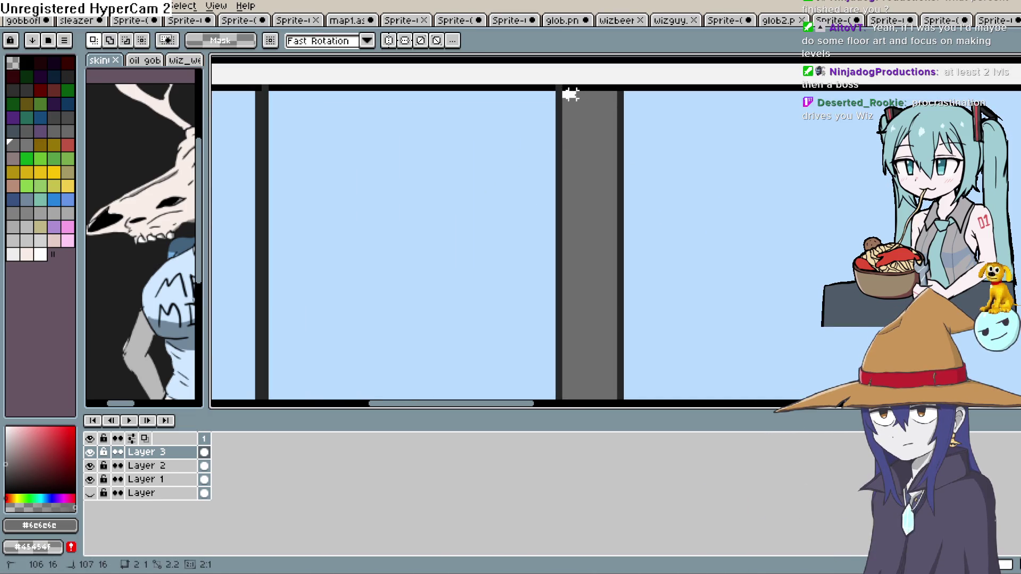
left_click_drag(613, 95, 616, 95)
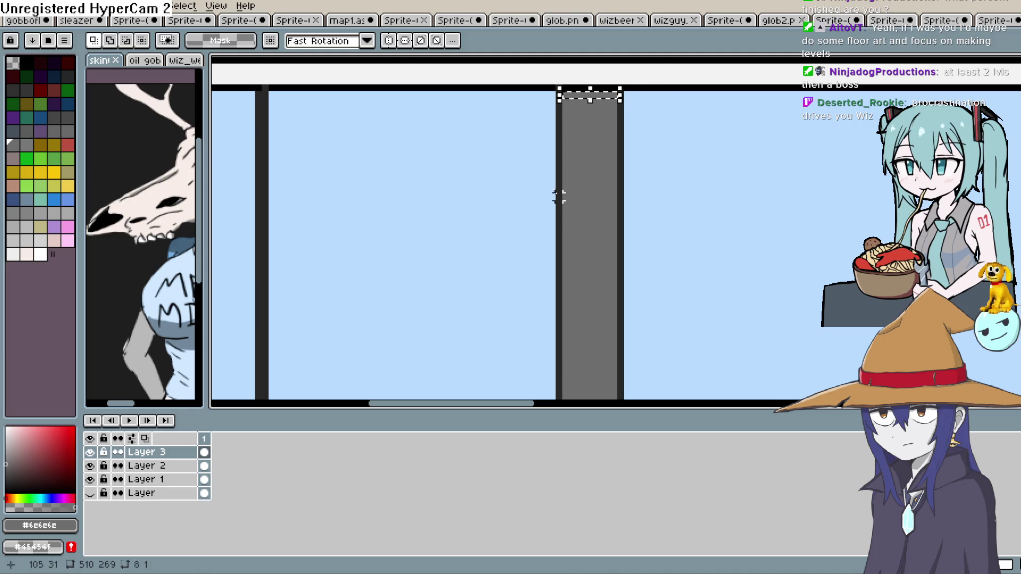
left_click(428, 266)
mouse_move(429, 267)
left_mouse_down()
mouse_move(720, 301)
mouse_move(782, 325)
left_mouse_up()
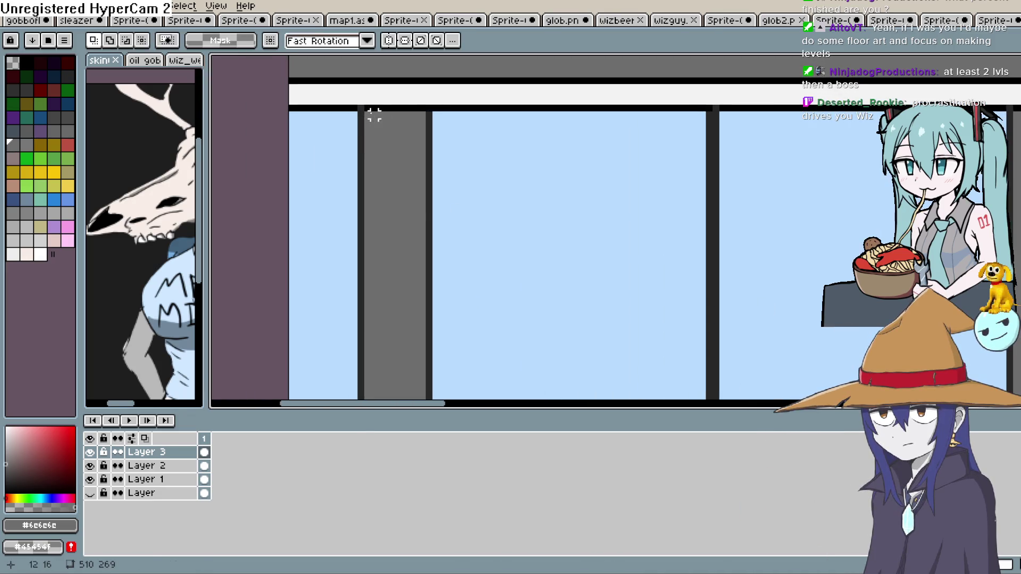
left_click_drag(414, 114, 422, 115)
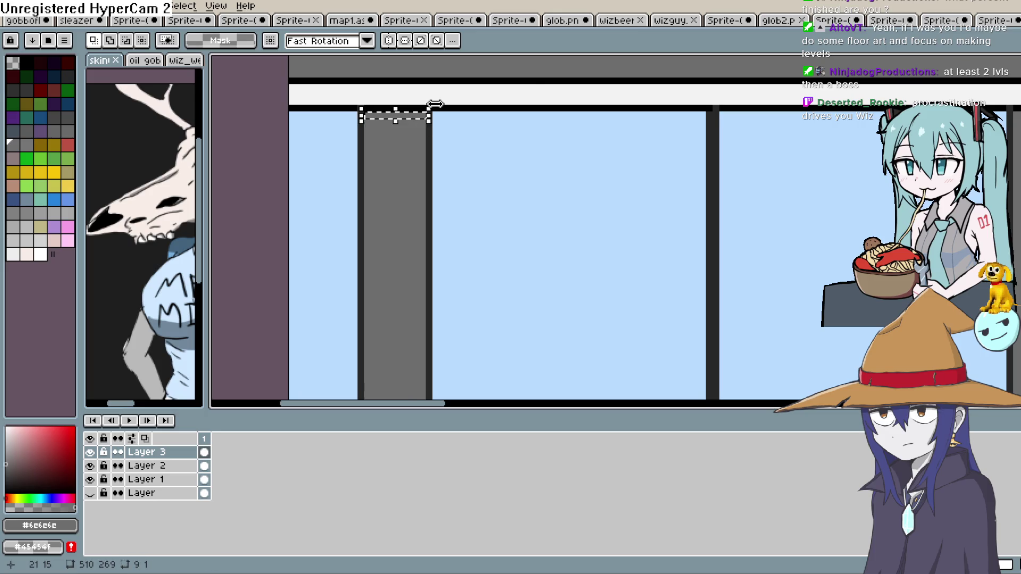
key("ctrl+d")
Select and delete the white strip along the post's left edge, then zoom out to the whole window.
key("b")
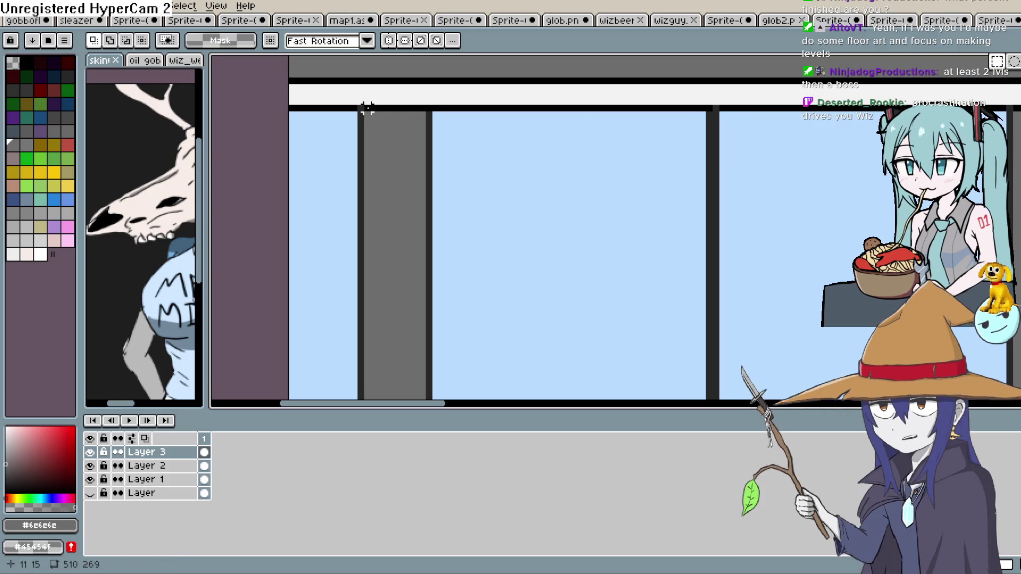
key("m")
mouse_move(369, 111)
left_mouse_down()
mouse_move(345, 278)
mouse_move(358, 372)
mouse_move(363, 360)
left_mouse_up()
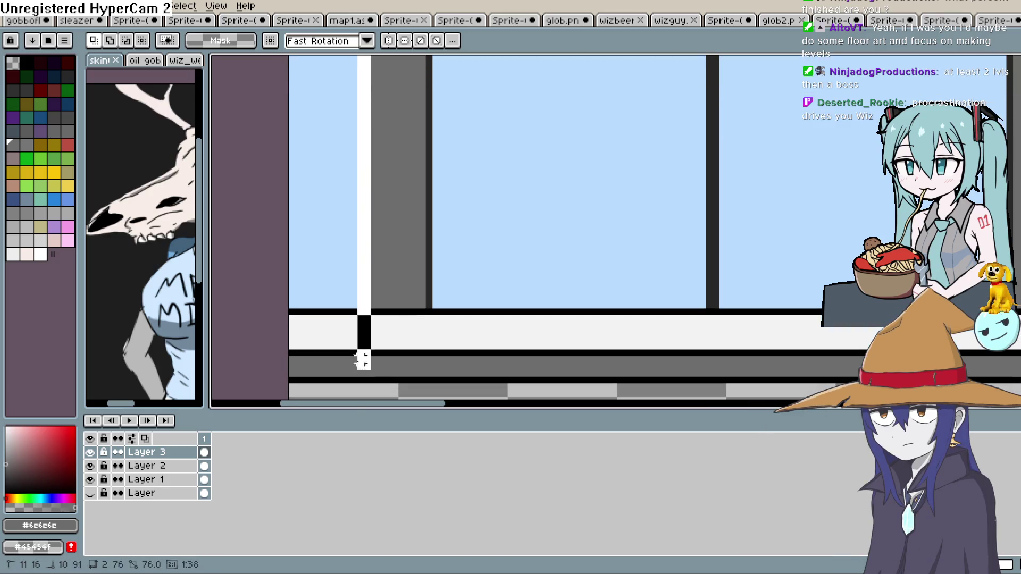
left_click_drag(361, 305, 363, 307)
key("Delete")
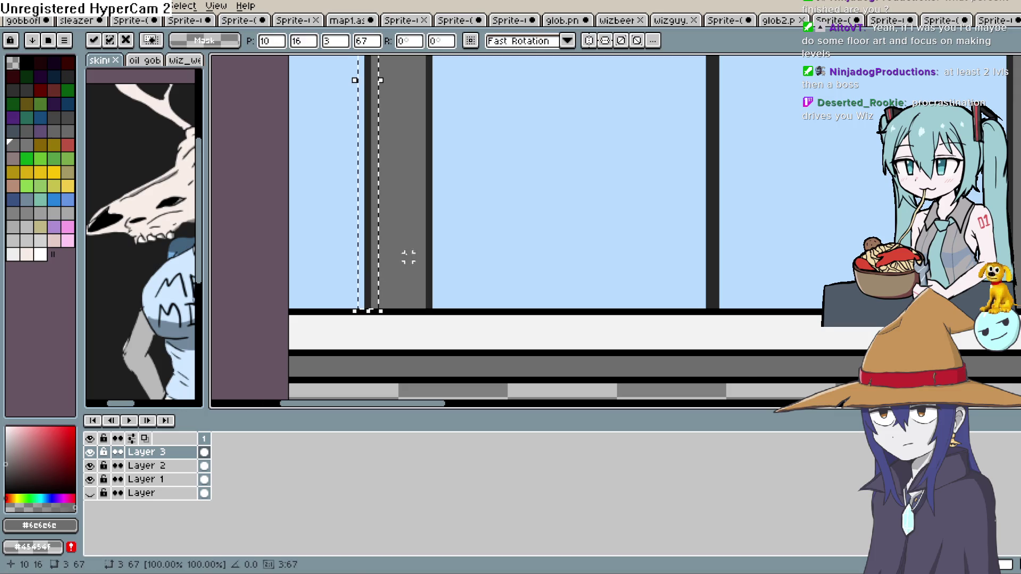
scroll(537, 200, "down", 4)
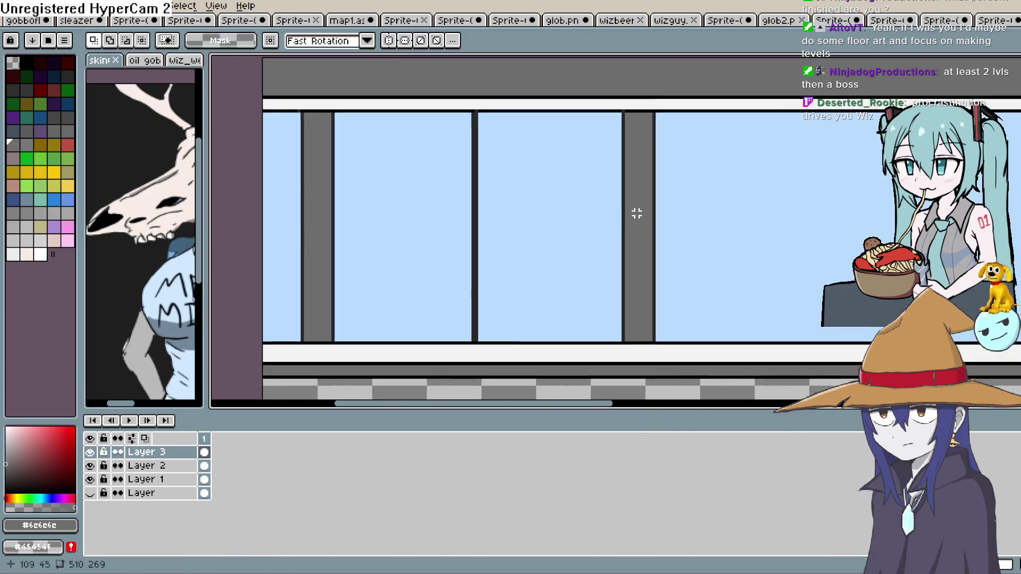
left_click_drag(639, 231, 616, 220)
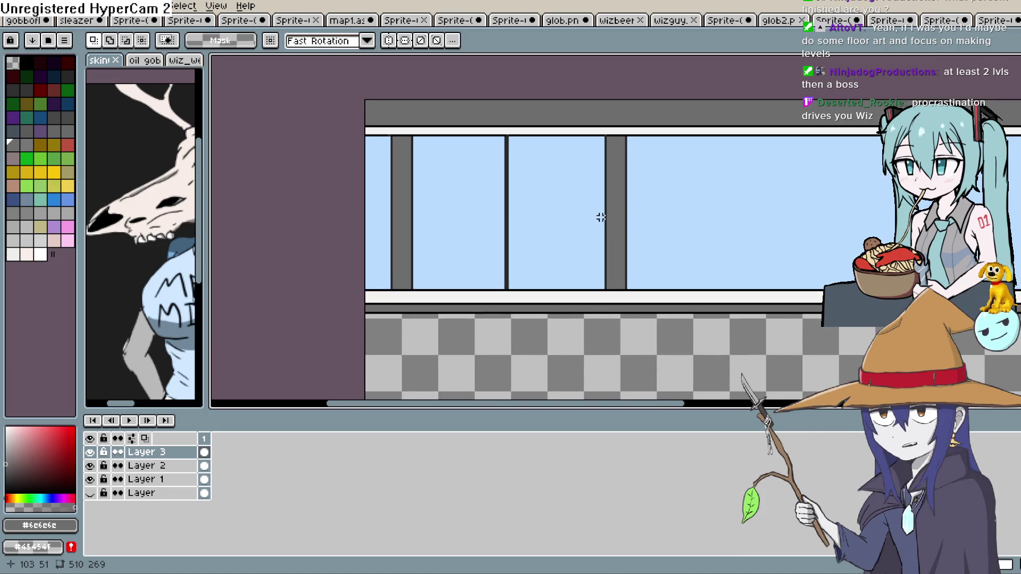
key("i")
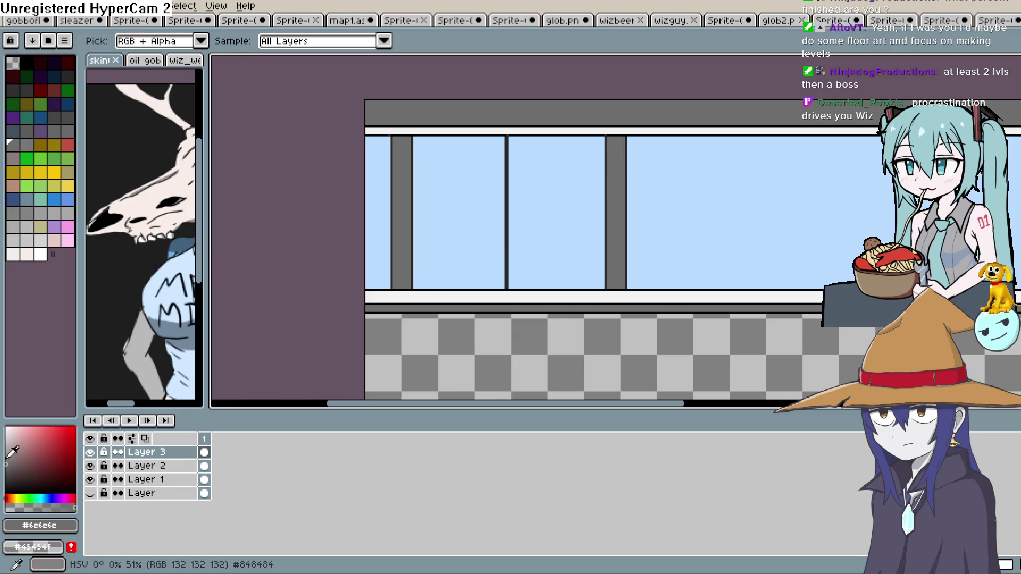
Draw darker grey rectangle outlines down two window posts, then minimize Aseprite.
left_click(5, 472)
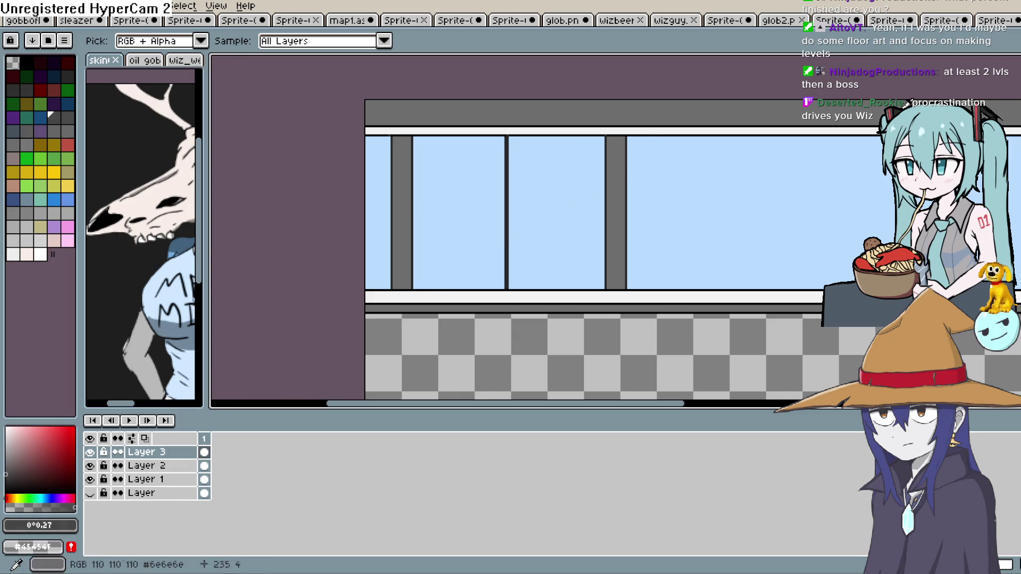
key("b")
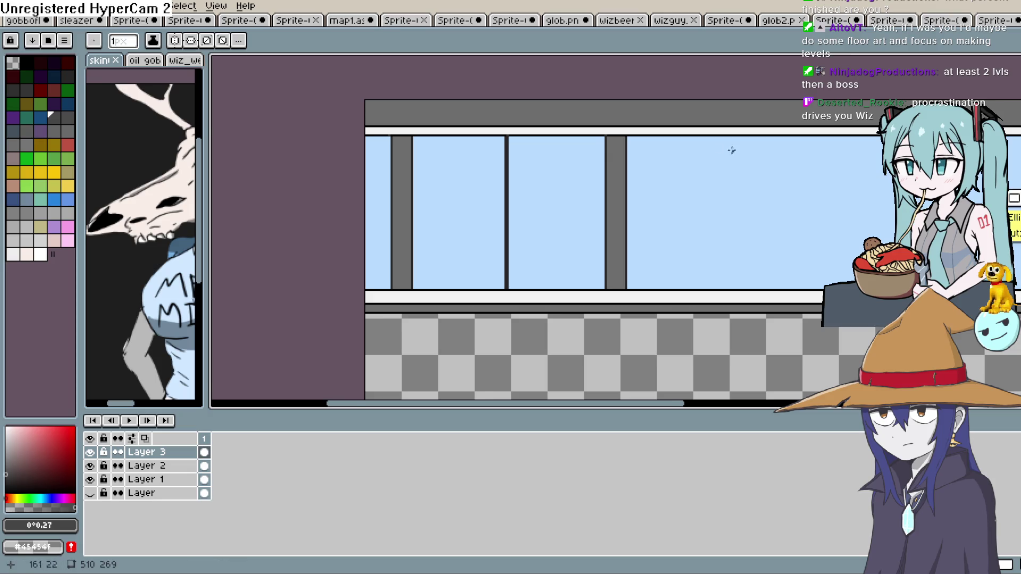
scroll(729, 153, "up", 1)
mouse_move(561, 131)
left_mouse_down()
mouse_move(585, 282)
mouse_move(584, 361)
left_mouse_up()
key("h")
left_click_drag(401, 288, 589, 308)
key("b")
left_click_drag(427, 152, 455, 382)
key("h")
left_click_drag(549, 311, 521, 311)
key("b")
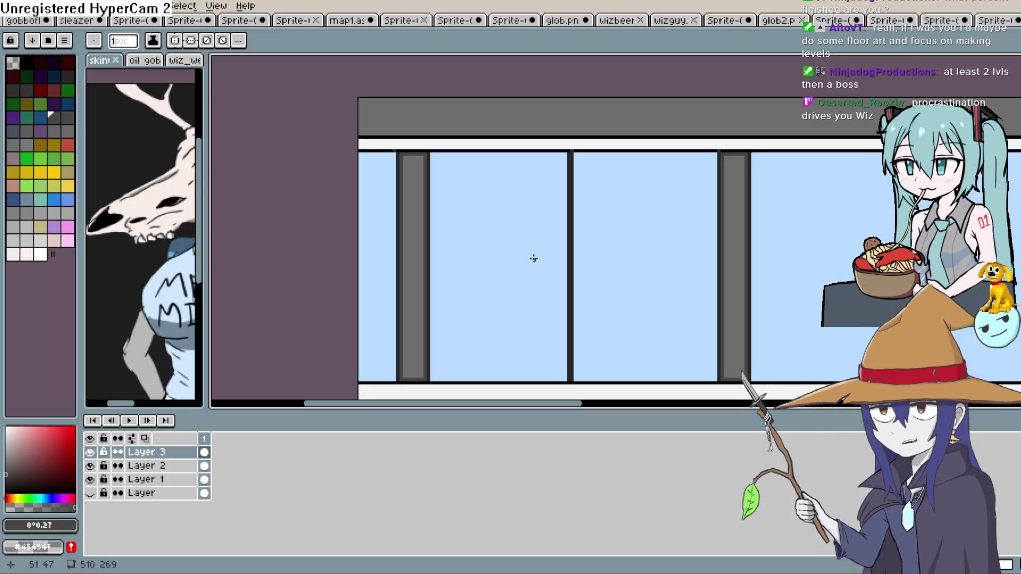
key("g")
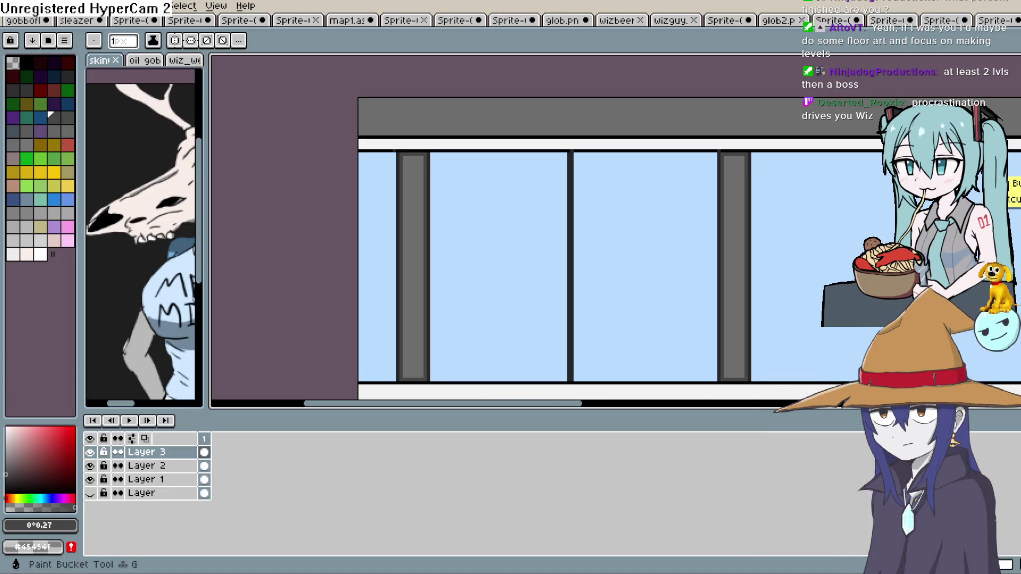
left_click(1009, 10)
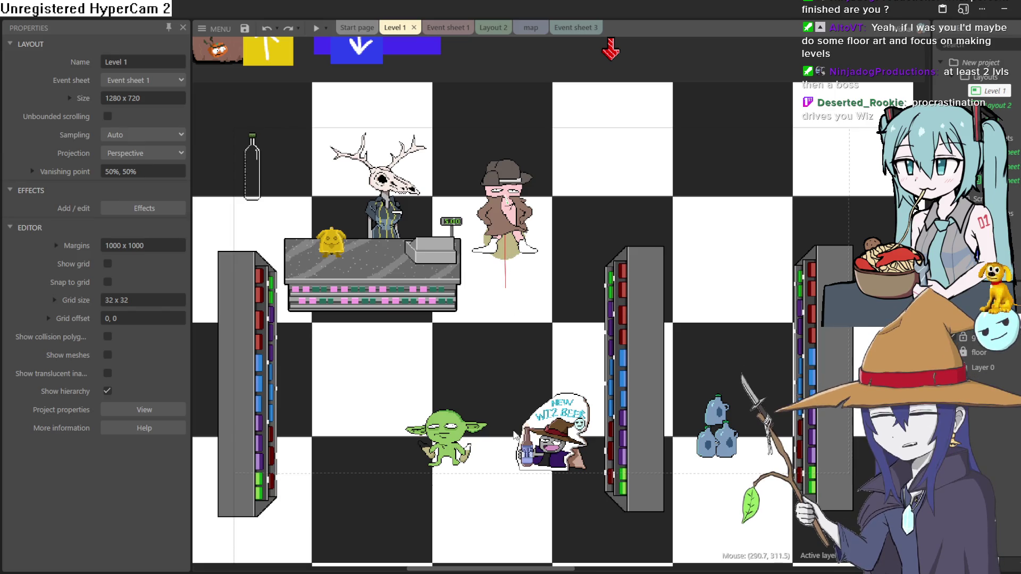
Preview the Level 1 shop layout, close the preview, and switch back to Aseprite.
left_click(313, 28)
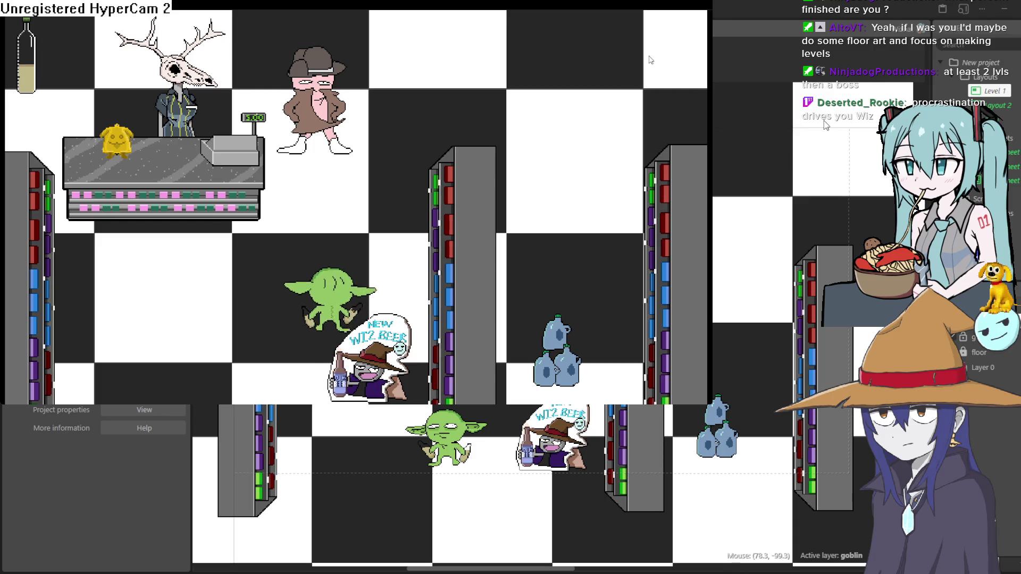
left_click(902, 66)
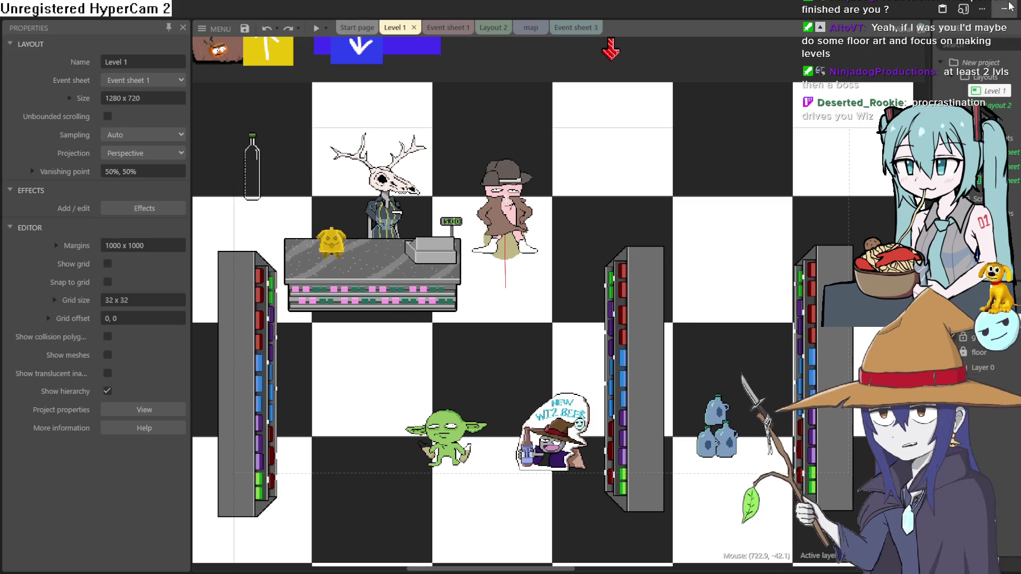
key("alt+Tab")
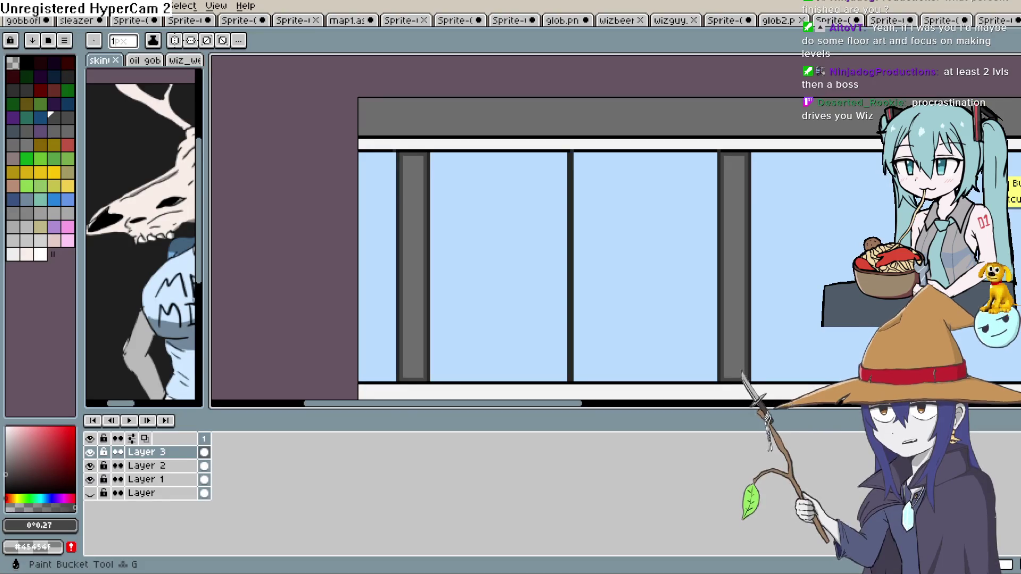
Draw a thin dark horizontal crossbar across the middle light-blue window pane with the pencil.
mouse_move(609, 255)
left_mouse_down()
mouse_move(586, 143)
mouse_move(516, 185)
mouse_move(514, 199)
left_mouse_up()
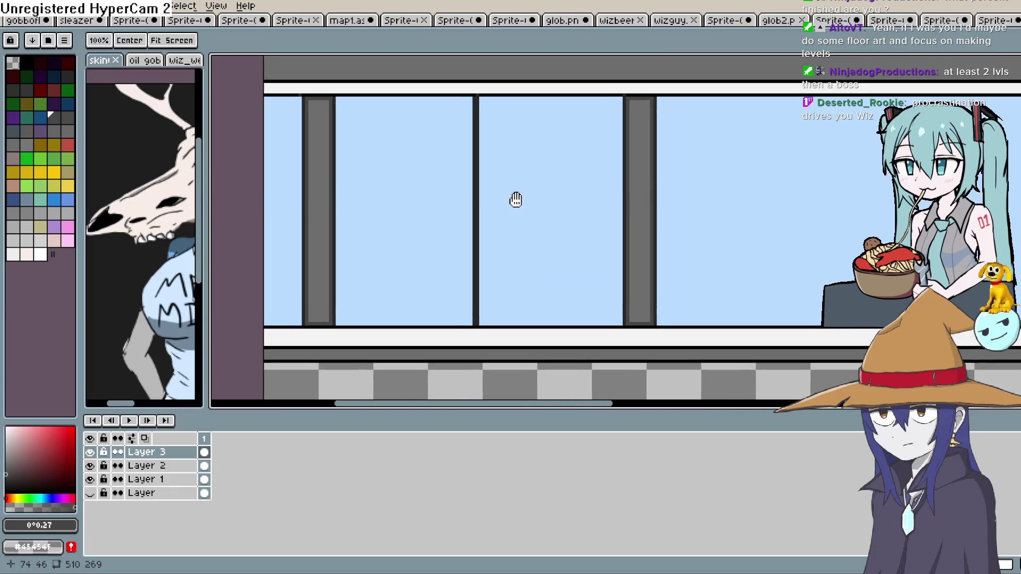
key("i")
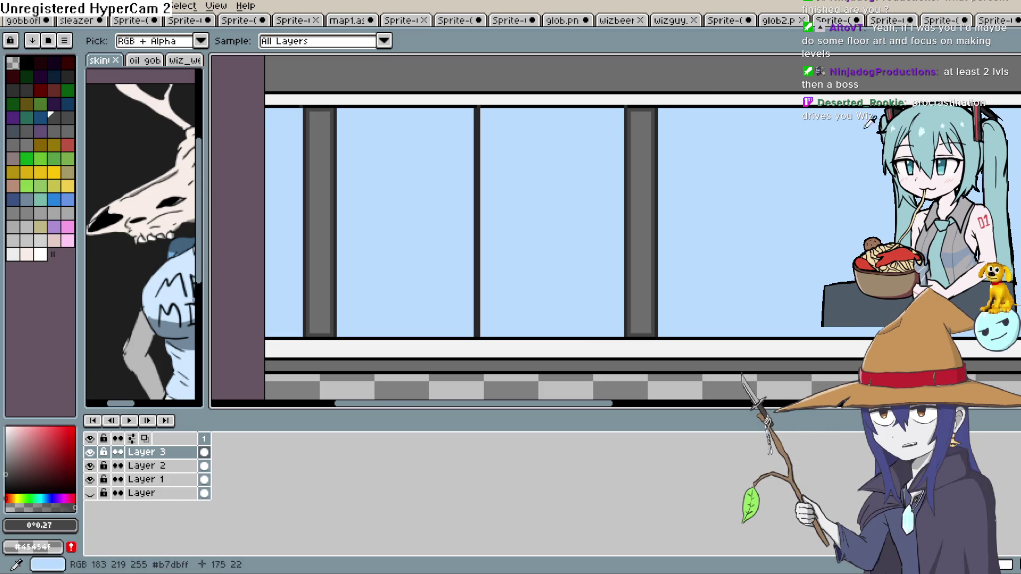
key("shift+c")
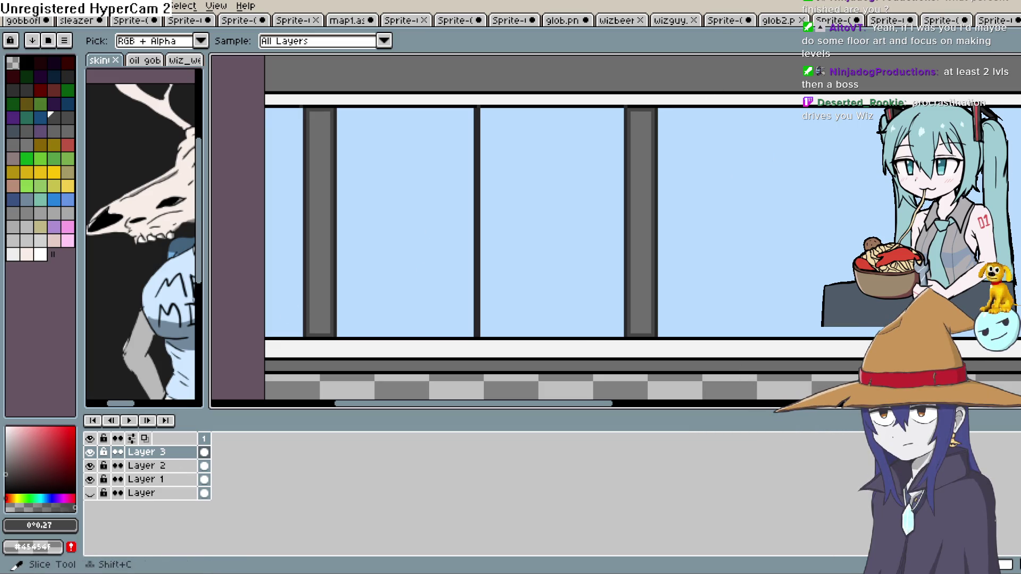
key("b")
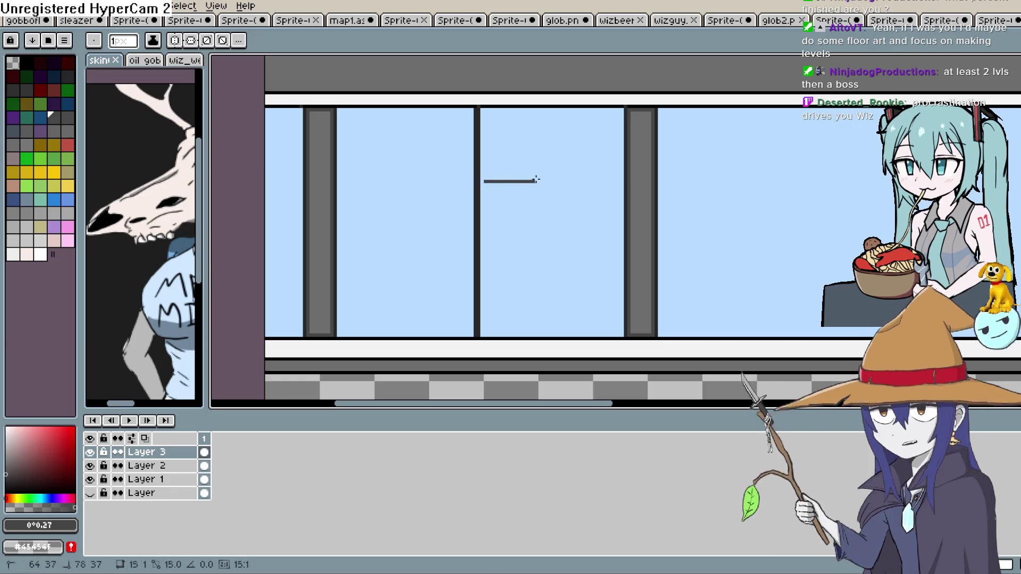
left_click(619, 180, "shift")
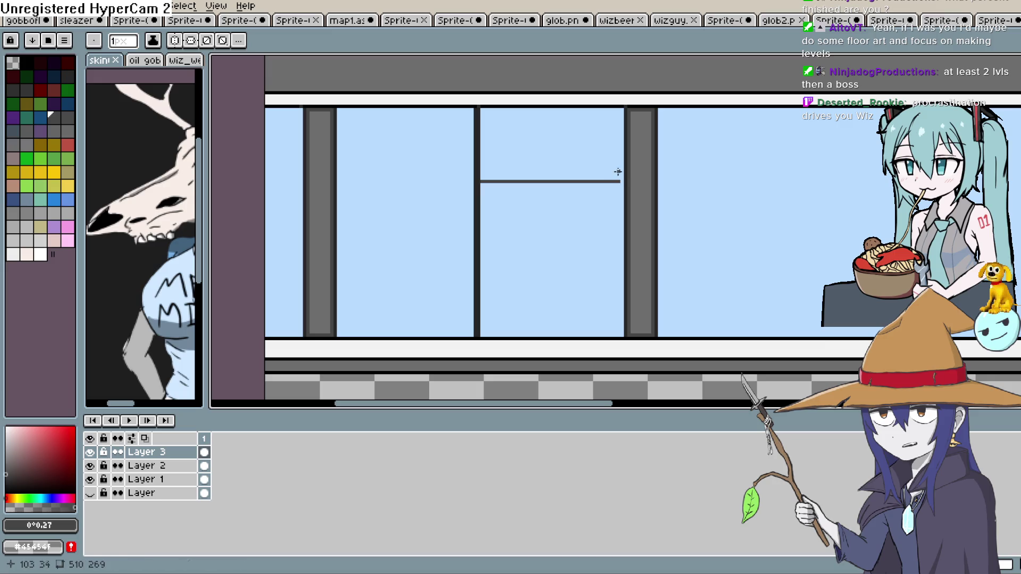
Continue the dark crossbar left to the left post so it spans both middle panes.
left_click(473, 181, "shift")
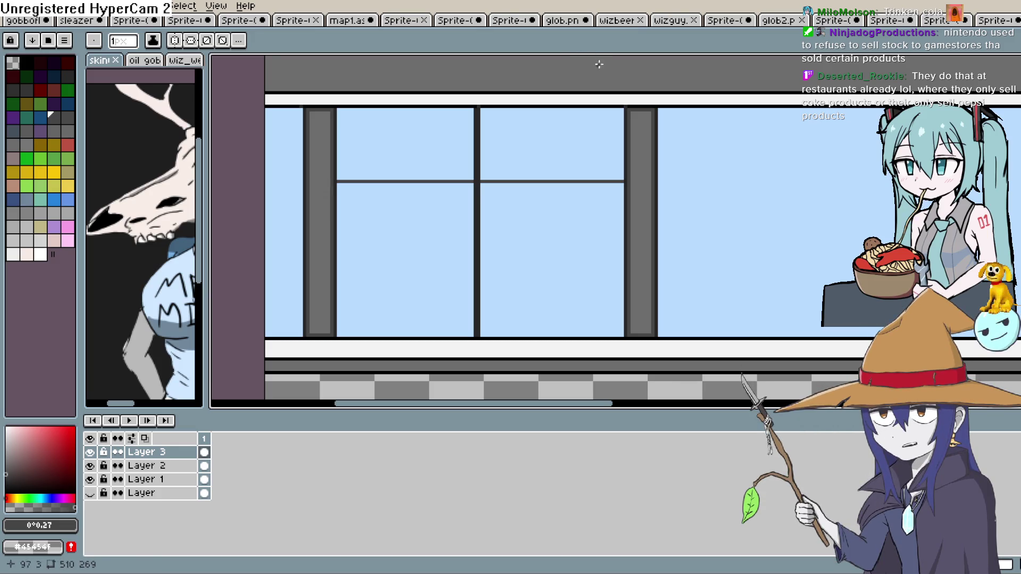
mouse_move(608, 158)
left_mouse_down()
mouse_move(604, 150)
mouse_move(617, 161)
left_mouse_up()
key("ctrl+z")
left_click_drag(338, 167, 620, 168)
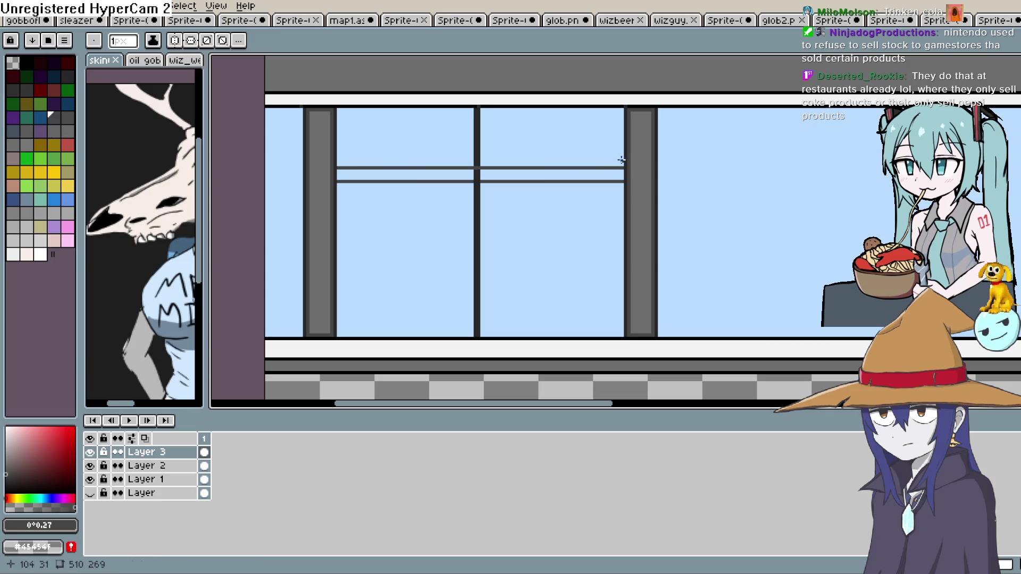
key("ctrl+z")
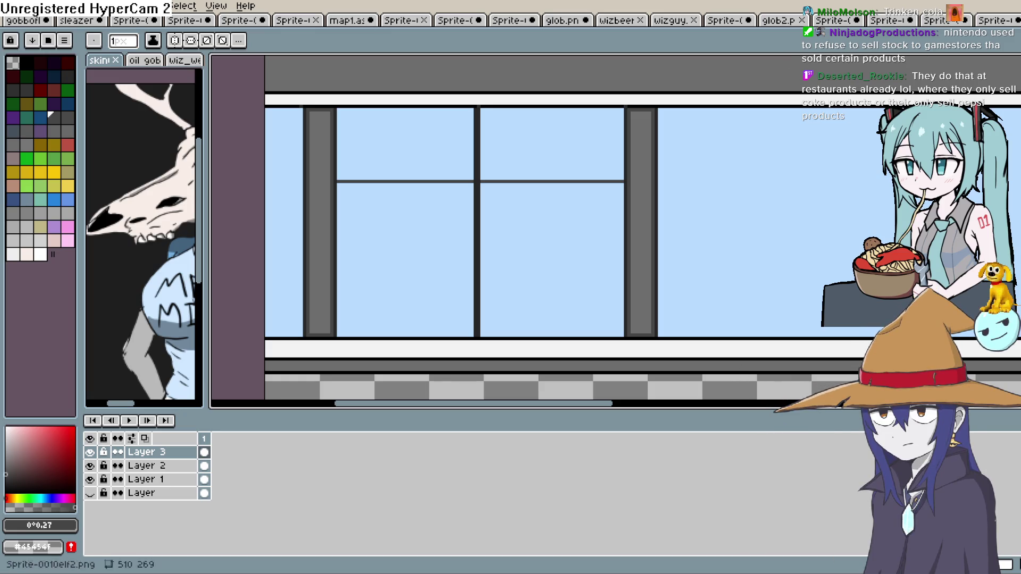
key("b")
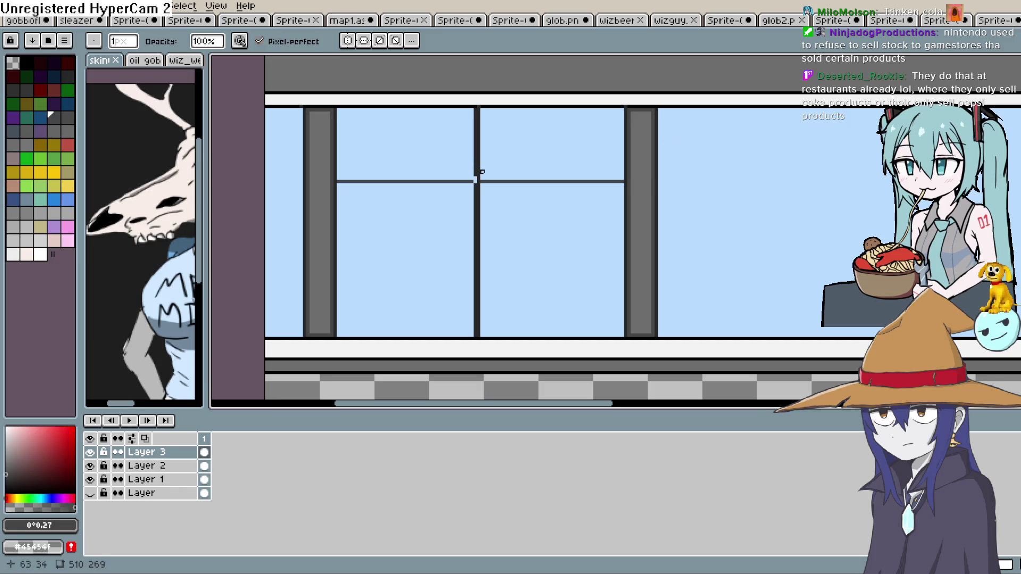
key("ctrl+z")
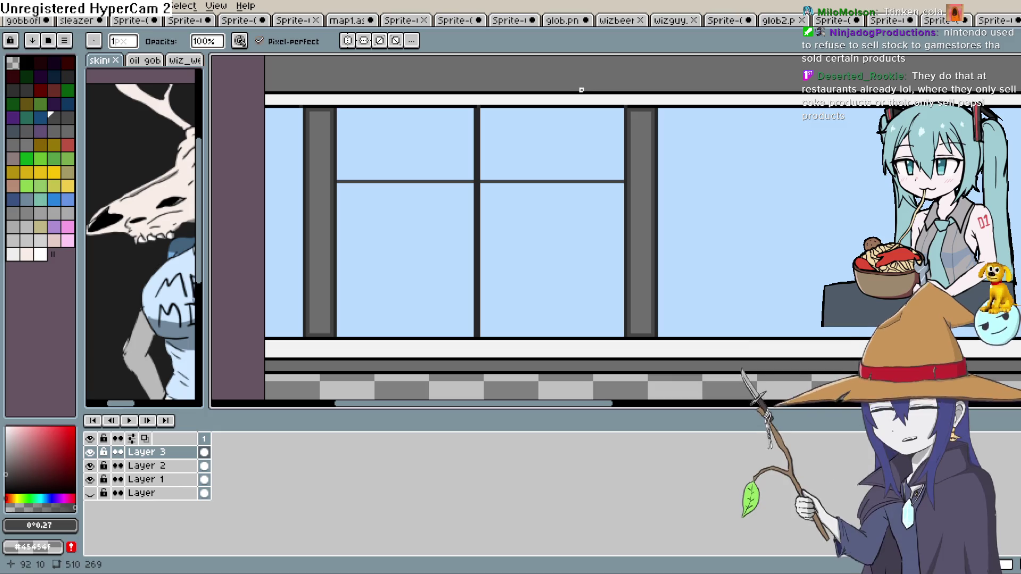
Toggle Layer 3's visibility to inspect it and undo the left half of the horizontal bar.
scroll(529, 162, "up", 2)
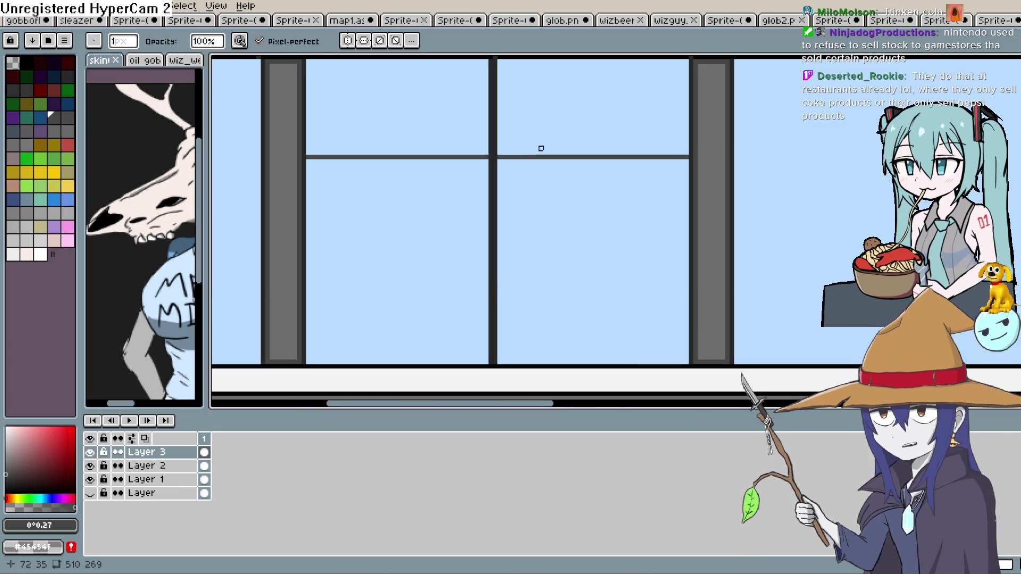
scroll(568, 278, "down", 3)
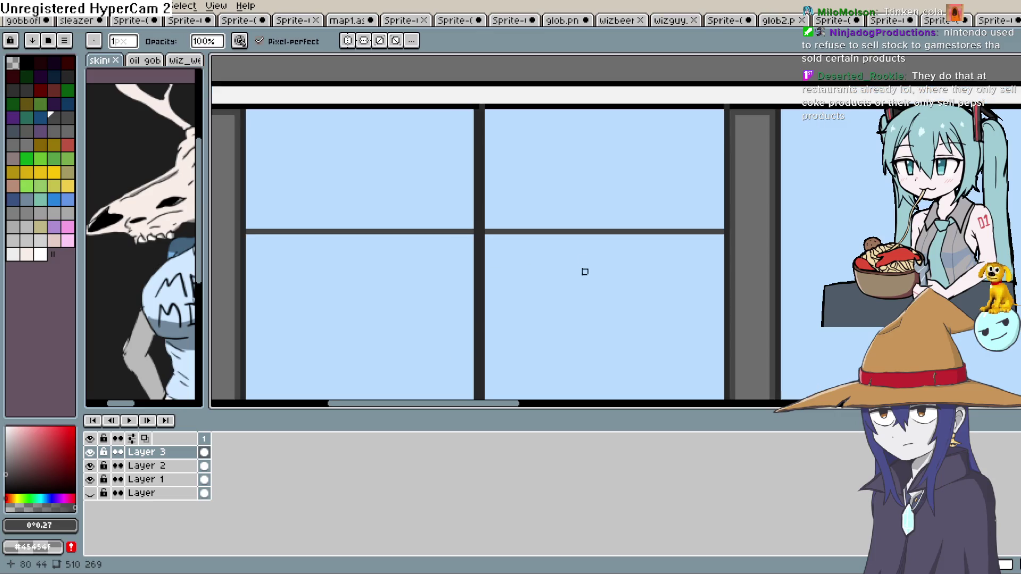
mouse_move(568, 279)
left_mouse_down()
mouse_move(527, 217)
mouse_move(534, 237)
mouse_move(530, 229)
left_mouse_up()
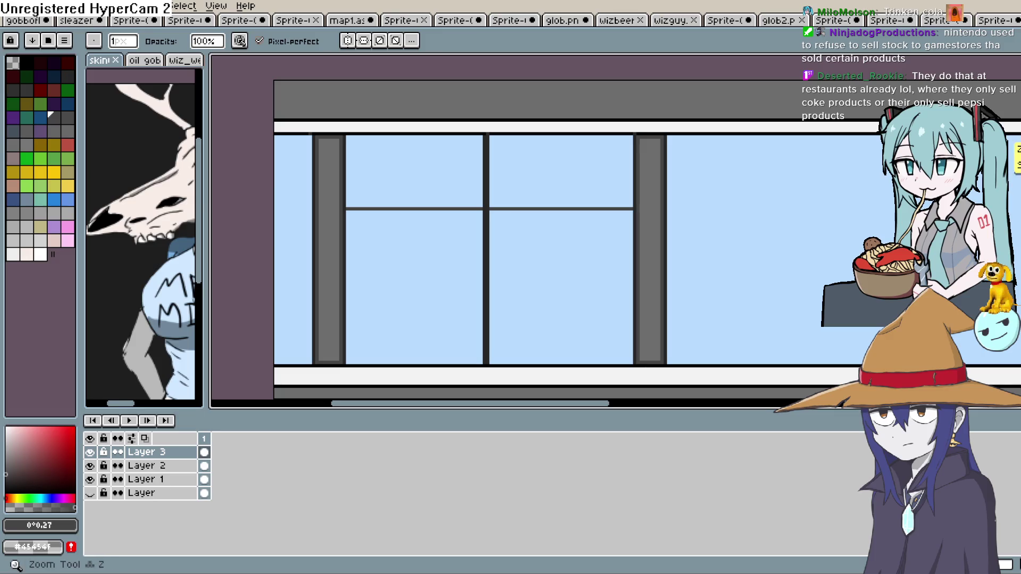
left_click(1015, 107)
scroll(501, 199, "up", 2)
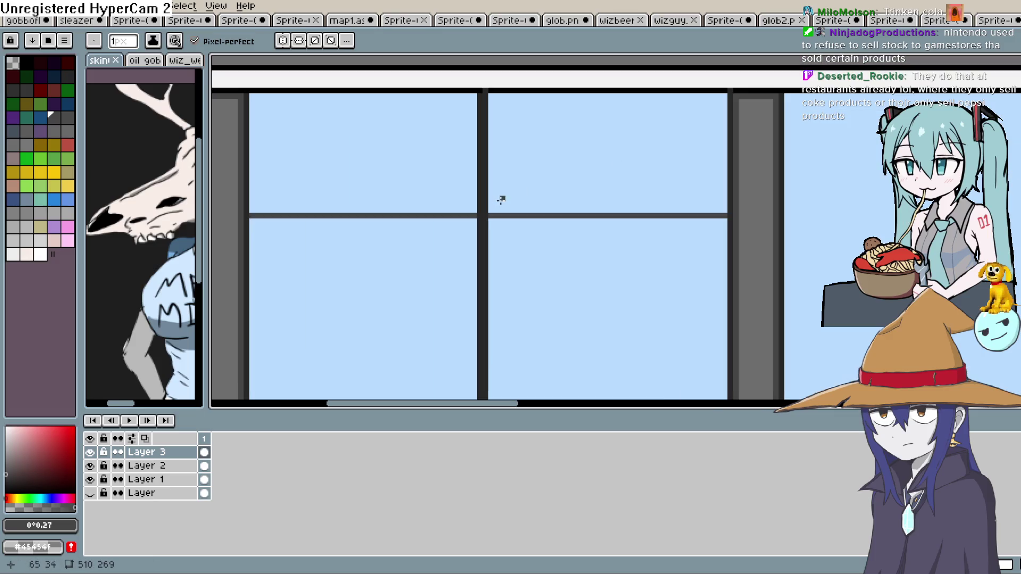
left_click(90, 452)
left_click(90, 452)
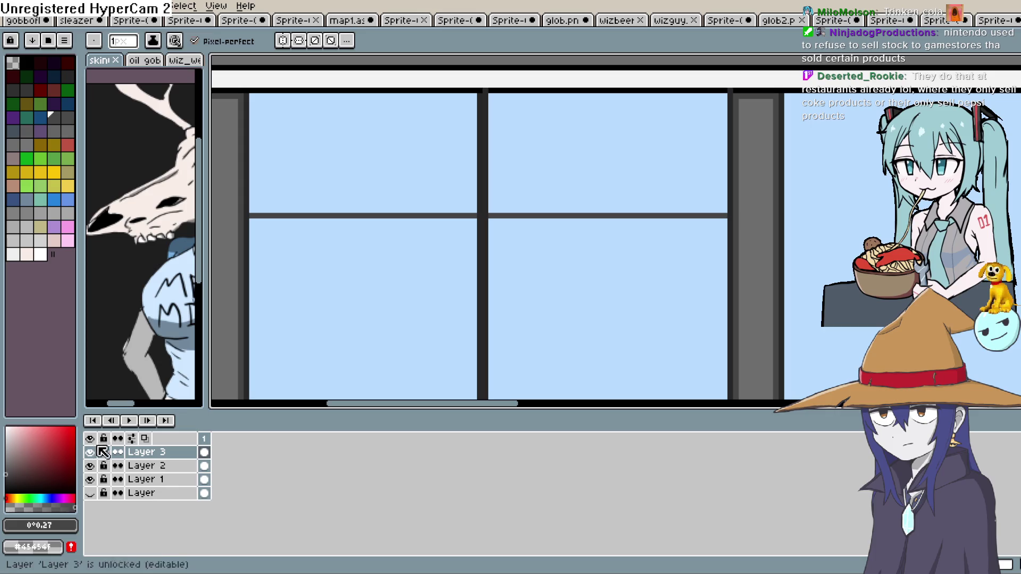
key("ctrl+z")
key("ctrl+z")
left_click(90, 453)
left_click(90, 452)
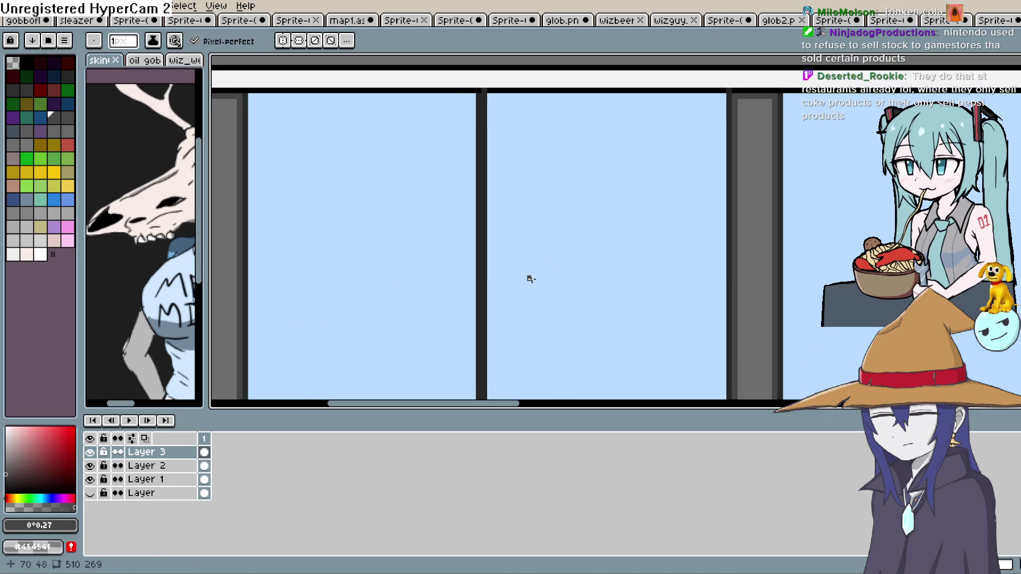
Check the glass on Layer 2 and the pillars on Layer 3 by toggling their visibility.
scroll(528, 278, "down", 2)
left_click(90, 466)
left_click(90, 466)
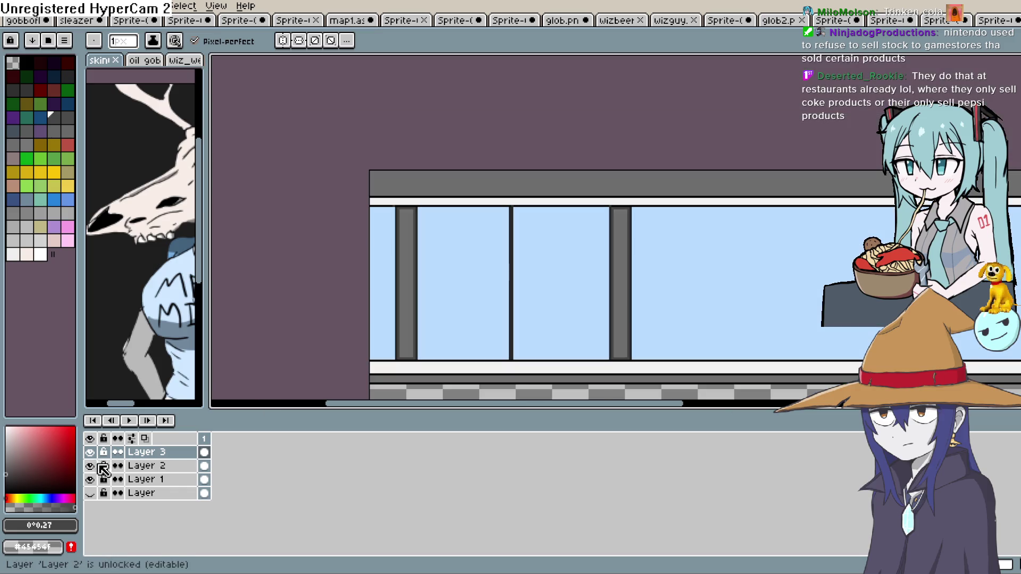
double_click(160, 453)
key("Return")
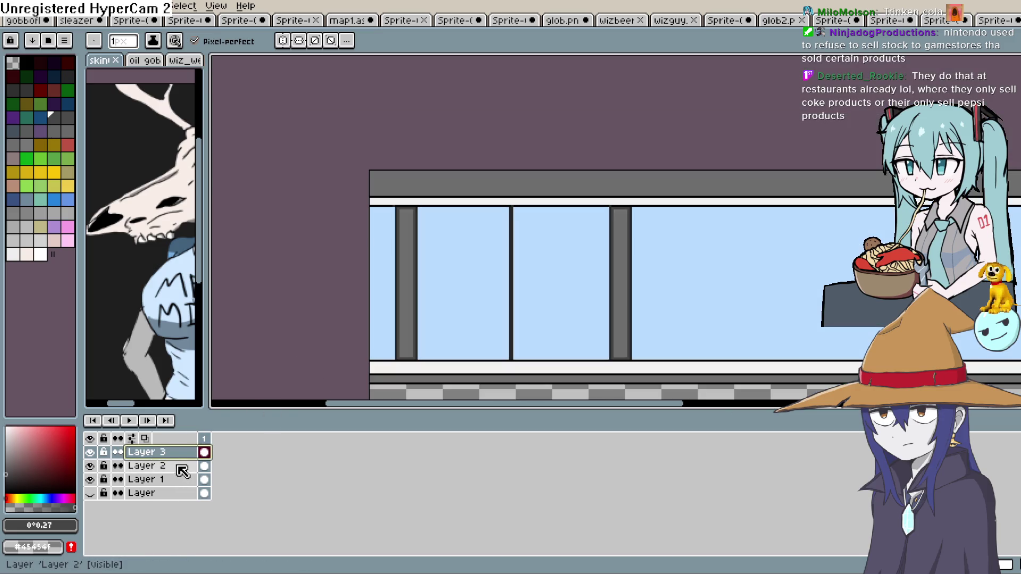
left_click(91, 453)
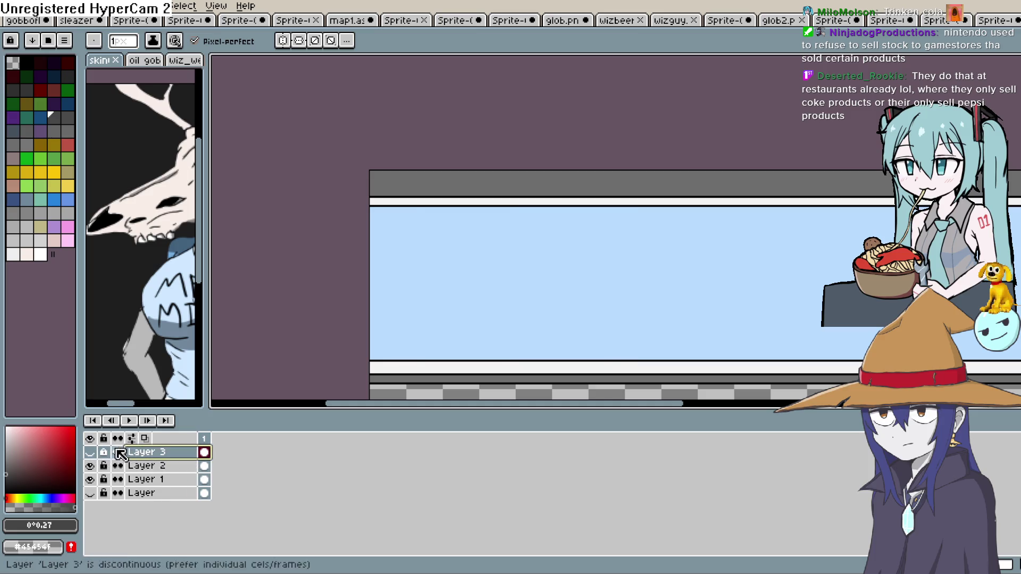
left_click(91, 453)
Add a new Layer 4 above Layer 1 and hide Layer 2's blue glass.
left_click(166, 467)
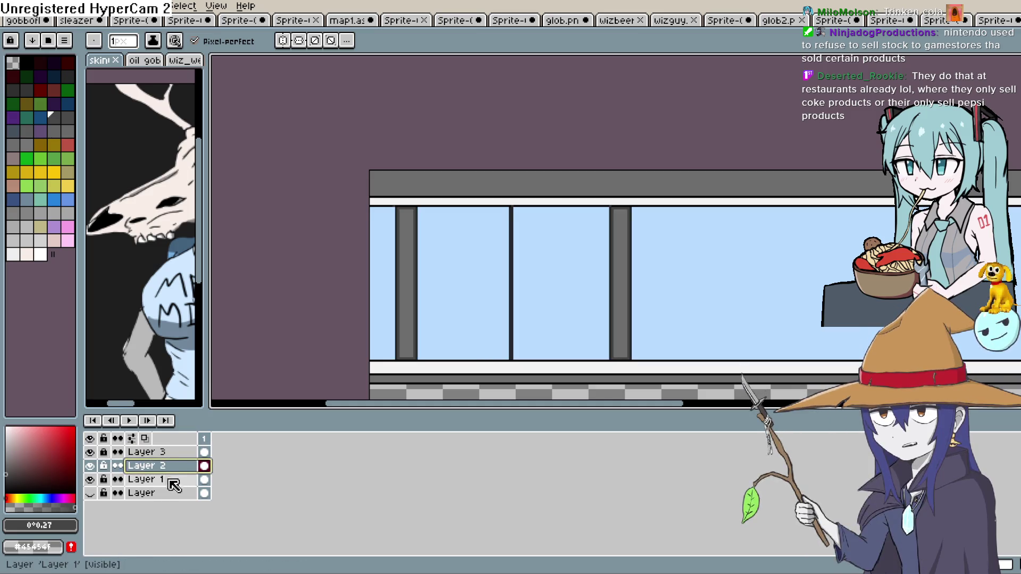
left_click(168, 480)
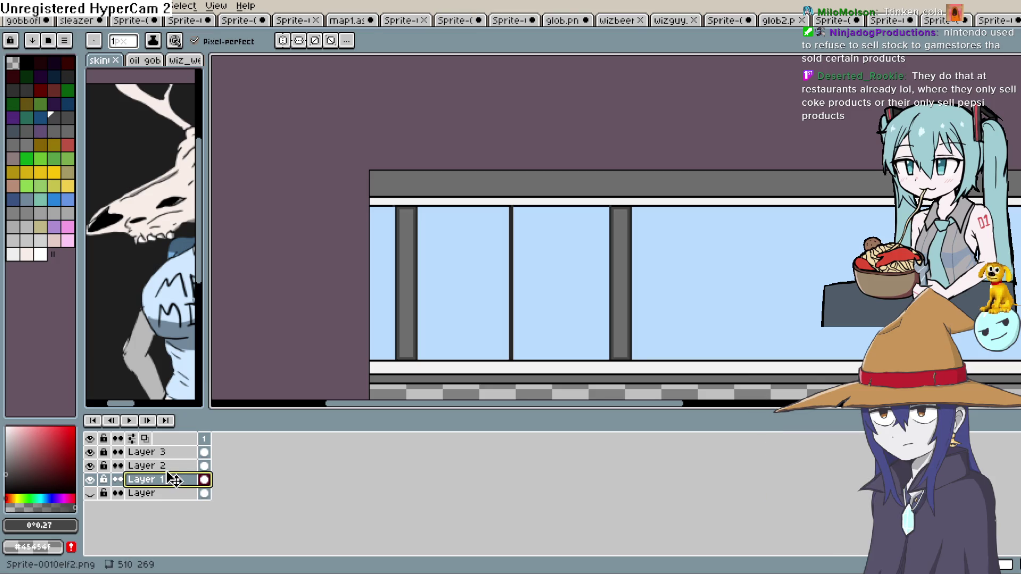
key("shift+n")
left_click(90, 466)
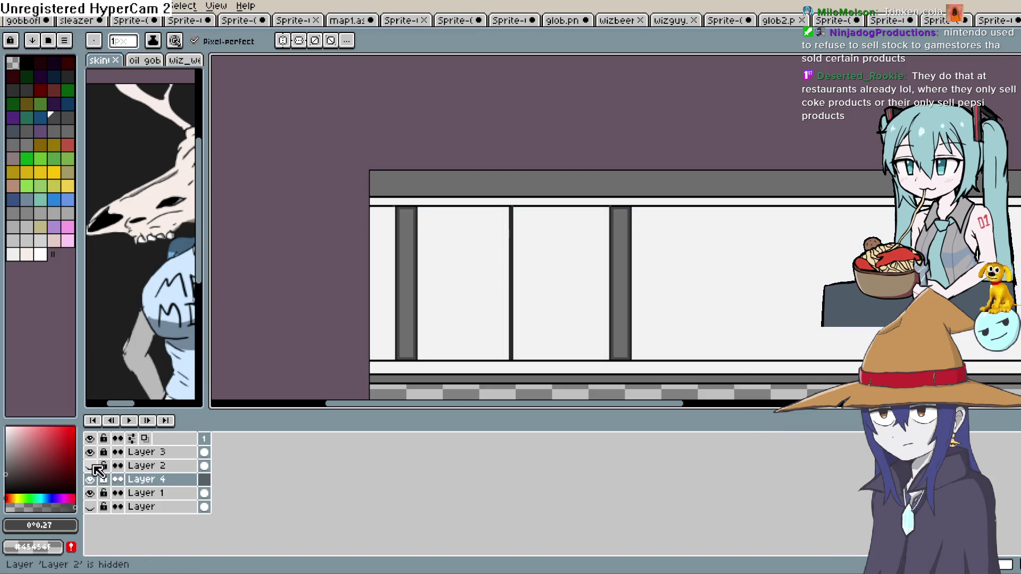
Draw five thin black horizontal lines from pillar to pillar across the panes on Layer 4.
key("e")
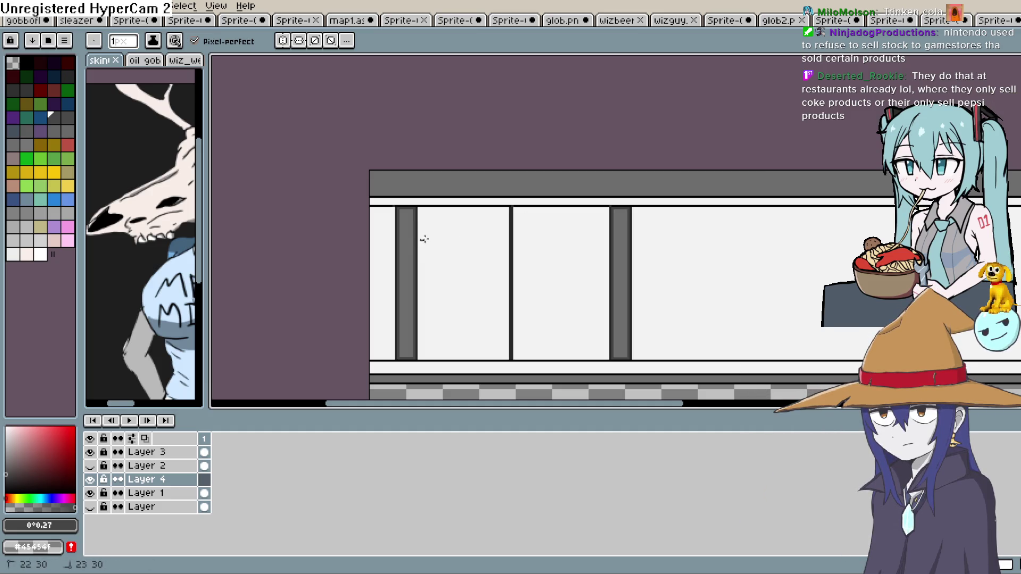
key("g")
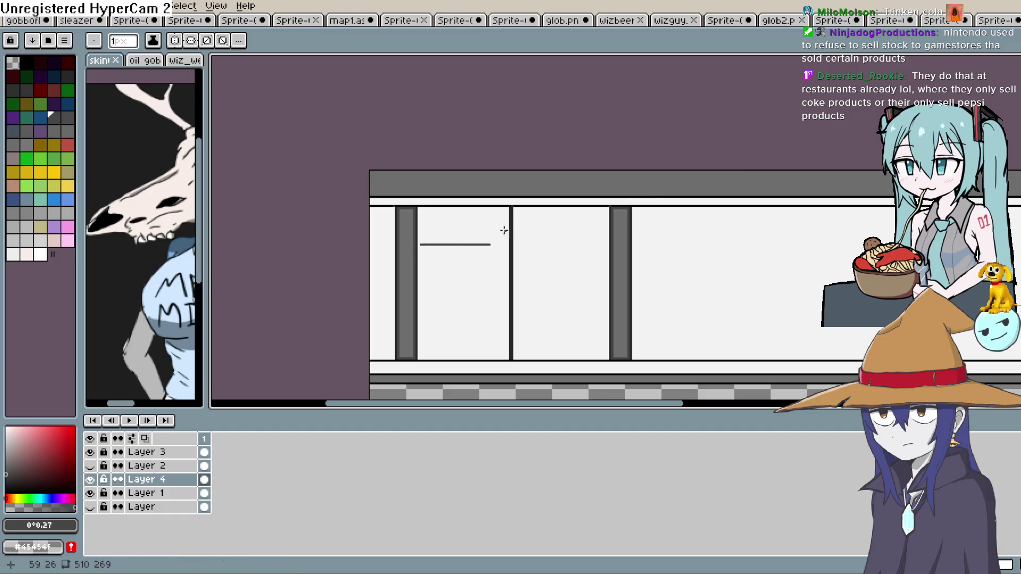
left_click_drag(417, 229, 610, 229)
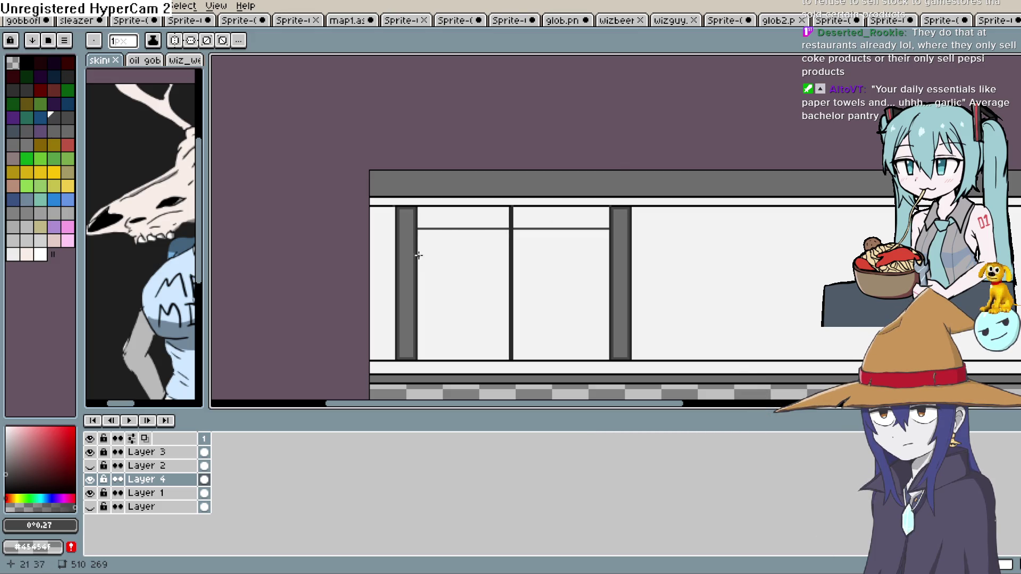
left_click_drag(419, 257, 543, 261)
left_click_drag(607, 269, 607, 269)
mouse_move(419, 282)
left_mouse_down()
mouse_move(572, 272)
mouse_move(417, 278)
mouse_move(605, 283)
left_mouse_up()
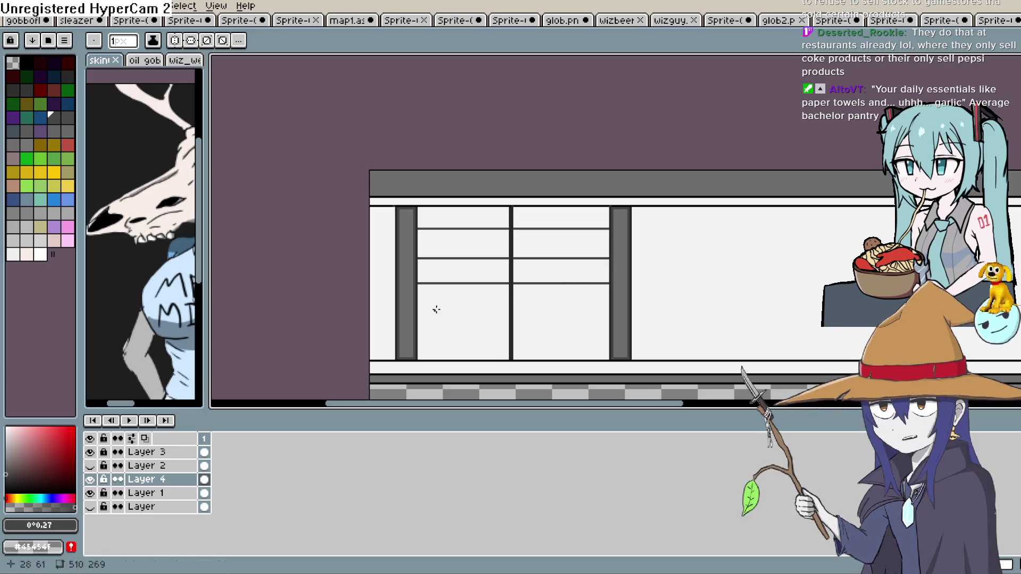
left_click_drag(419, 300, 607, 308)
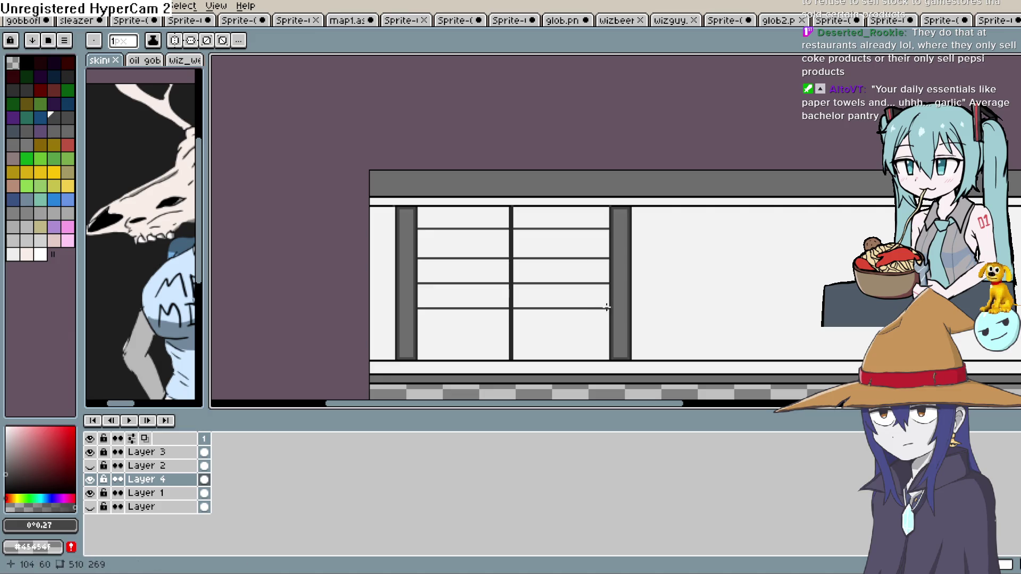
left_click_drag(420, 336, 483, 334)
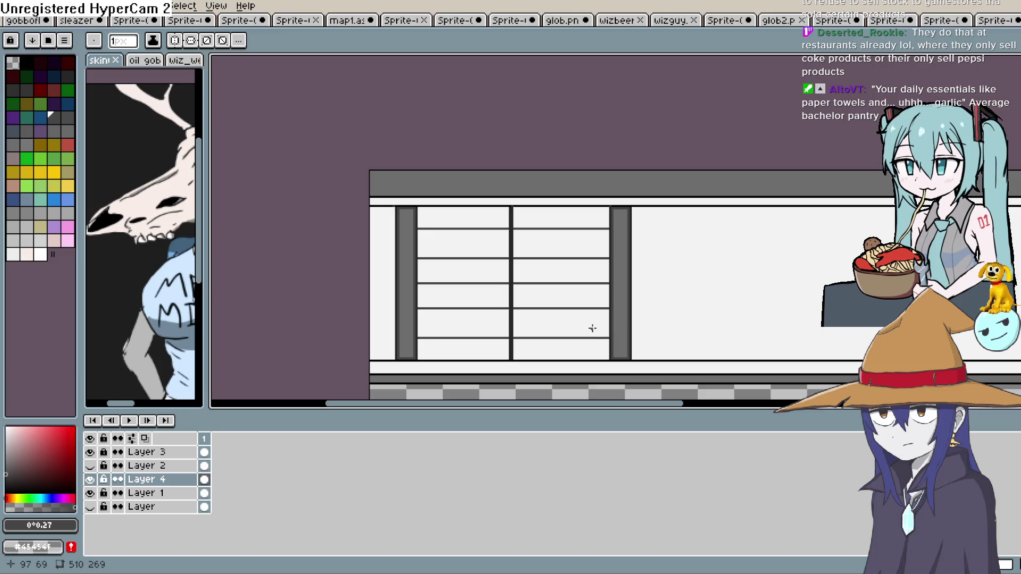
scroll(524, 344, "down", 1)
scroll(477, 350, "up", 2)
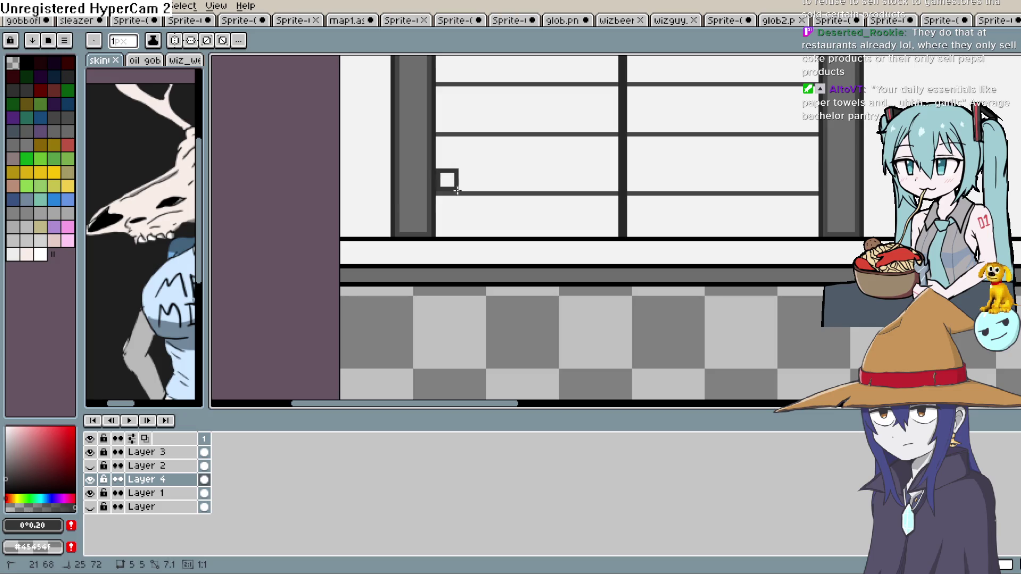
Drag filled dark bars across the window between alternate stripe lines.
left_click_drag(663, 191, 820, 192)
scroll(770, 217, "up", 3)
scroll(770, 217, "right", 3)
mouse_move(353, 178)
left_mouse_down()
mouse_move(381, 196)
mouse_move(738, 203)
left_mouse_up()
scroll(745, 182, "up", 2)
mouse_move(357, 175)
left_mouse_down()
mouse_move(370, 191)
mouse_move(737, 192)
left_mouse_up()
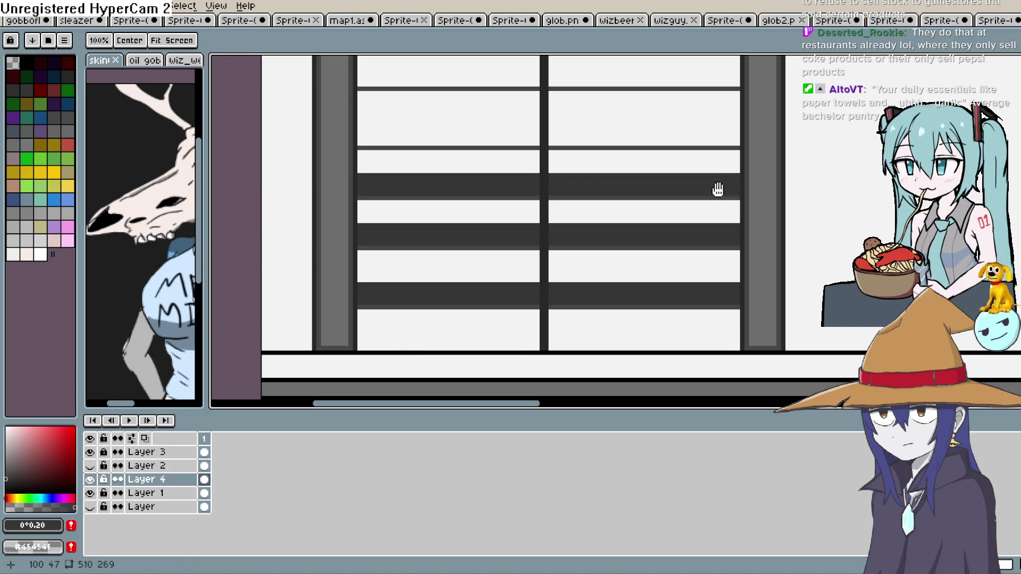
scroll(456, 215, "up", 2)
mouse_move(351, 190)
left_mouse_down()
mouse_move(400, 205)
mouse_move(727, 204)
left_mouse_up()
Add the last dark bars, then make Layer 2's blue glass visible again.
mouse_move(352, 133)
left_mouse_down()
mouse_move(367, 149)
mouse_move(350, 135)
mouse_move(597, 163)
mouse_move(729, 149)
left_mouse_up()
scroll(607, 293, "down", 2)
left_click_drag(607, 293, 545, 277)
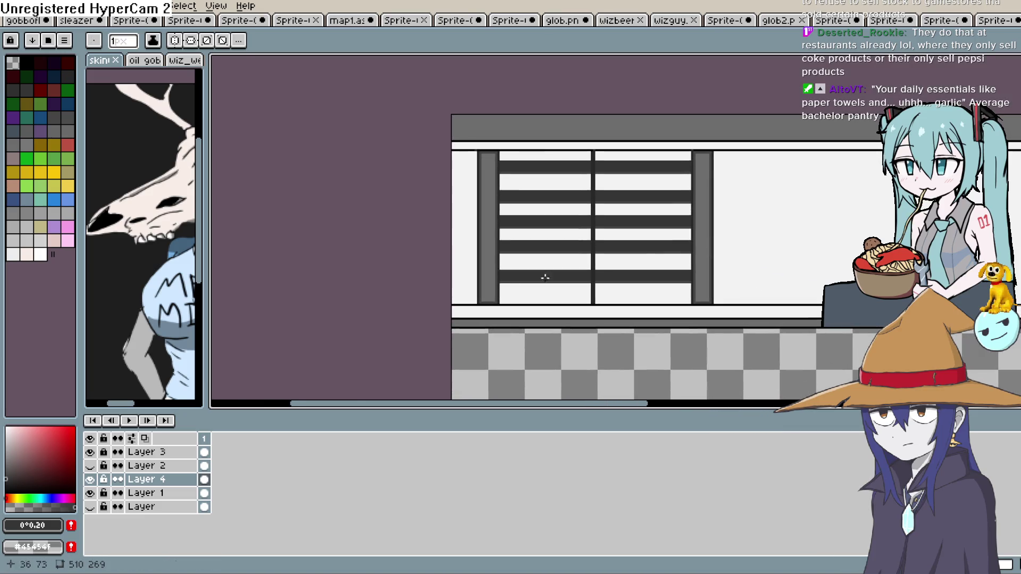
left_click(92, 466)
double_click(154, 466)
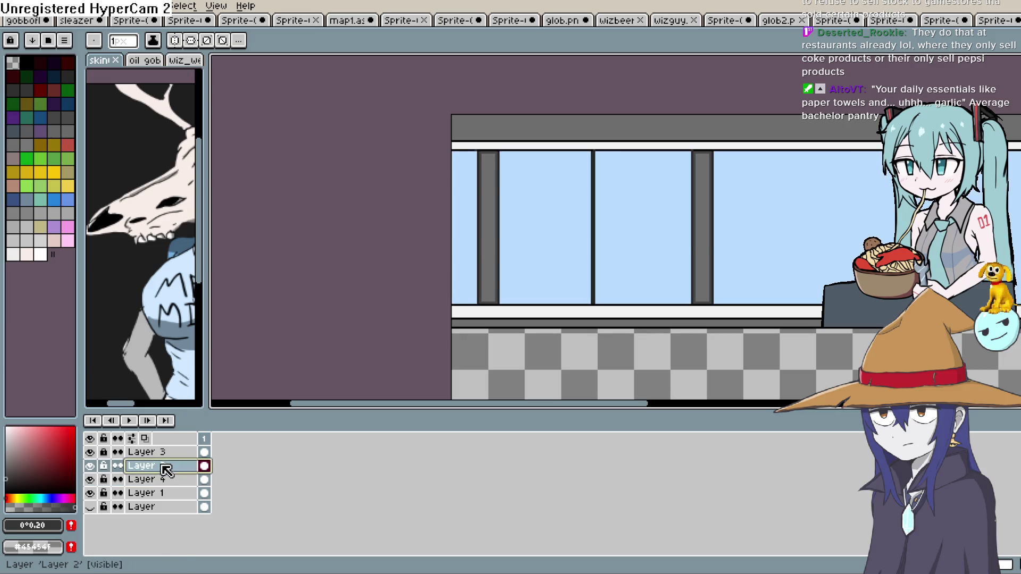
Lower Layer 2's opacity so the dark stripes show through the blue glass.
left_click_drag(702, 235, 767, 230)
left_click(836, 168)
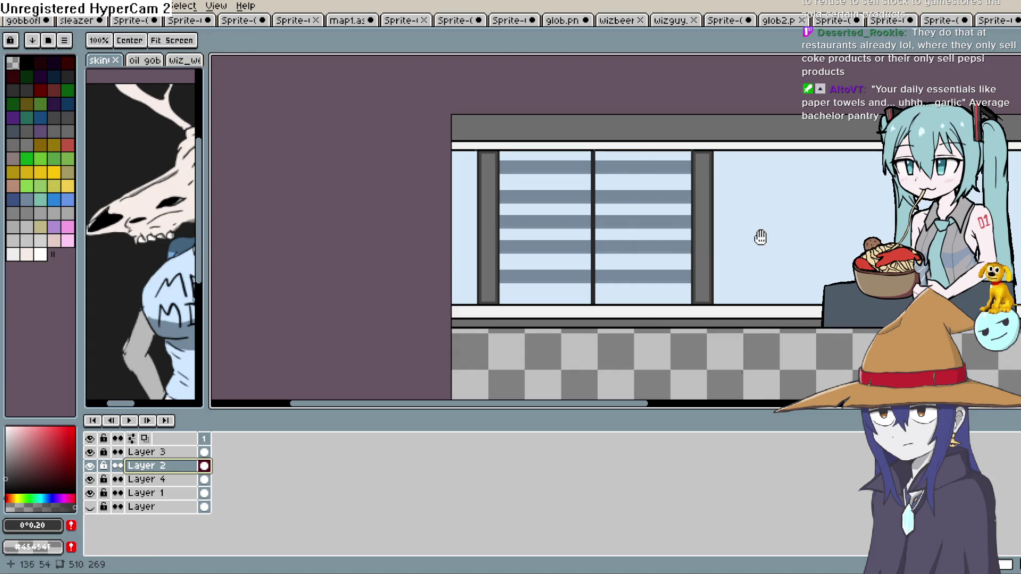
scroll(755, 235, "up", 2)
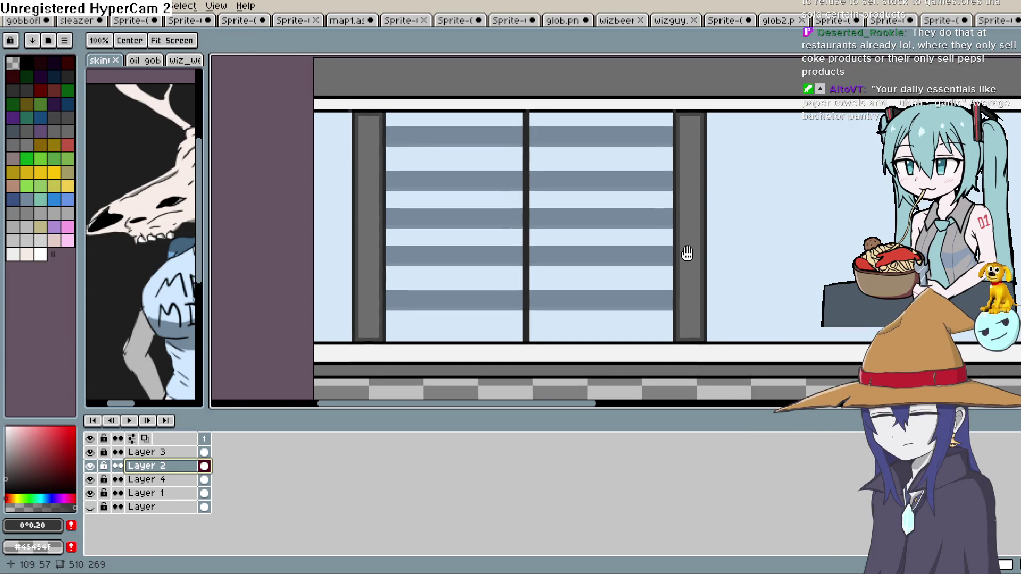
left_click_drag(686, 256, 688, 289)
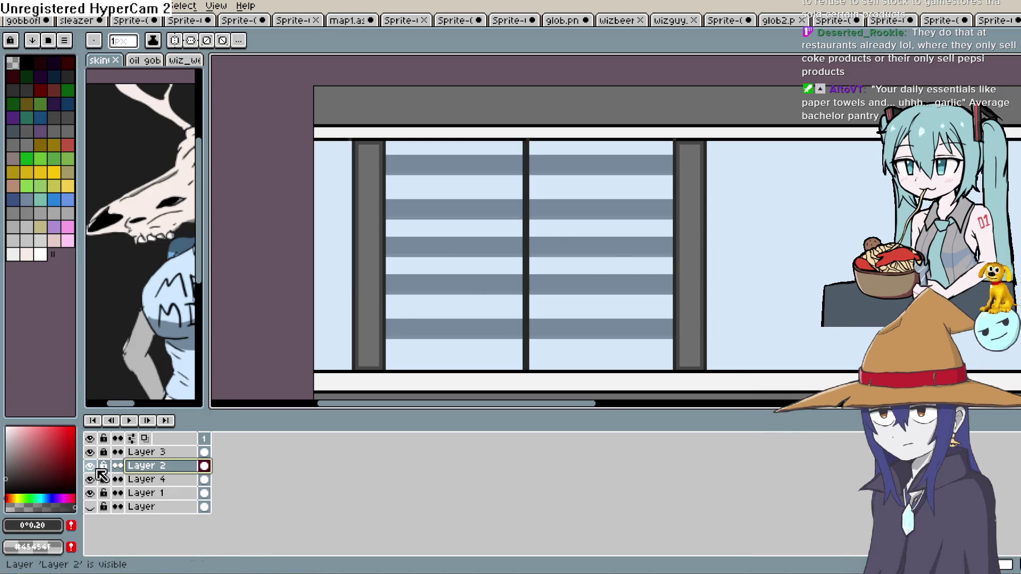
Hide Layer 2 again and marquee-select one dark stripe band on Layer 4.
left_click(90, 466)
key("b")
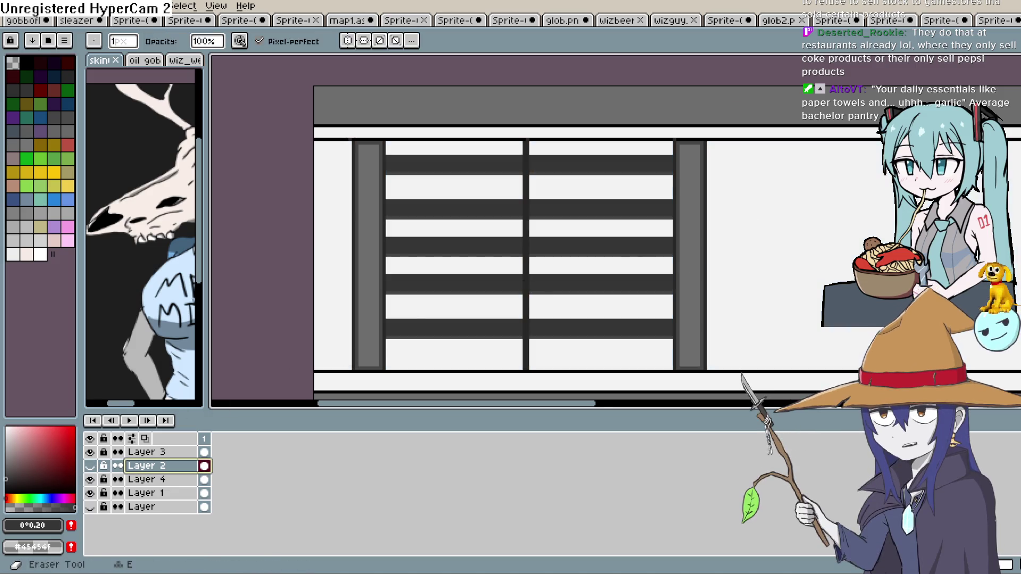
key("m")
mouse_move(675, 197)
left_mouse_down()
mouse_move(579, 235)
mouse_move(384, 225)
left_mouse_up()
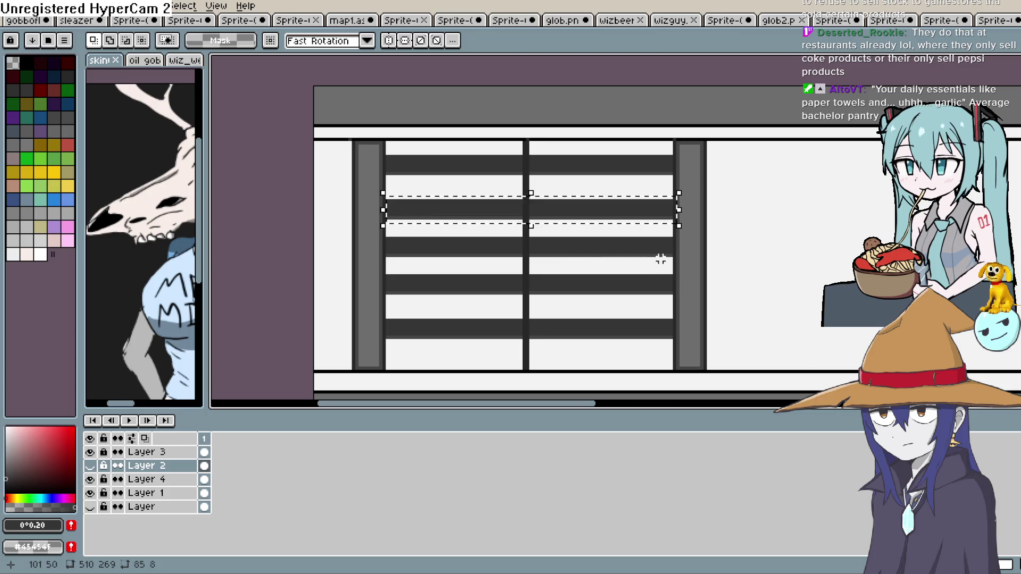
left_click(184, 481)
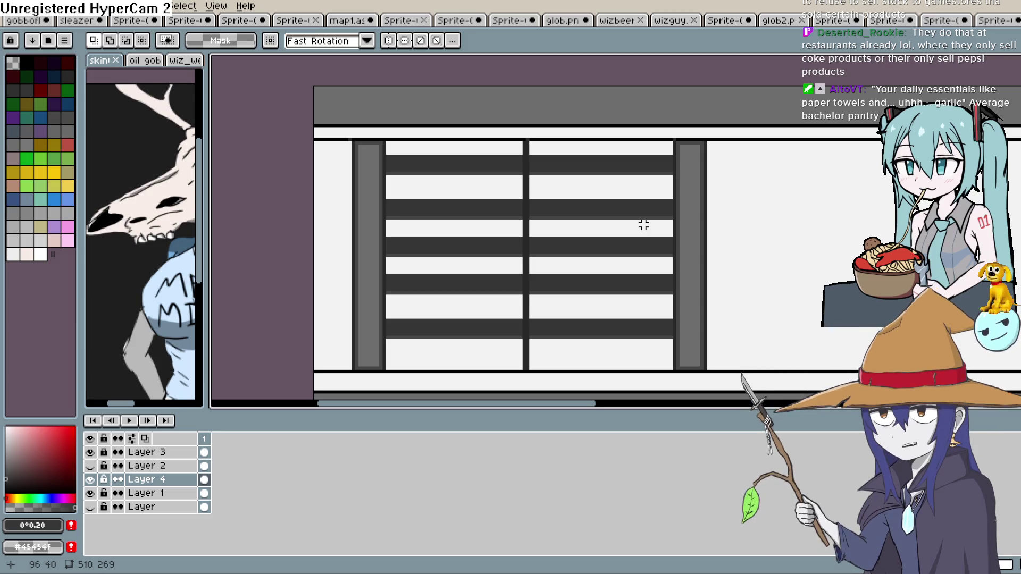
Delete the second and fourth dark bands from the window stripes.
mouse_move(672, 195)
left_mouse_down()
mouse_move(583, 222)
mouse_move(383, 222)
left_mouse_up()
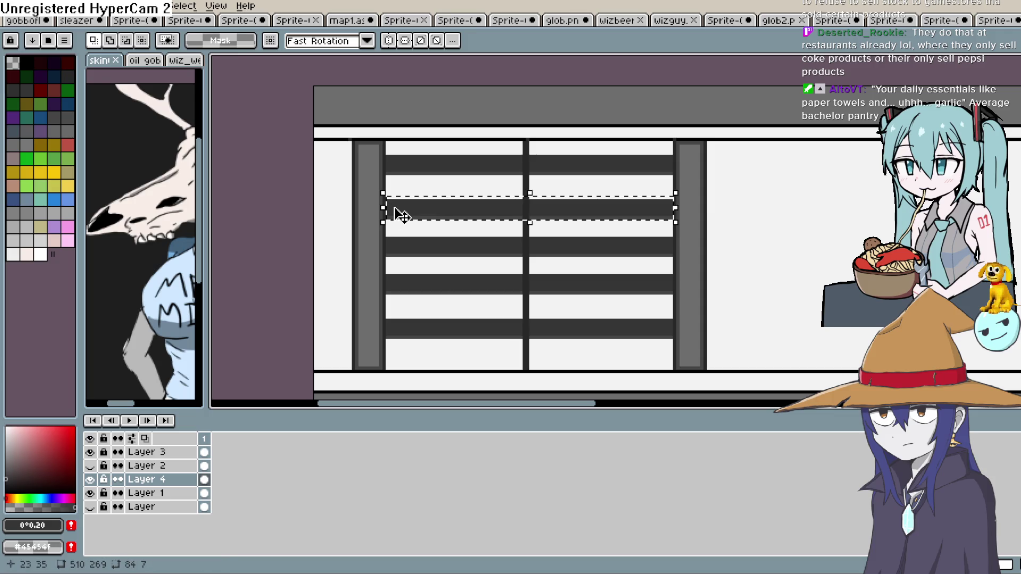
key("Delete")
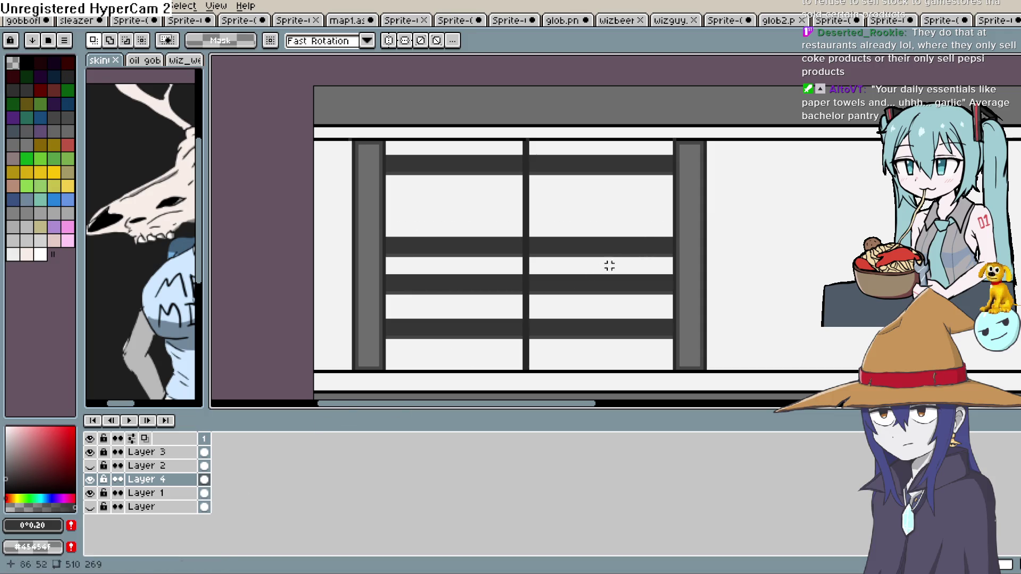
mouse_move(669, 270)
left_mouse_down()
mouse_move(633, 301)
mouse_move(387, 295)
left_mouse_up()
key("Delete")
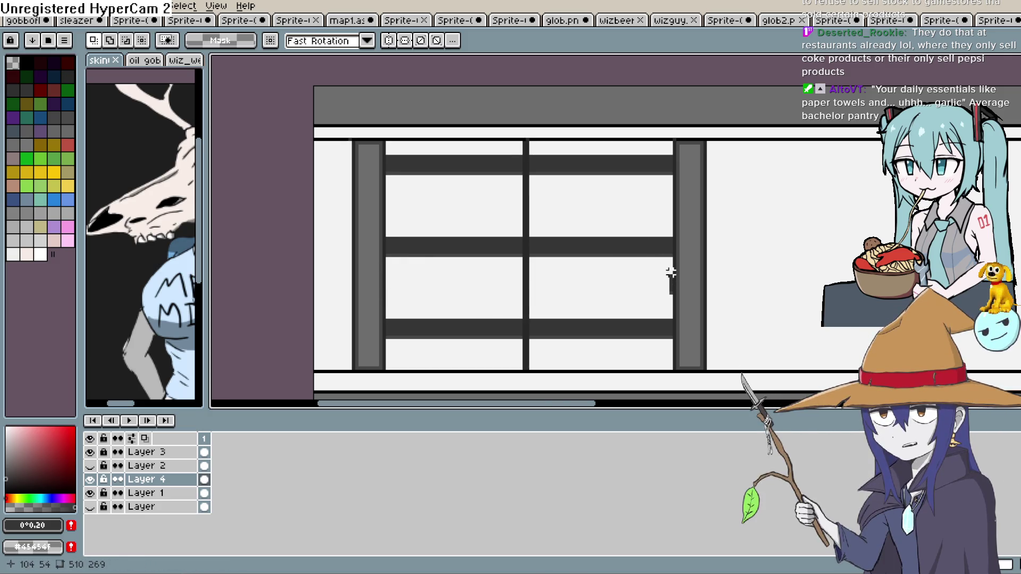
Unlock Layer 3 and shift the right grey pillar two pixels left.
mouse_move(712, 140)
left_mouse_down()
mouse_move(698, 199)
mouse_move(623, 358)
mouse_move(599, 366)
mouse_move(668, 365)
left_mouse_up()
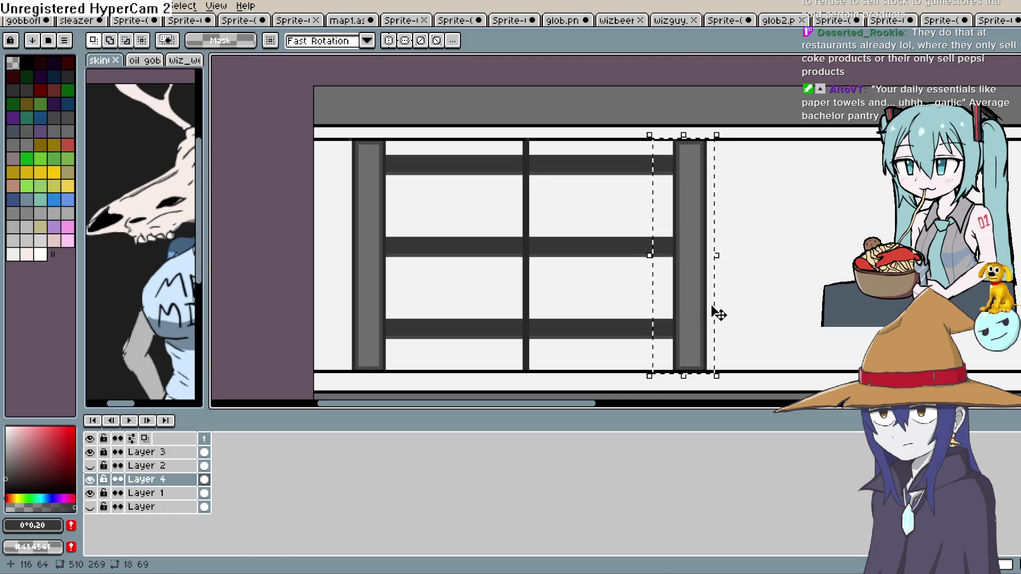
key("Left")
left_click(162, 452)
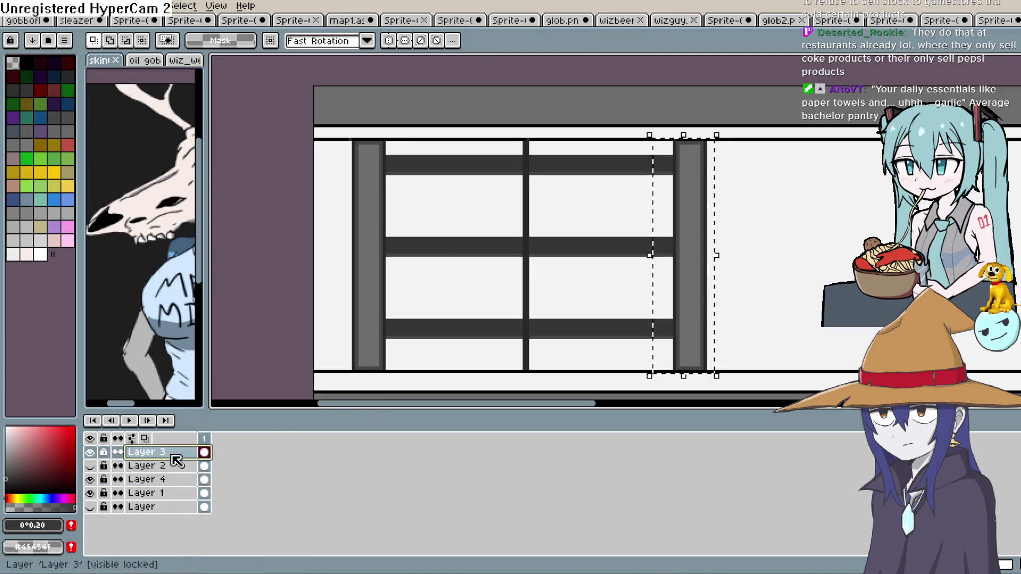
left_click(181, 494)
key("Right")
left_click(200, 491)
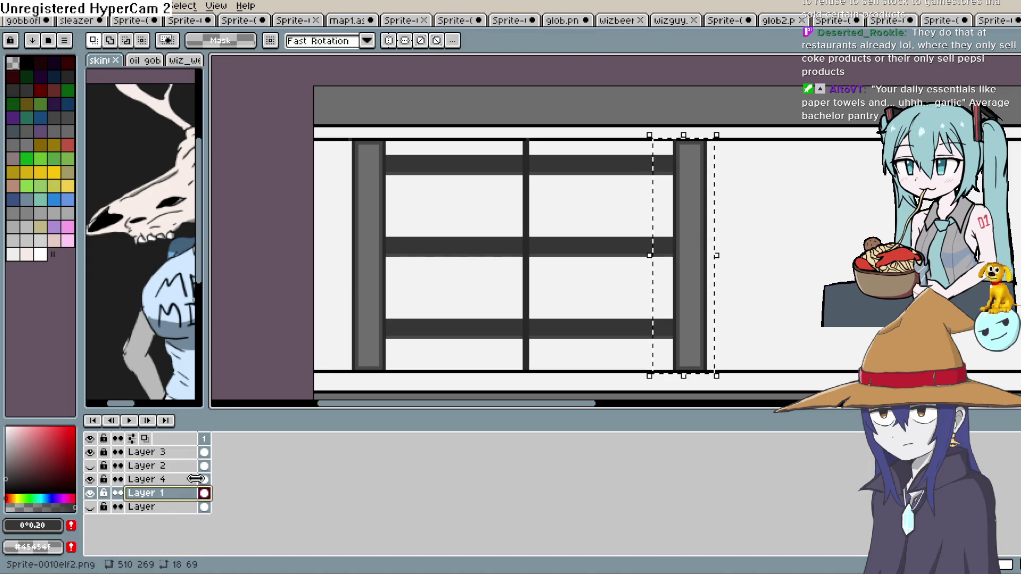
left_click(162, 452)
left_click(90, 452)
left_click(90, 453)
left_click(103, 453)
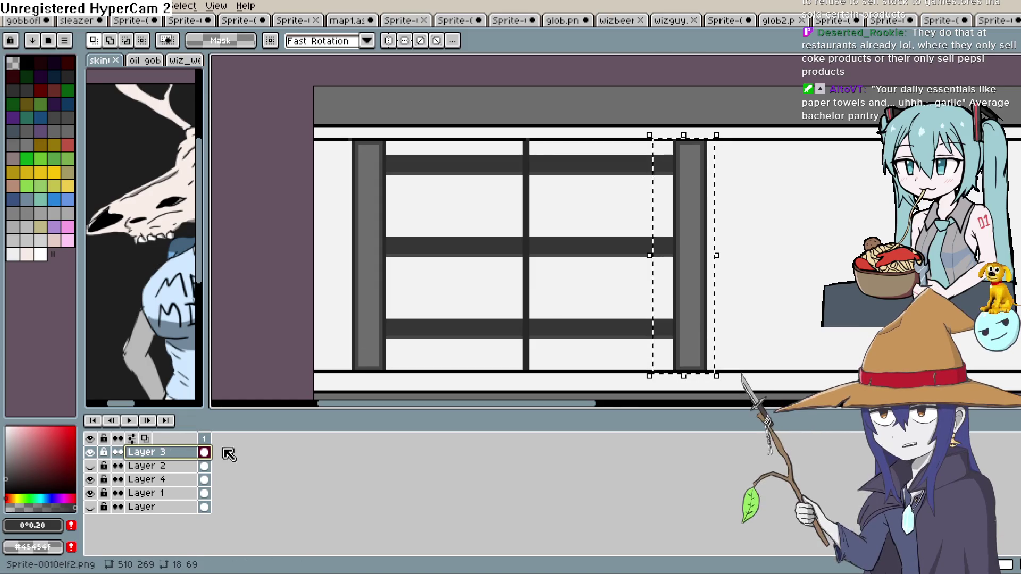
key("Left")
key("Left")
key("Left")
key("Left")
key("Left")
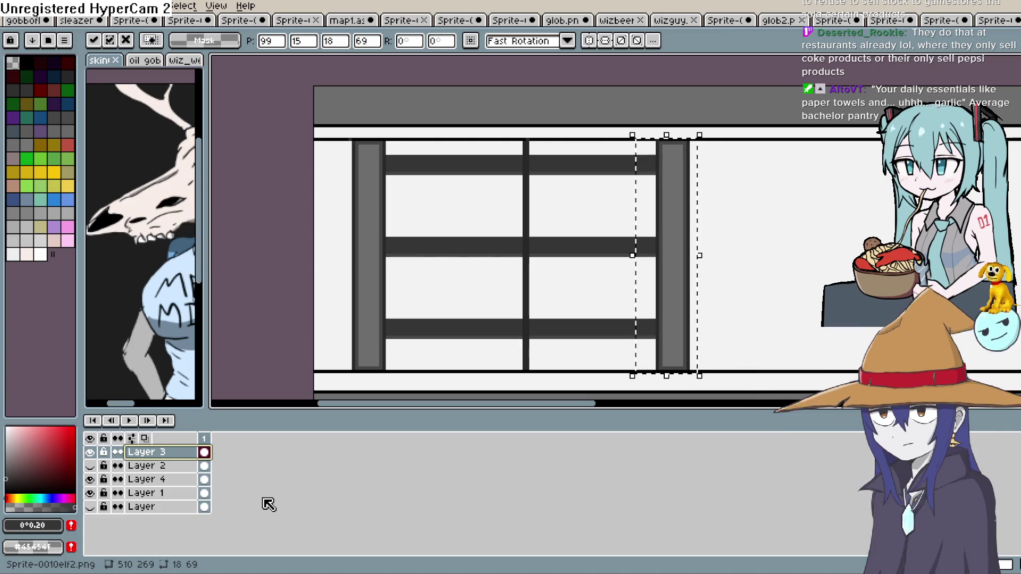
key("Left")
key("Left")
key("Left")
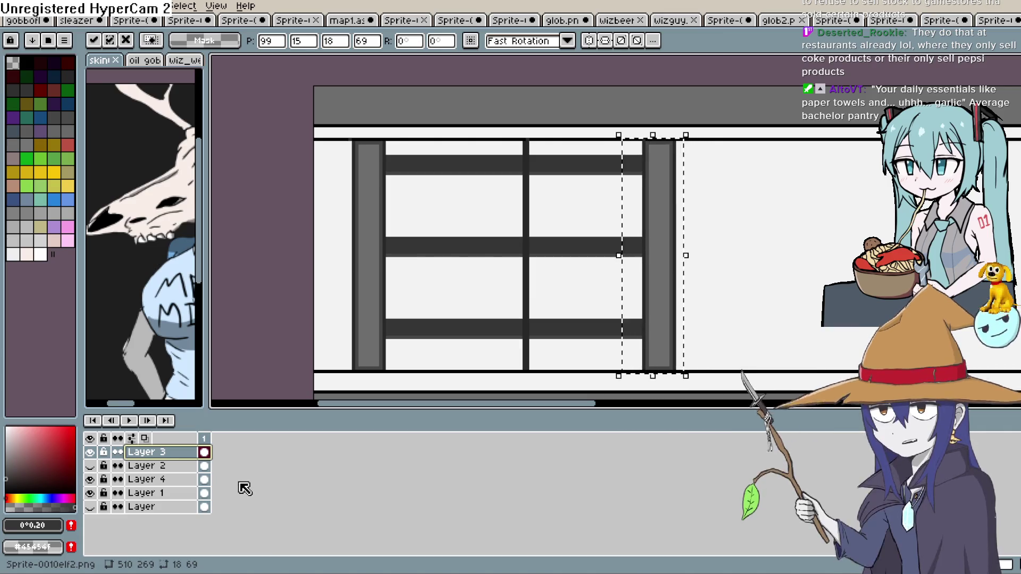
left_click(388, 143)
Select the left pillar and nudge it right into its new position.
mouse_move(391, 142)
left_mouse_down()
mouse_move(333, 372)
mouse_move(342, 372)
left_mouse_up()
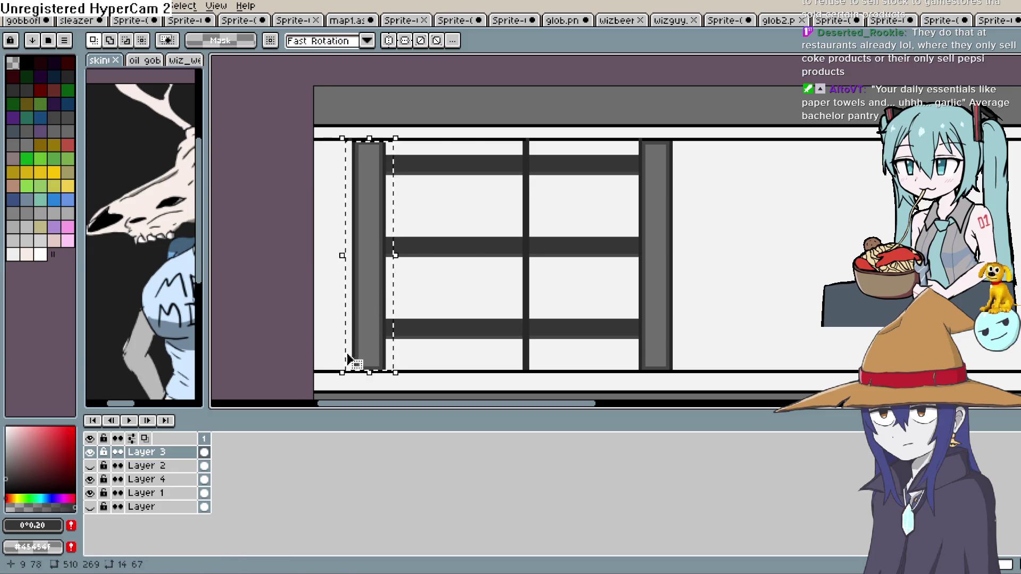
key("Right")
key("Right")
key("Right")
key("Right")
key("Right")
key("Right")
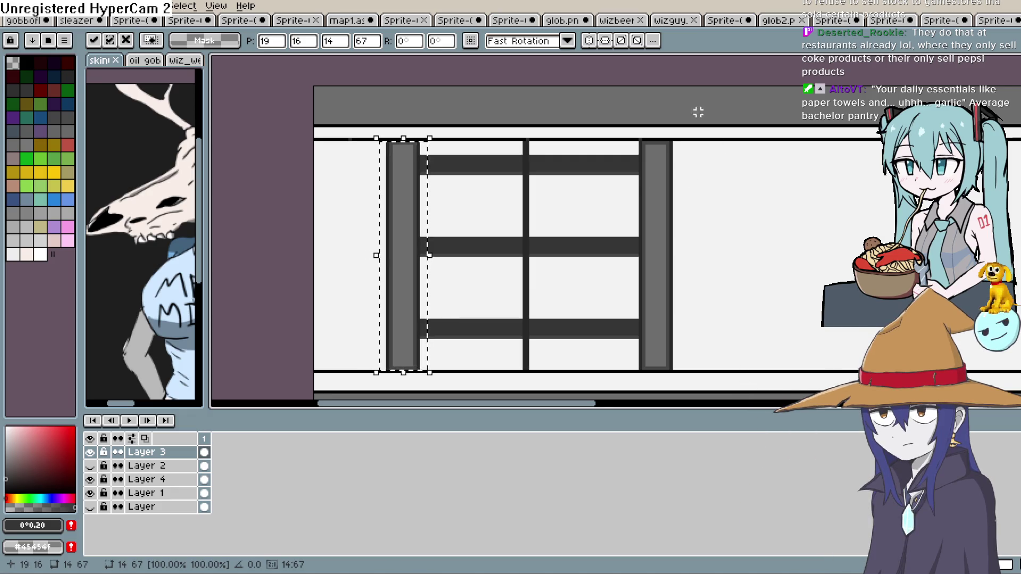
left_click(261, 256)
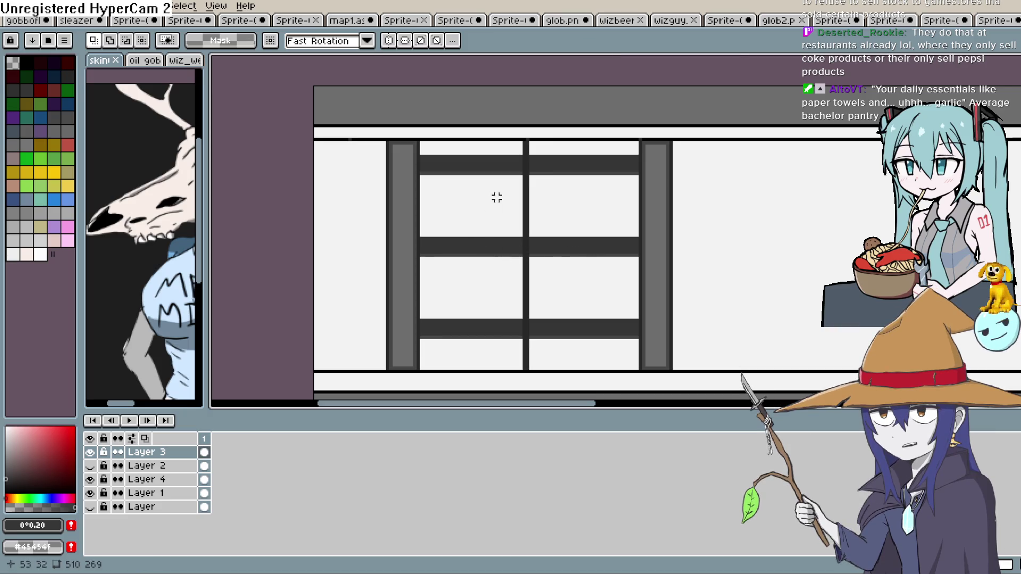
Preview the blue panes by toggling Layer 2, then frame the top of the window.
left_click_drag(582, 242, 591, 183)
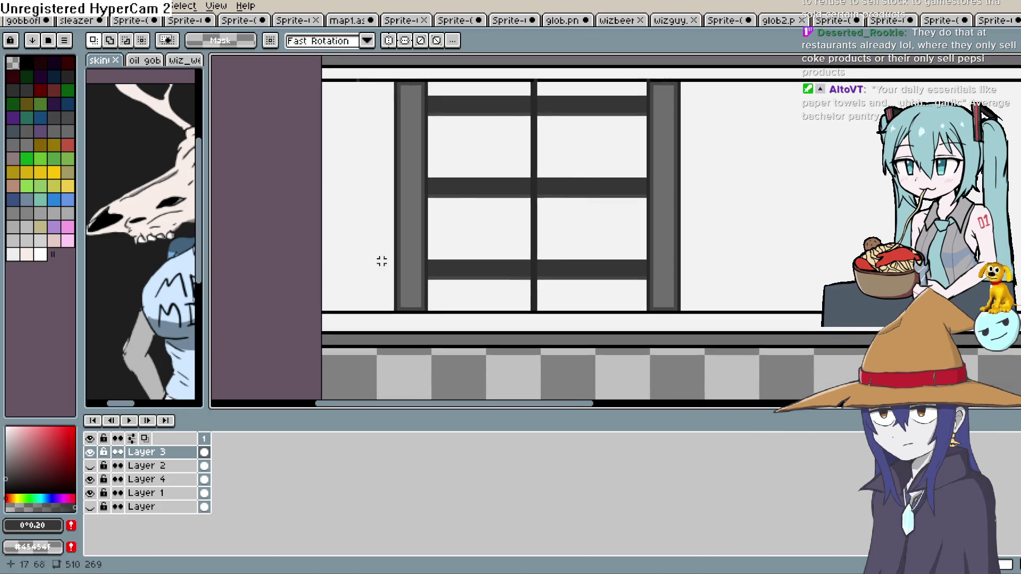
left_click(90, 466)
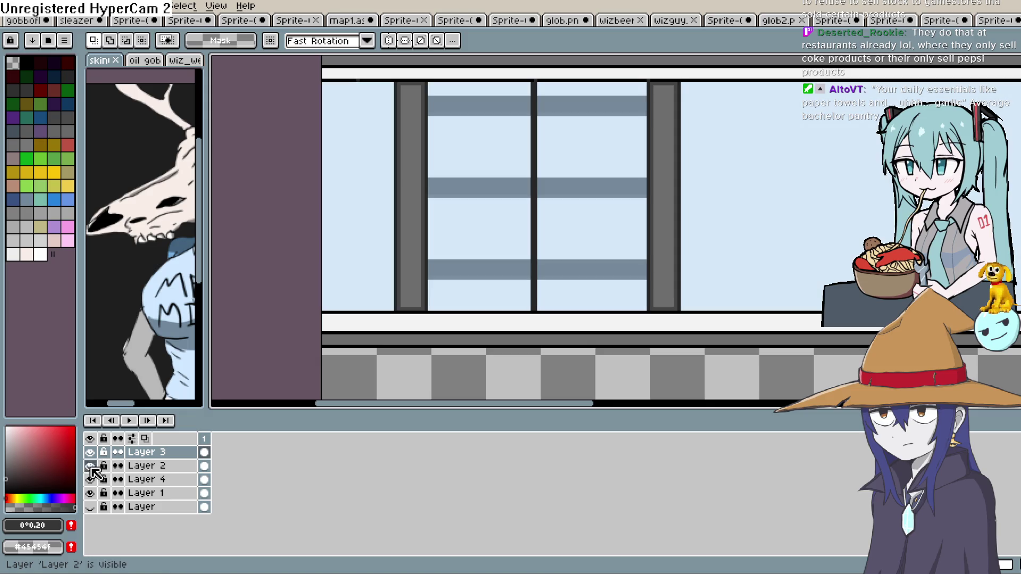
mouse_move(550, 203)
left_mouse_down()
mouse_move(489, 222)
mouse_move(460, 254)
left_mouse_up()
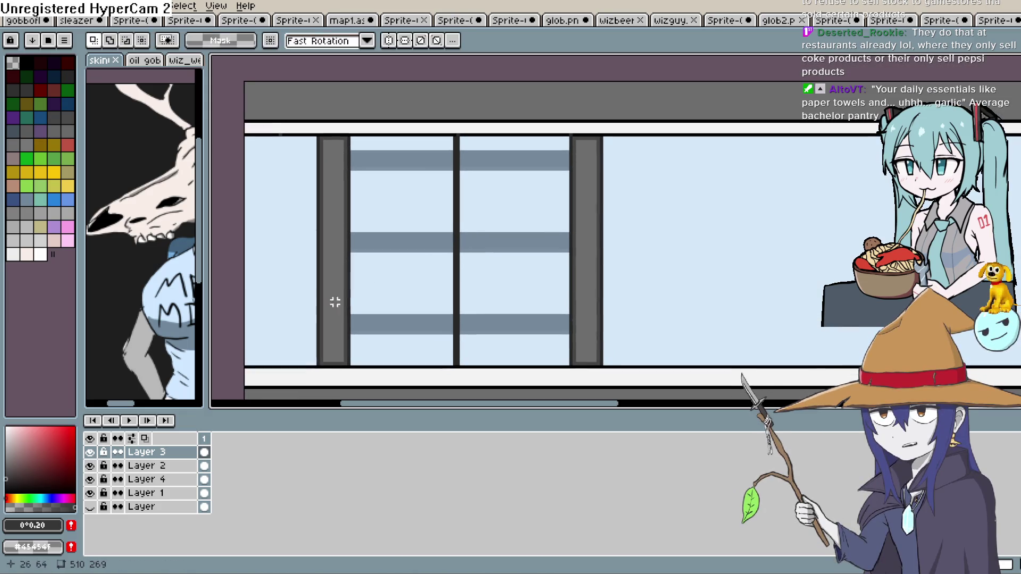
left_click(90, 466)
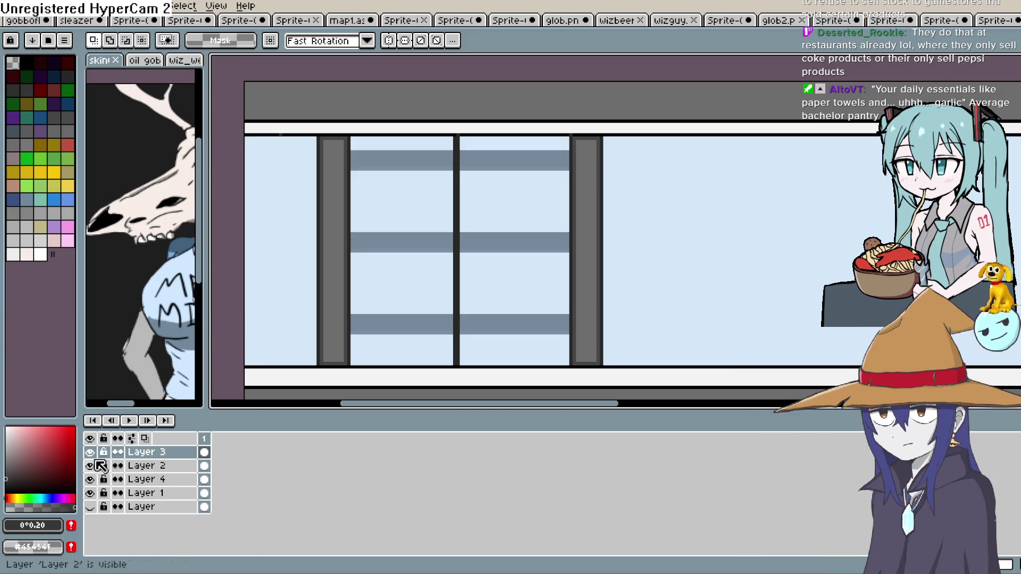
mouse_move(512, 210)
left_mouse_down()
mouse_move(490, 282)
mouse_move(488, 249)
left_mouse_up()
scroll(501, 265, "up", 1)
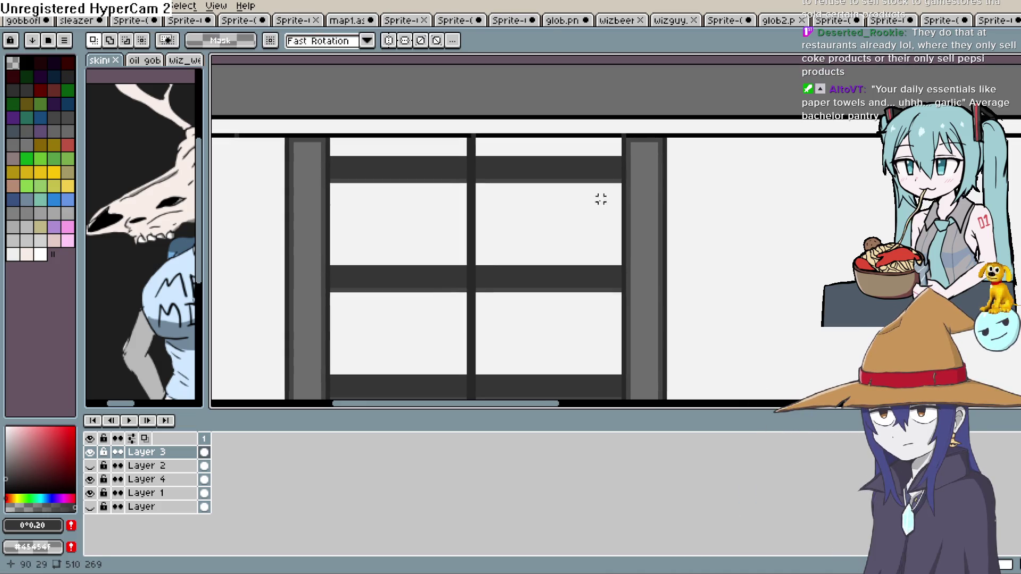
Sample the pillar grey #6e6e6e and draw a line along the top pane edge.
key("i")
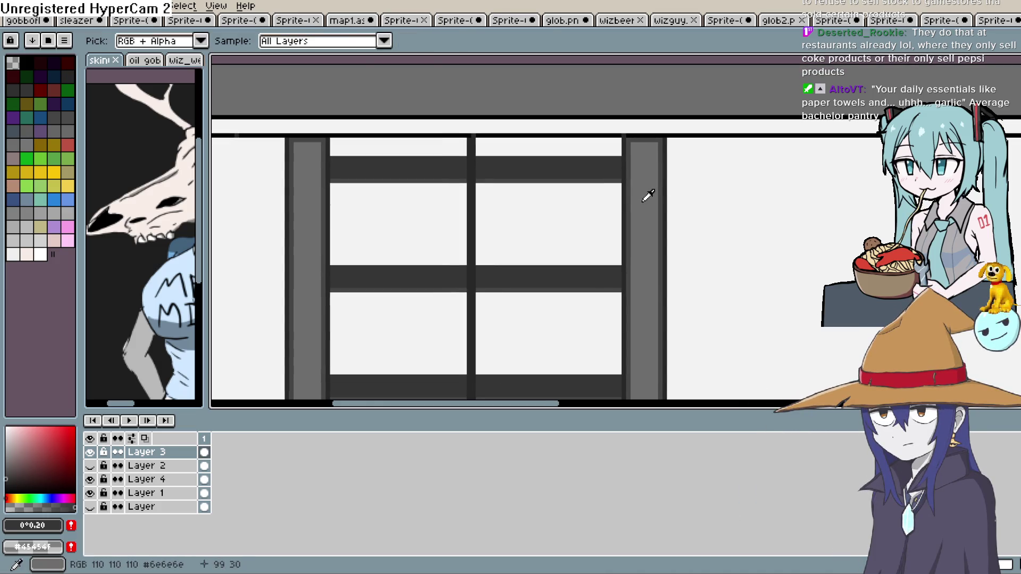
left_click(643, 198)
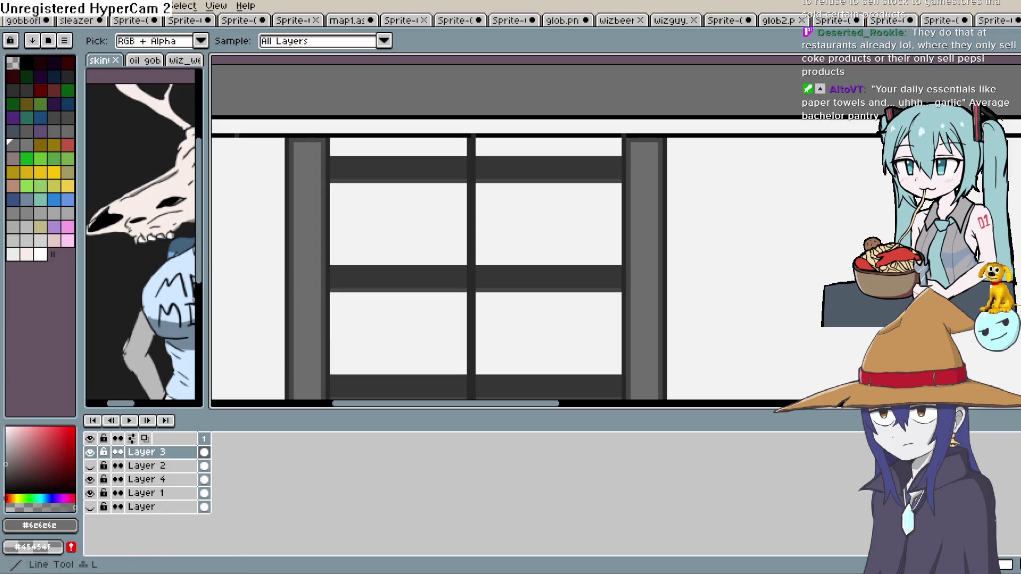
key("l")
left_click_drag(387, 139, 617, 140)
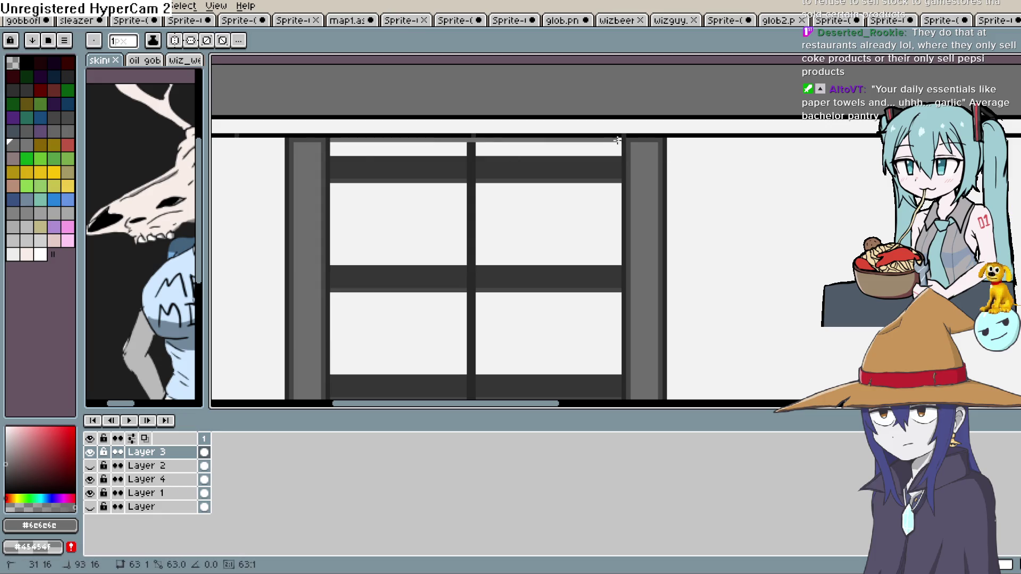
left_click(95, 451)
left_click(95, 451)
Try a black line along the bottom pane edge, then undo it.
left_click_drag(511, 283, 511, 151)
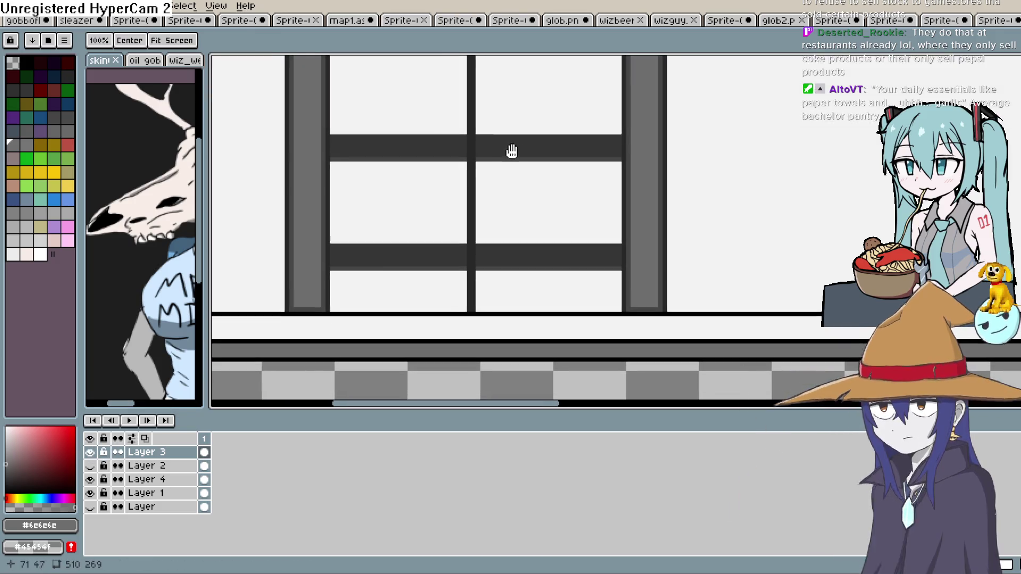
left_click_drag(330, 302, 622, 308)
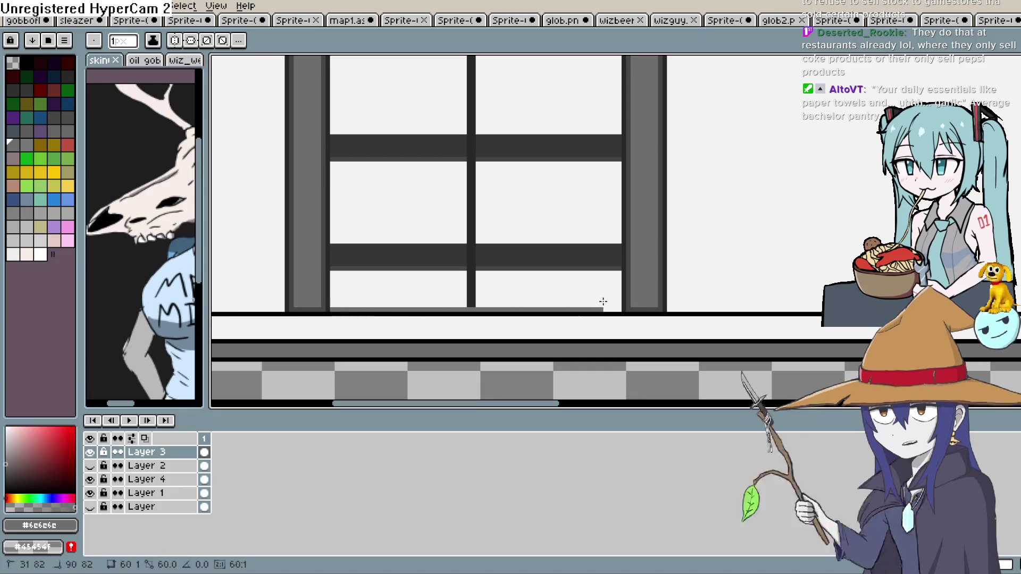
key("i")
left_click(639, 307)
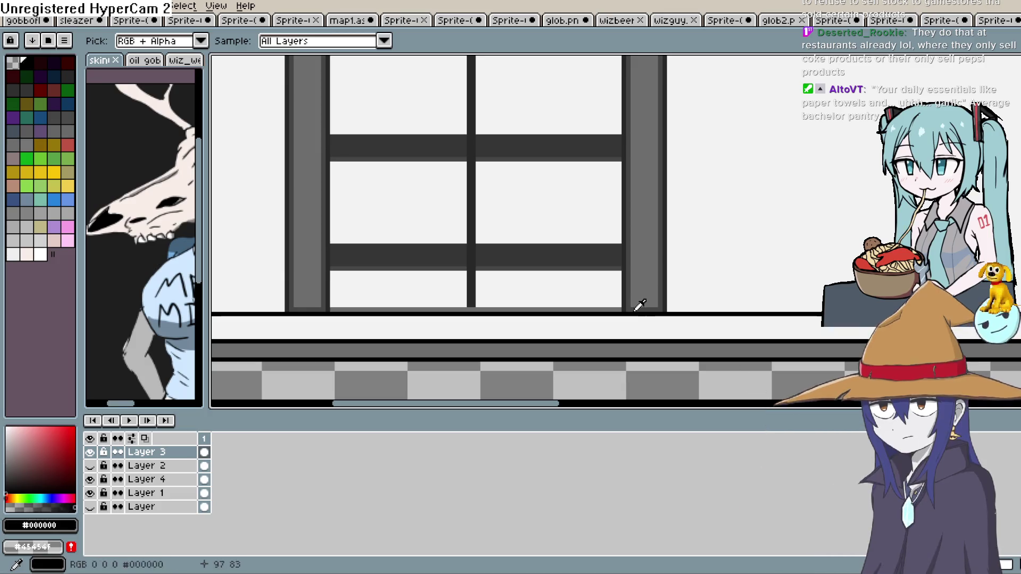
key("e")
key("l")
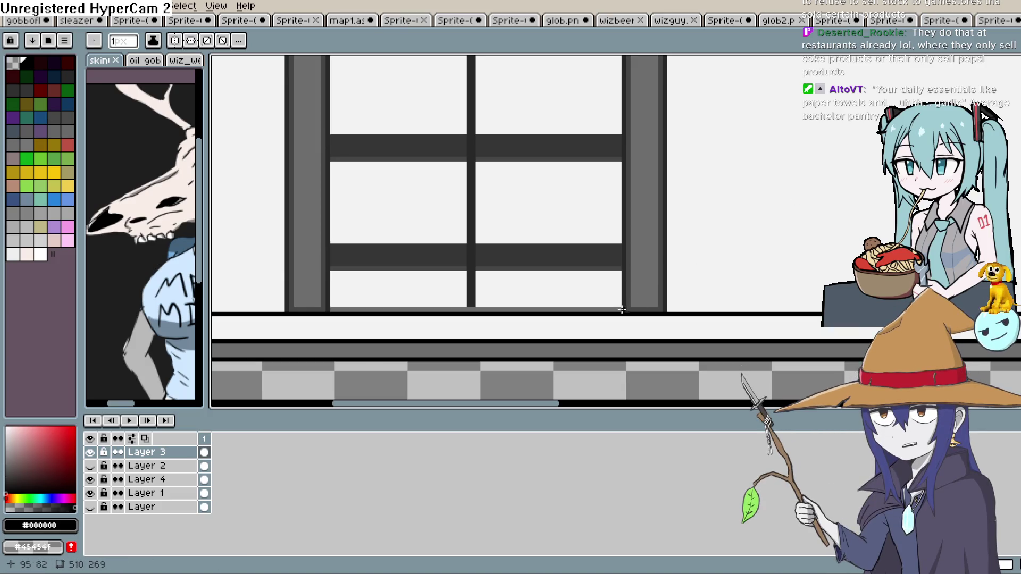
left_click_drag(625, 308, 390, 316)
key("ctrl+z")
Sample dark grey #464646 and draw it along the bottom pane edge.
left_click(633, 306)
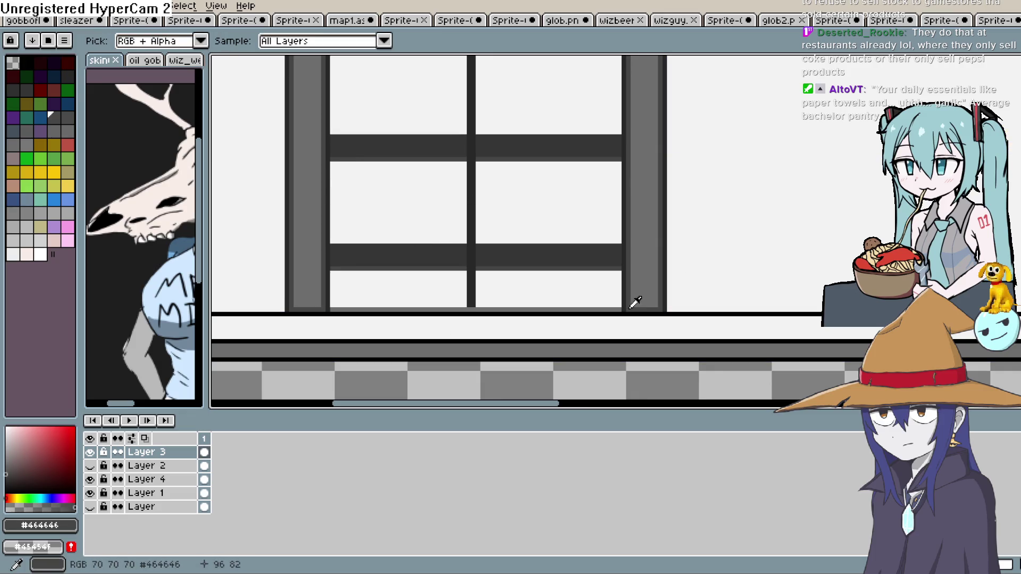
key("l")
left_click_drag(624, 311, 498, 310)
scroll(331, 291, "up", 3)
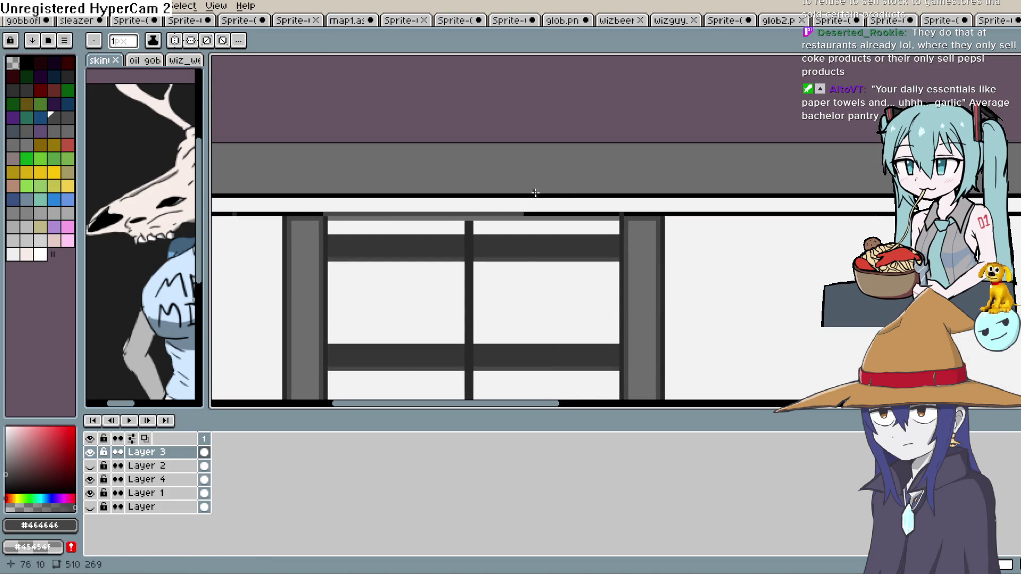
left_click_drag(629, 217, 629, 217)
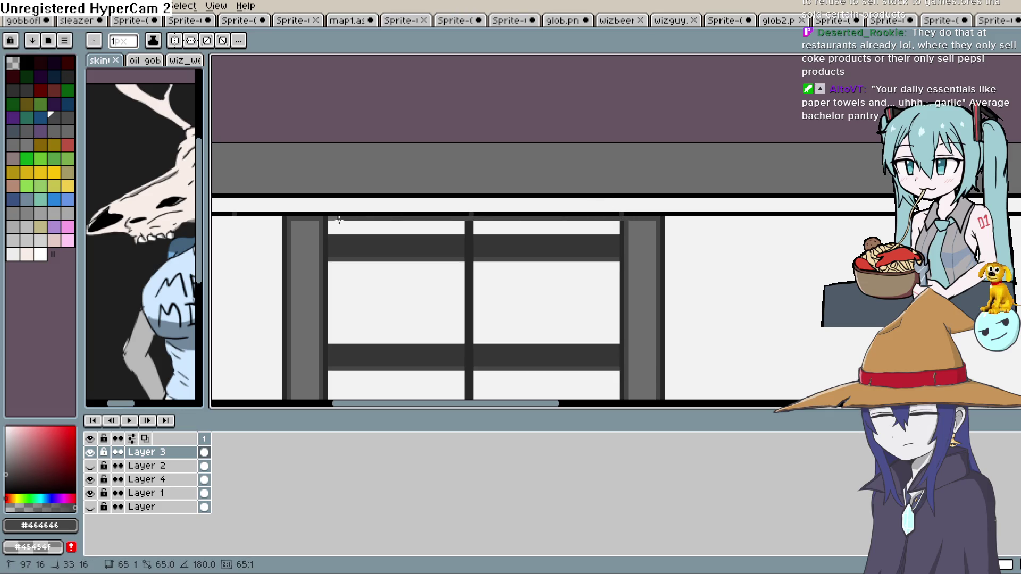
scroll(745, 186, "down", 3)
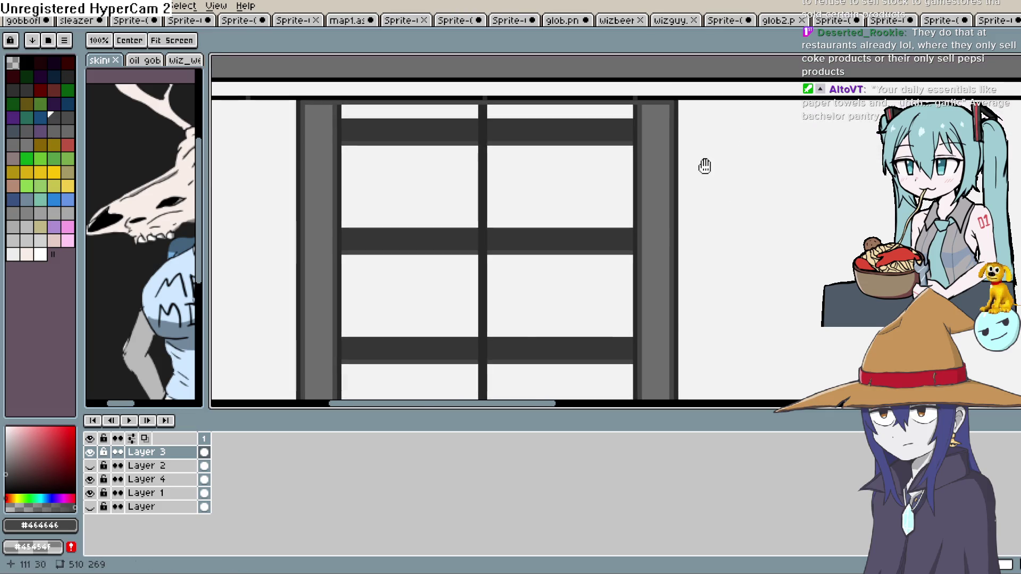
scroll(701, 185, "down", 1)
left_click(90, 466)
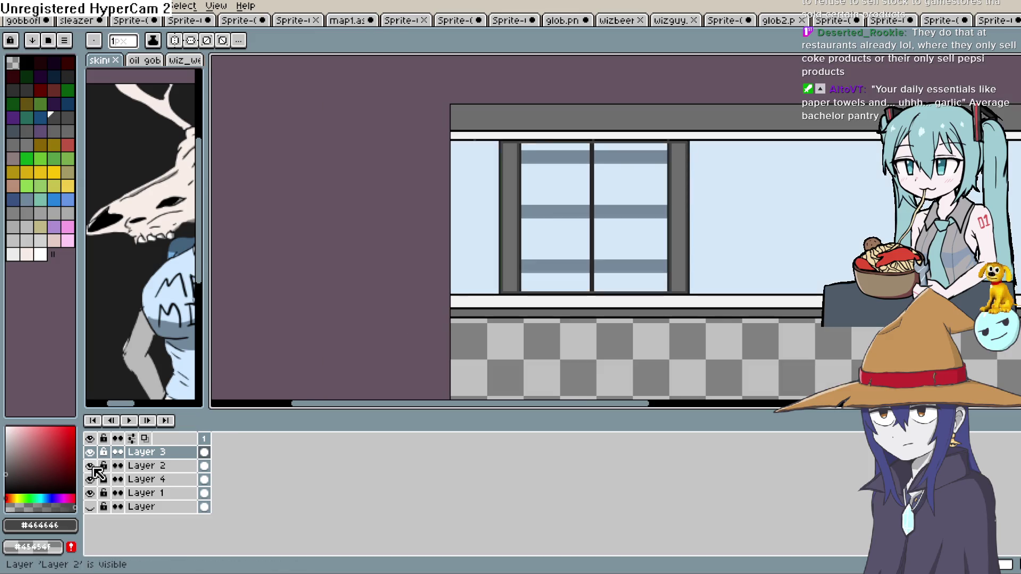
scroll(644, 154, "down", 1)
scroll(644, 155, "right", 2)
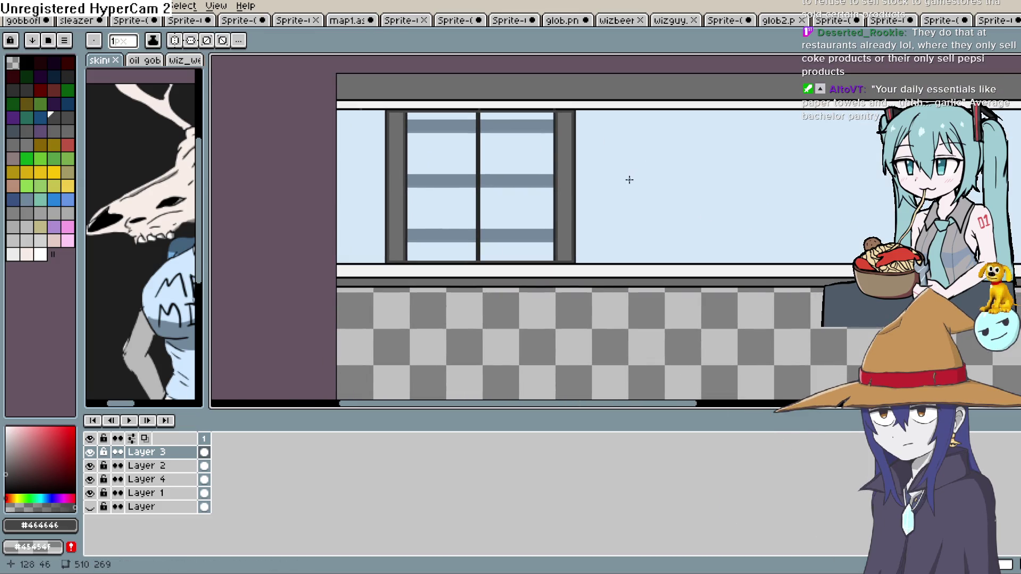
left_click(91, 452)
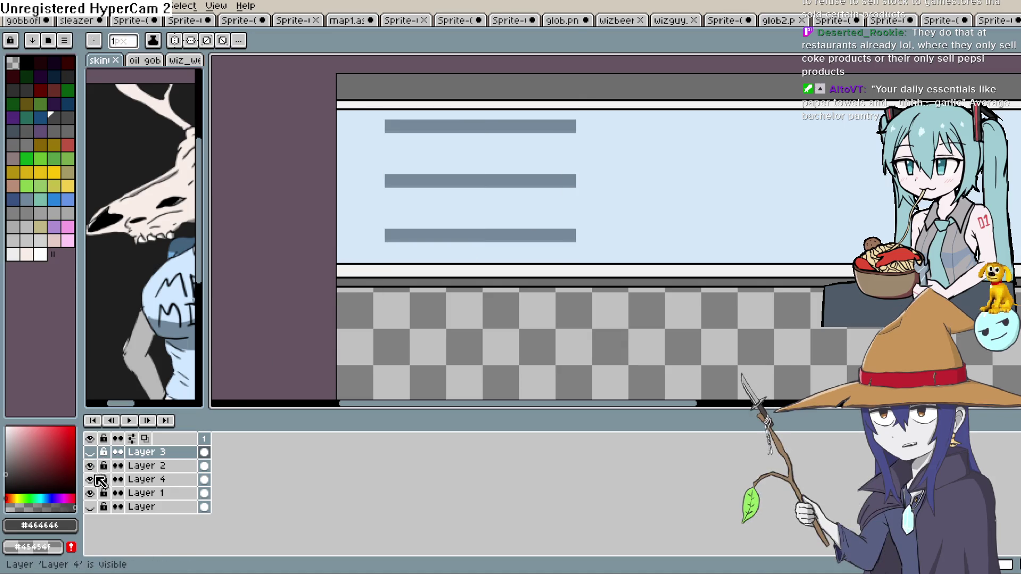
left_click(93, 453)
left_click(90, 466)
mouse_move(525, 225)
left_mouse_down()
mouse_move(492, 237)
mouse_move(490, 71)
left_mouse_up()
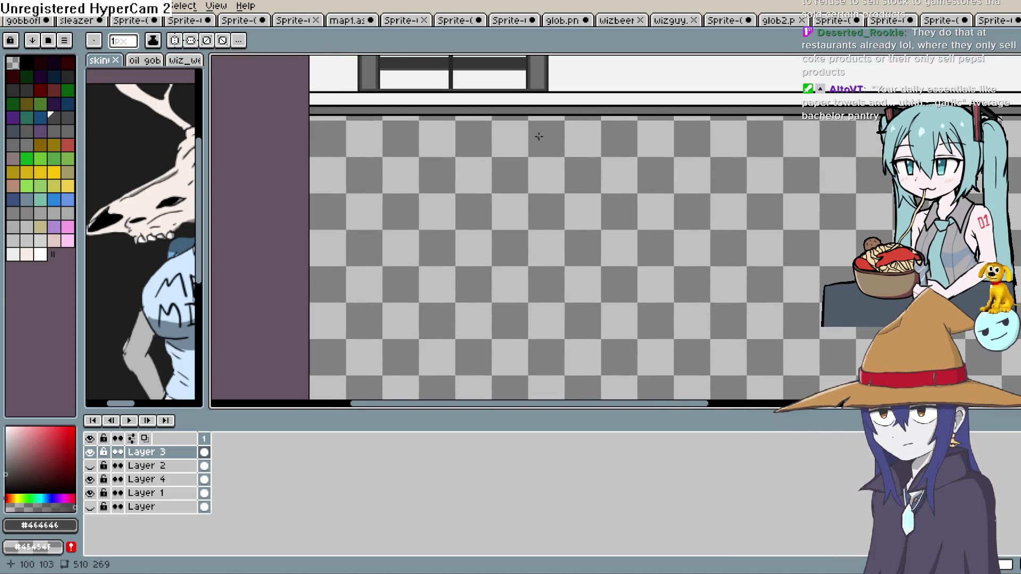
Cycle through the open sprite tabs to reach the wizbeer artwork.
left_click(849, 21)
left_click(779, 21)
left_click(727, 21)
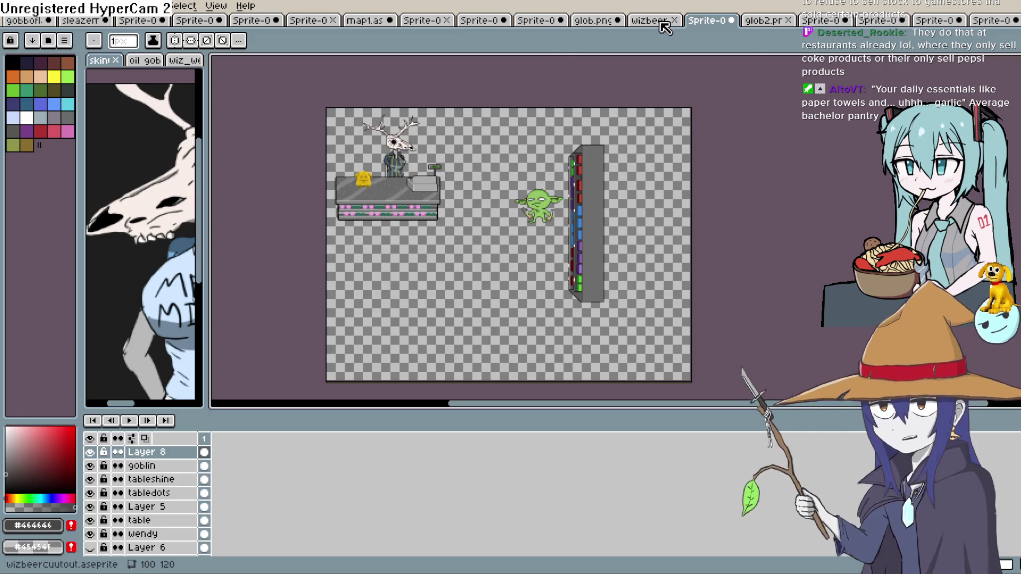
left_click(659, 21)
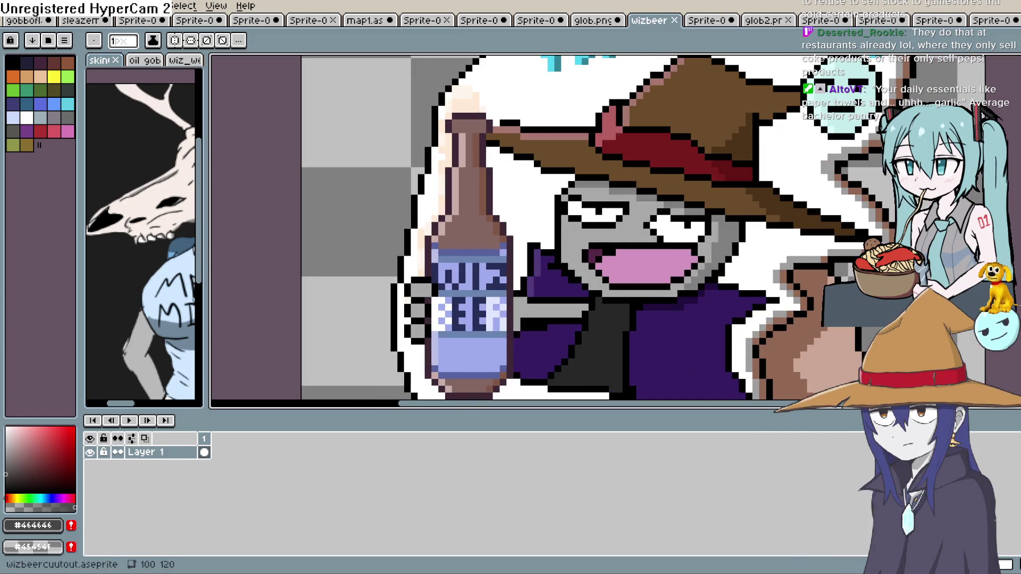
Lasso-select the Wiz Beer bottle, then move to the glob.png sprite.
left_click(1014, 61)
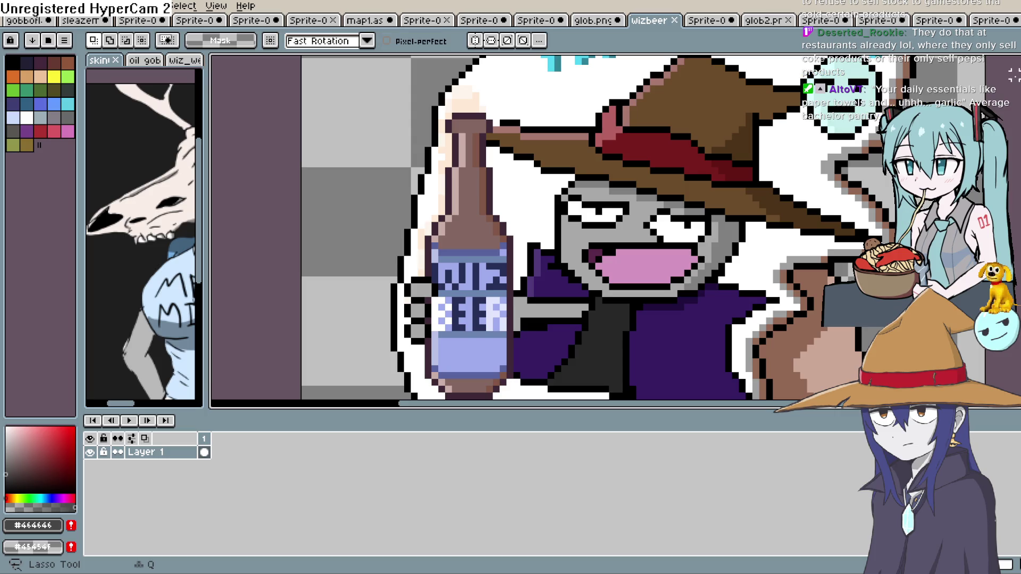
scroll(997, 98, "down", 1)
mouse_move(589, 297)
left_mouse_down()
mouse_move(593, 213)
mouse_move(570, 101)
mouse_move(538, 109)
left_mouse_up()
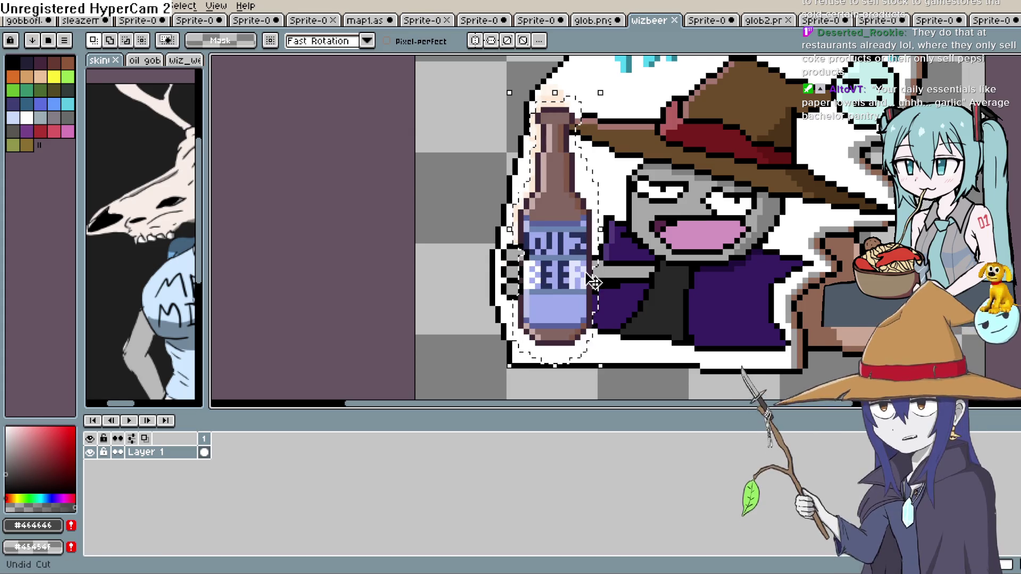
left_click(602, 22)
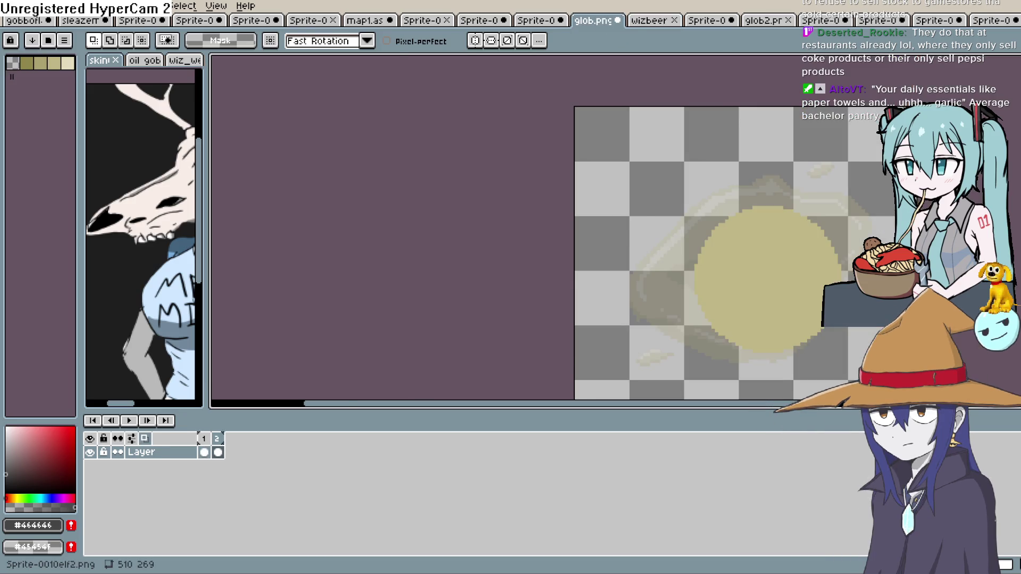
Paste the copied Wiz Beer bottle into the shop wall sprite and place it on the floor at left.
key("ctrl+Tab")
scroll(627, 280, "up", 3)
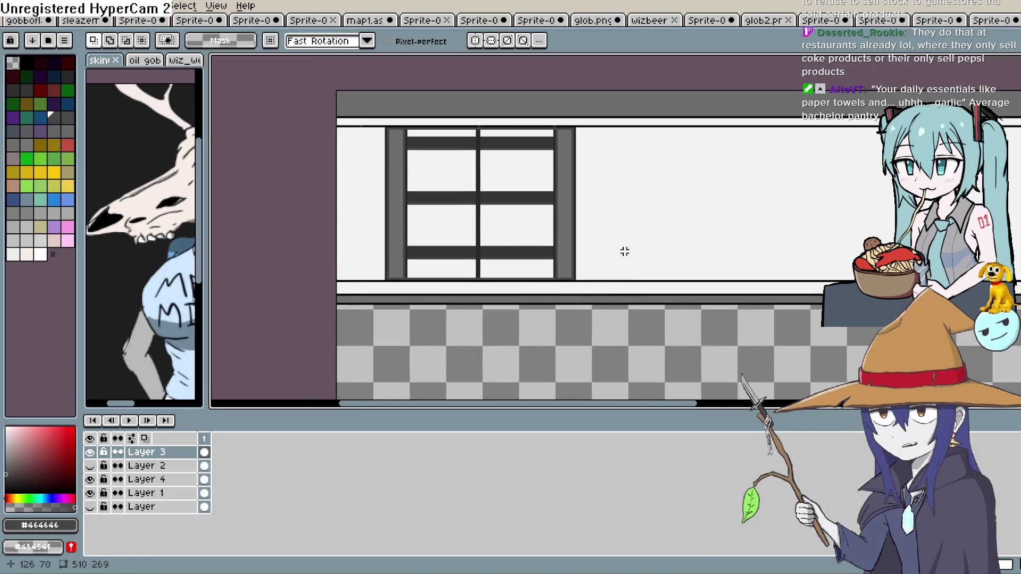
key("ctrl+v")
mouse_move(406, 289)
left_mouse_down()
mouse_move(446, 221)
mouse_move(422, 379)
mouse_move(400, 415)
left_mouse_up()
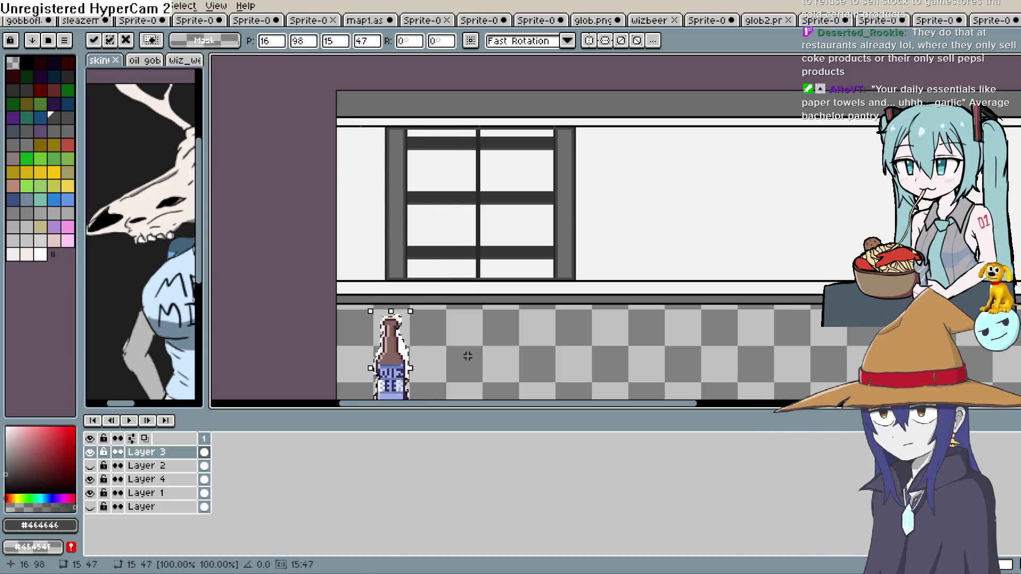
left_click_drag(468, 353, 504, 222)
key("e")
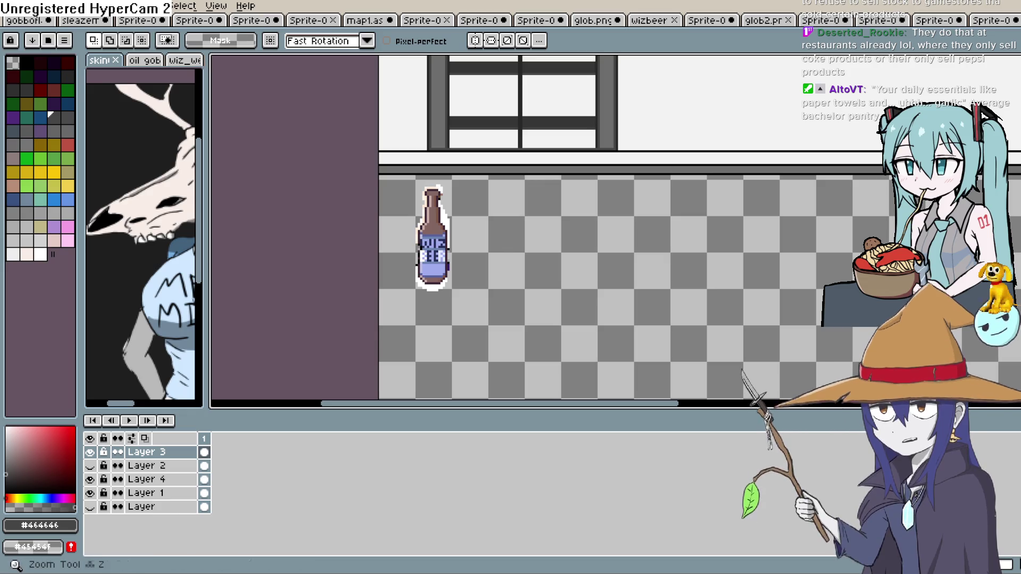
Magic Wand-select the white halo on the bottle's right side and neck.
key("g")
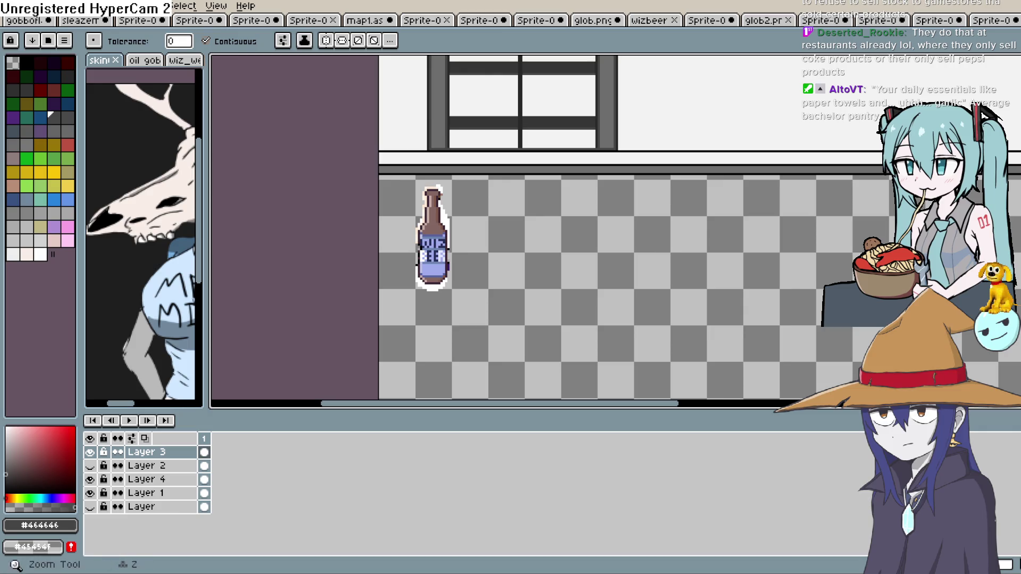
key("m")
key("w")
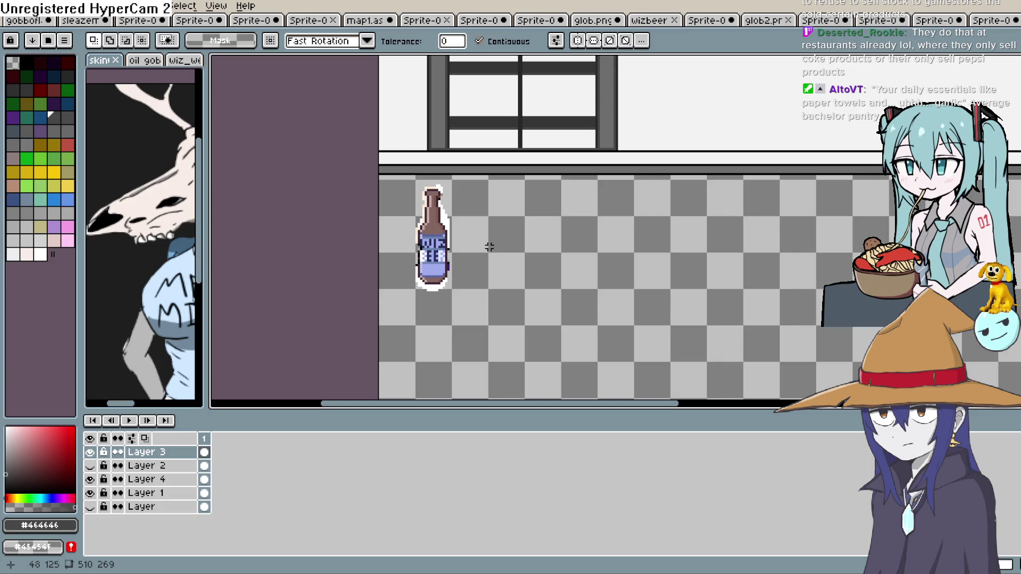
scroll(485, 247, "up", 2)
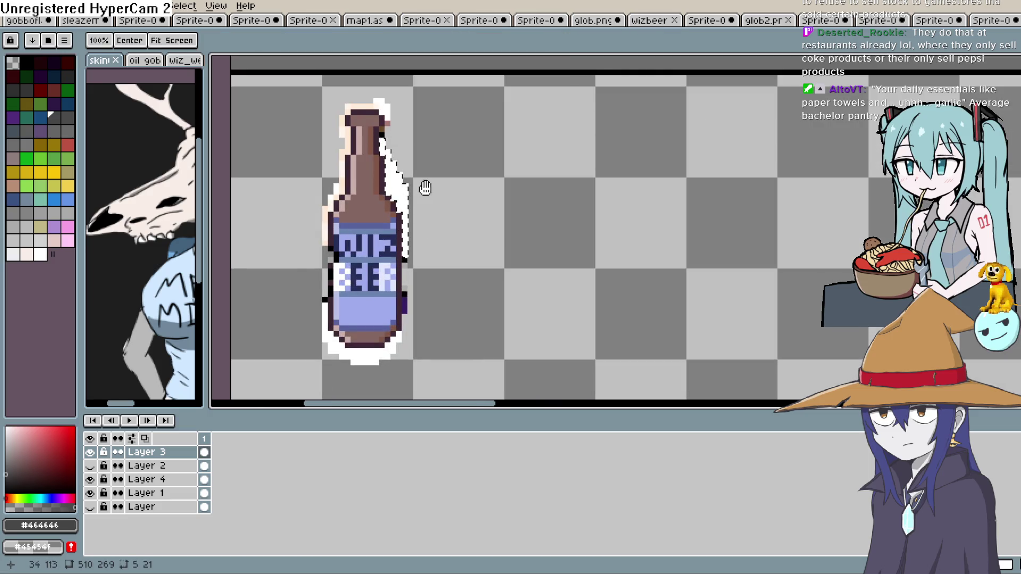
left_click_drag(423, 182, 477, 226)
left_click(439, 153)
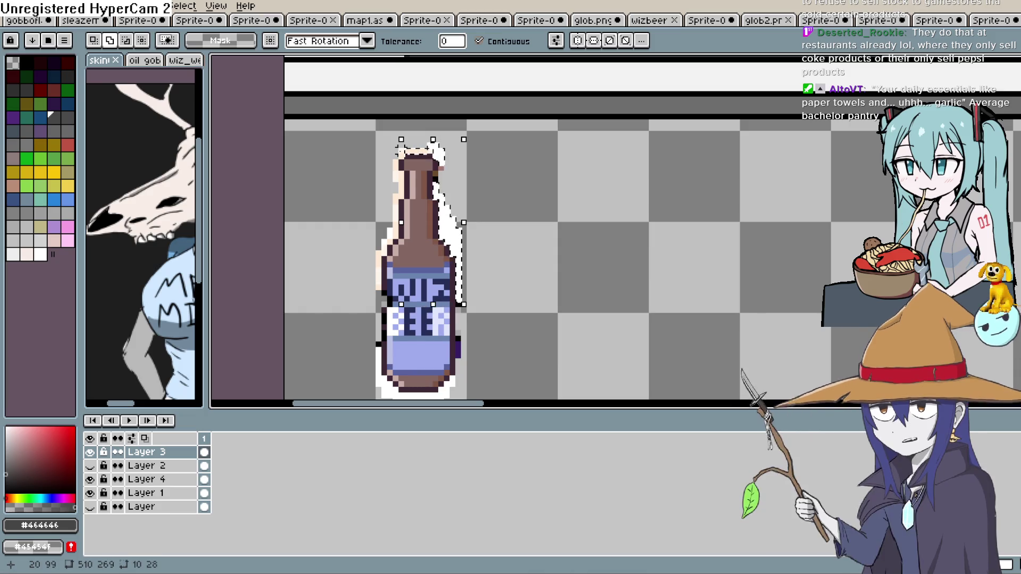
left_click(400, 170, "shift")
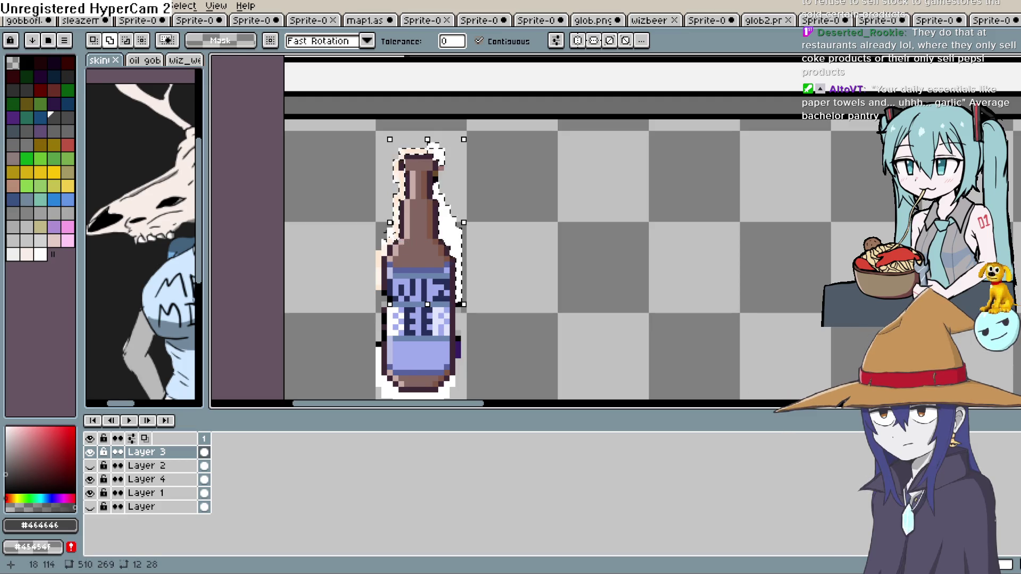
Add the left and bottom white halo pieces to the selection and delete them.
left_click(385, 250, "shift")
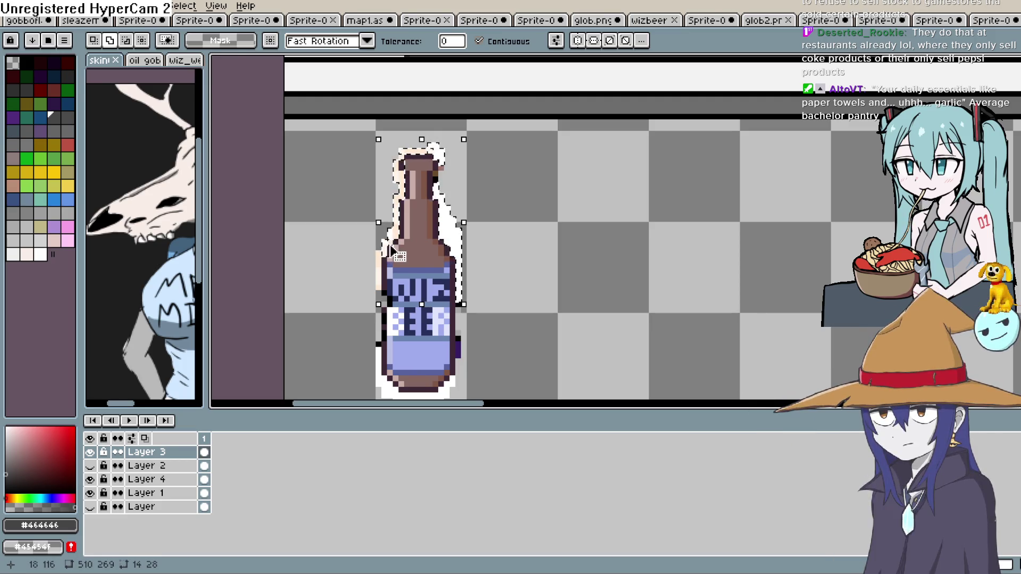
left_click(381, 261, "shift")
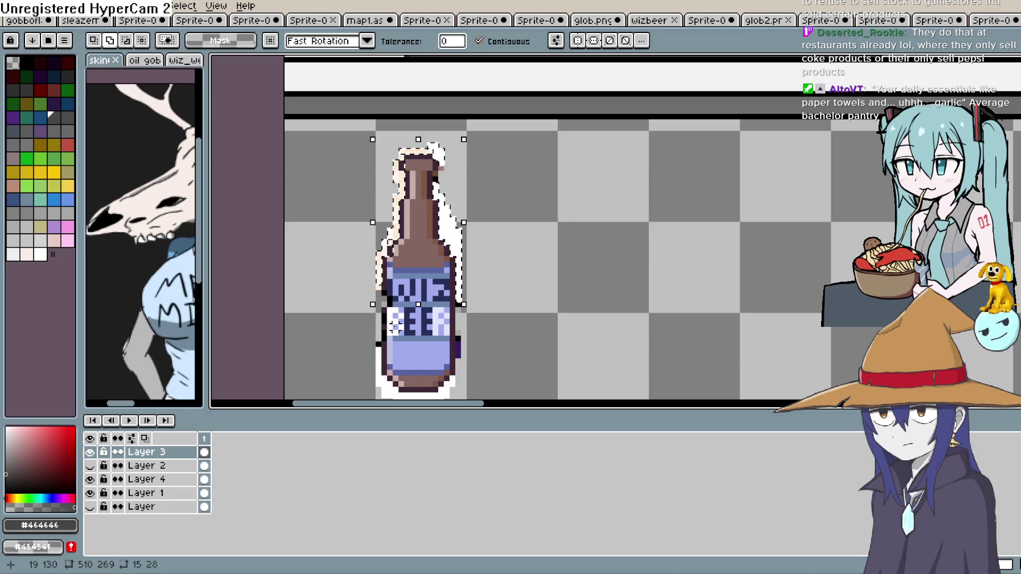
left_click_drag(394, 326, 413, 192)
left_click(397, 208, "shift")
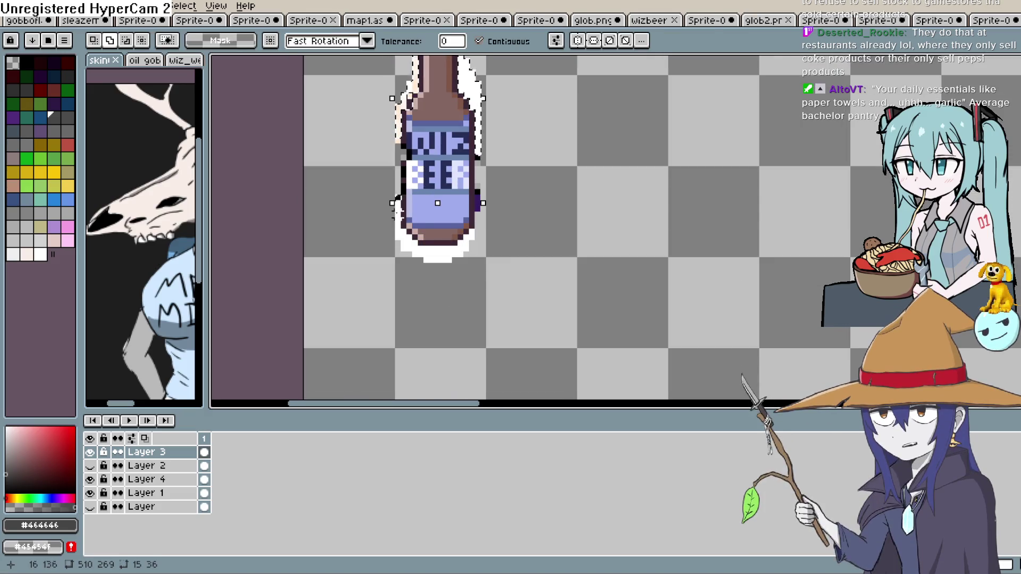
left_click(440, 258, "shift")
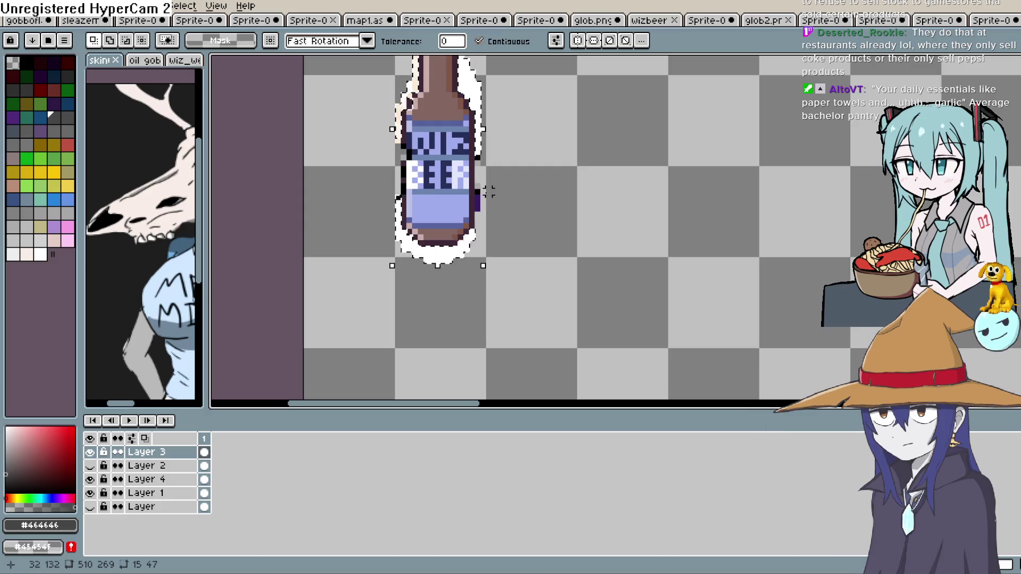
key("Delete")
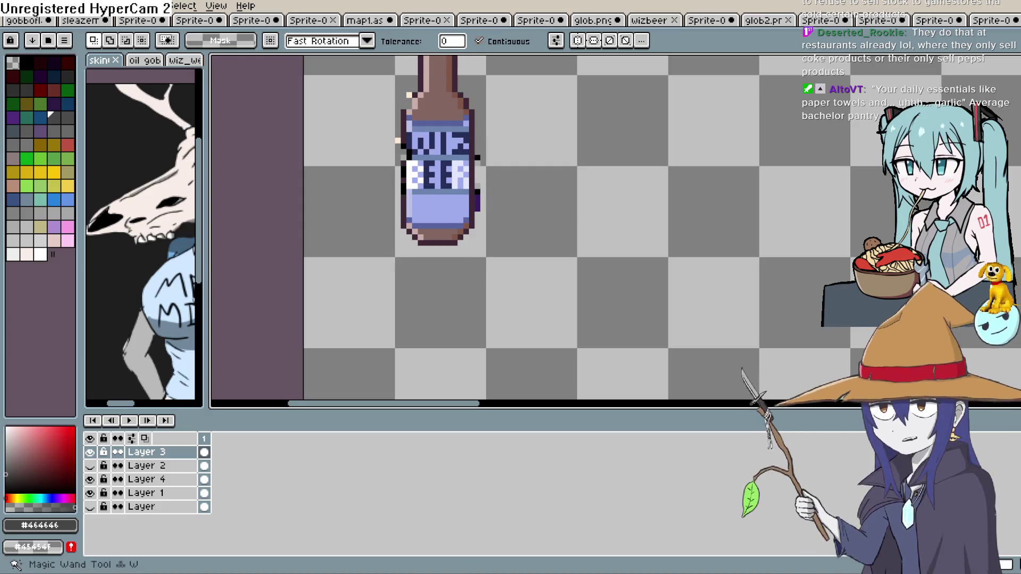
Pick the bottle's dark outline and blue label stripe colours for pixel touch-ups.
key("b")
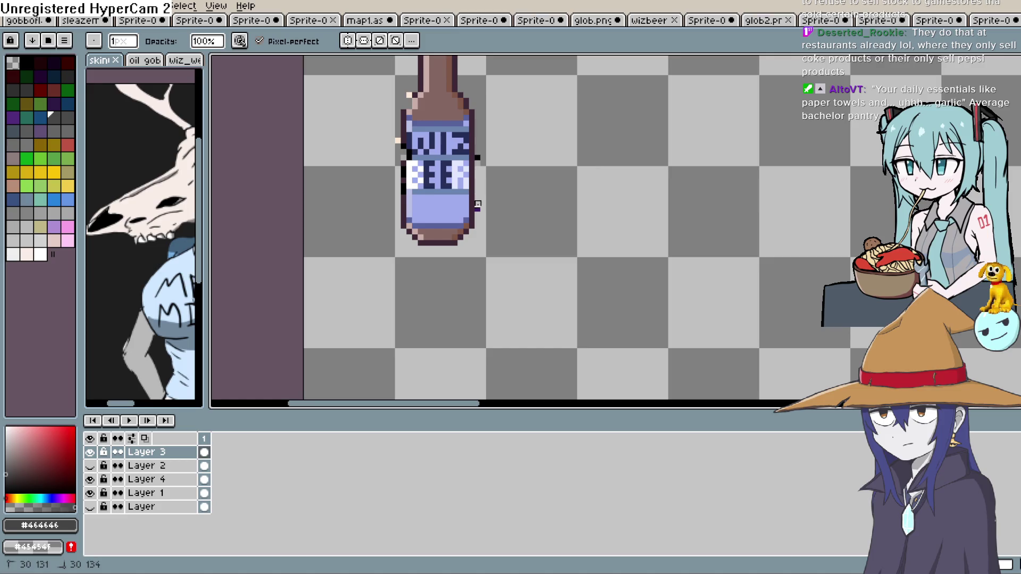
scroll(413, 179, "up", 2)
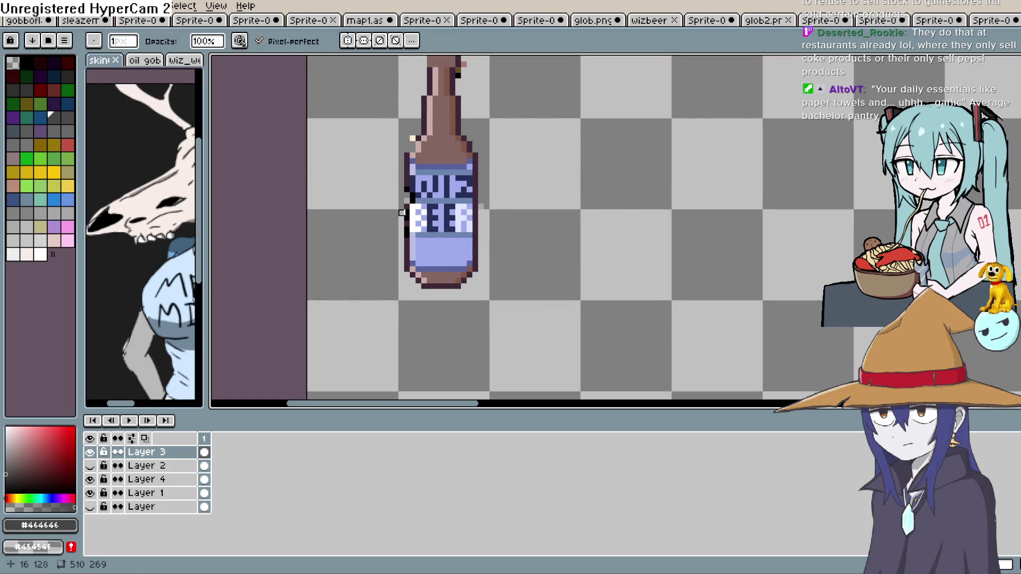
scroll(504, 121, "up", 5)
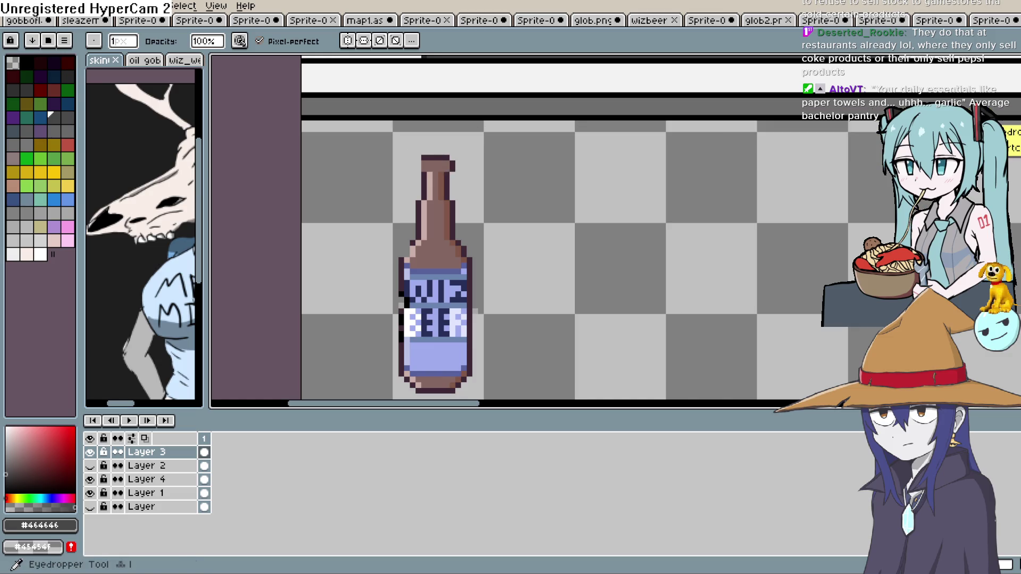
key("i")
left_click(446, 164)
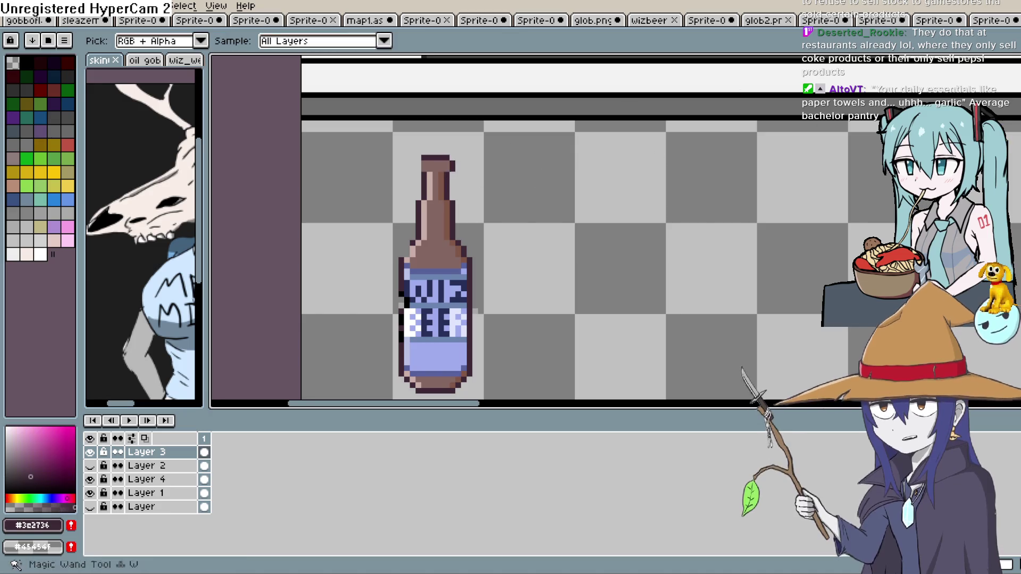
key("b")
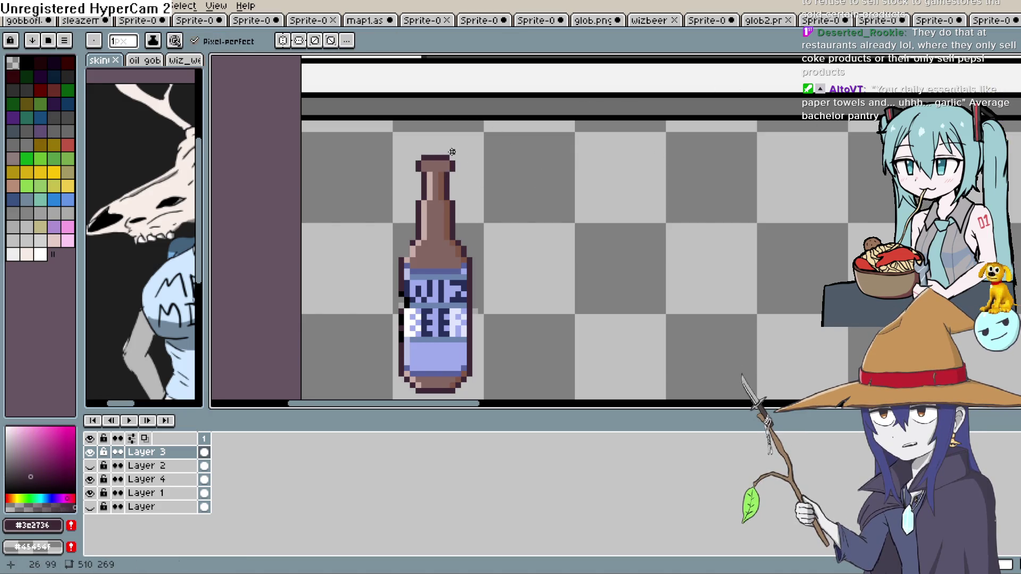
scroll(451, 151, "down", 4)
scroll(458, 237, "up", 1)
scroll(426, 218, "up", 2)
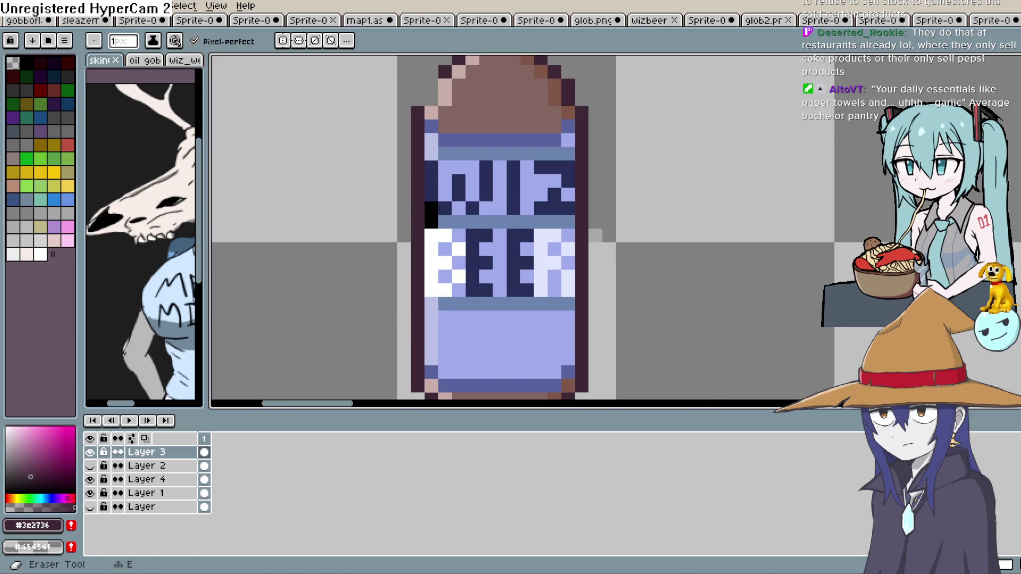
left_click(449, 221, "alt")
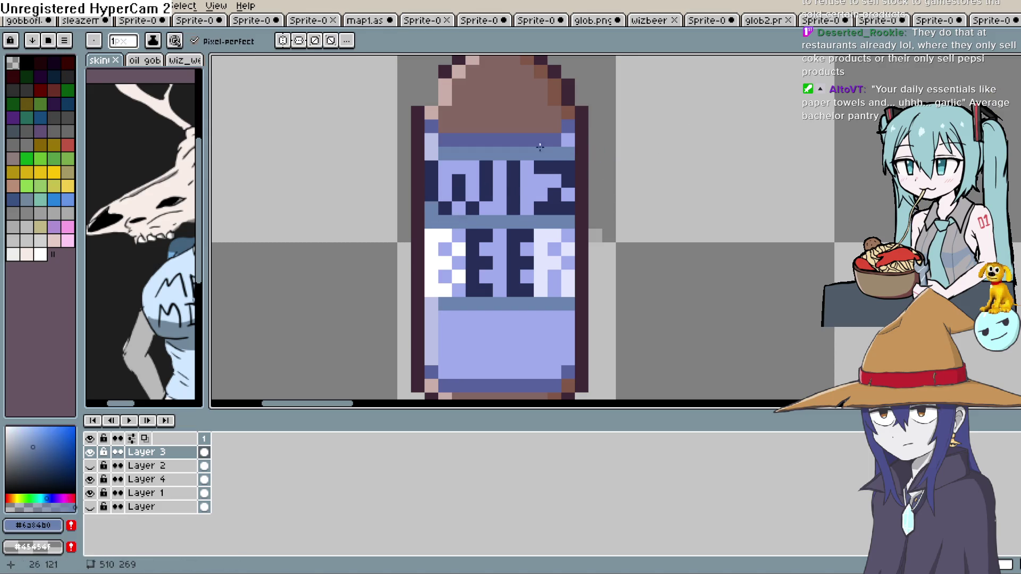
Pick the dark outline colour again from the bottle's neck for Pencil touch-ups.
left_click_drag(584, 207, 562, 276)
key("i")
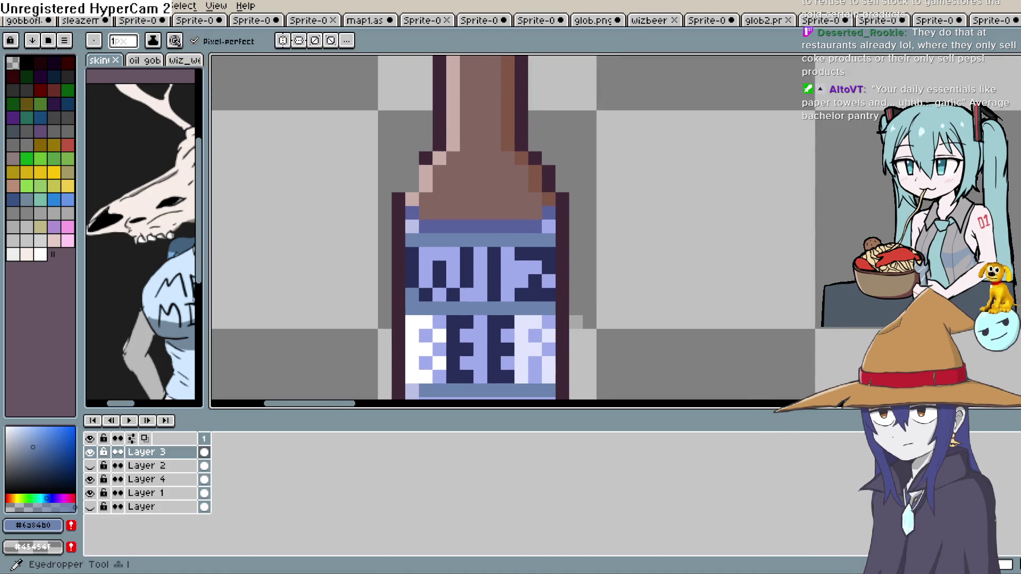
left_click(397, 189)
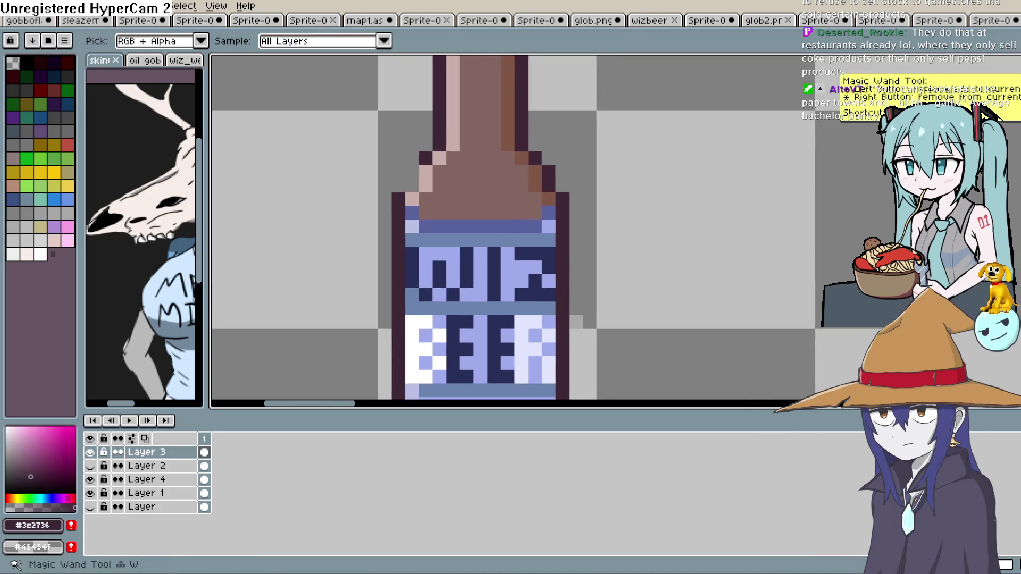
left_click(1014, 109)
scroll(649, 218, "down", 8)
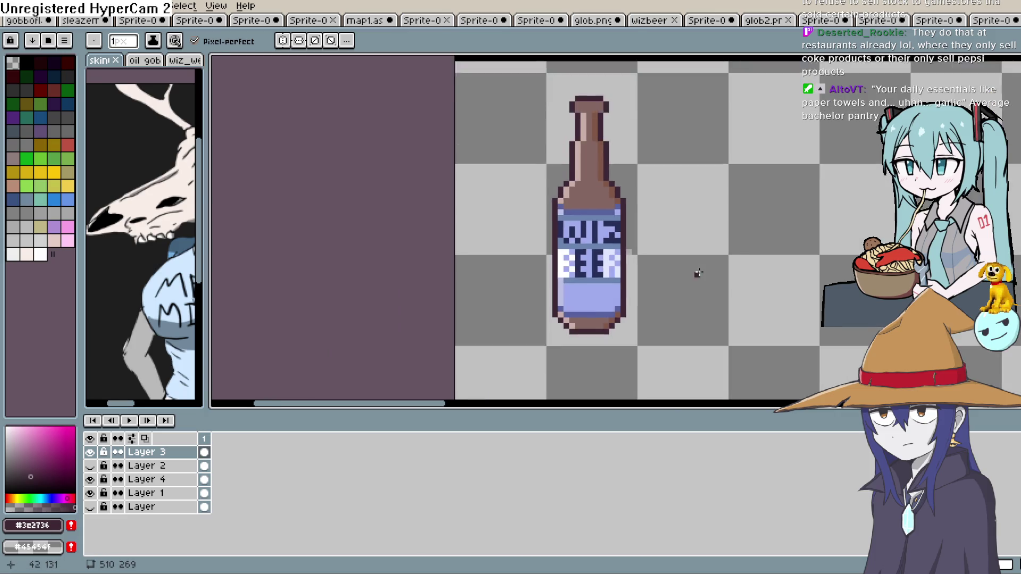
scroll(629, 312, "up", 4)
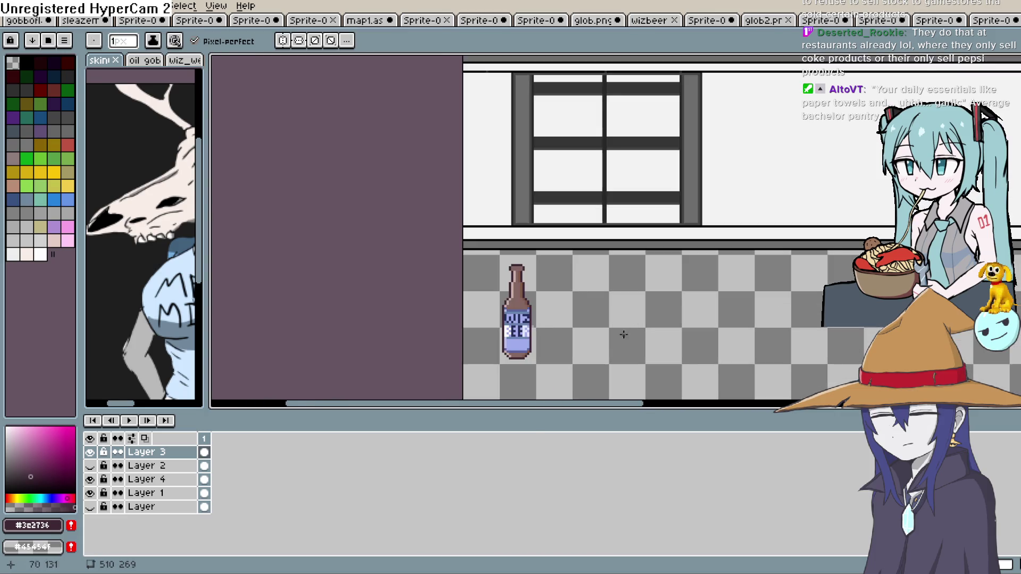
left_click(1013, 93)
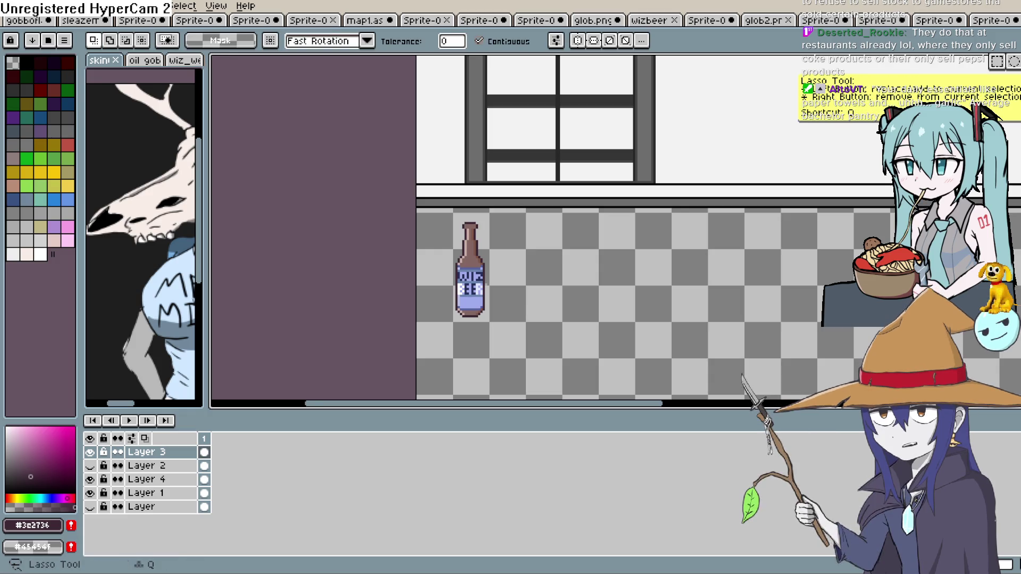
Lasso the bottle, shrink it slightly and move it up toward the window.
left_click(1014, 93)
mouse_move(461, 214)
left_mouse_down()
mouse_move(434, 343)
mouse_move(508, 208)
mouse_move(500, 206)
left_mouse_up()
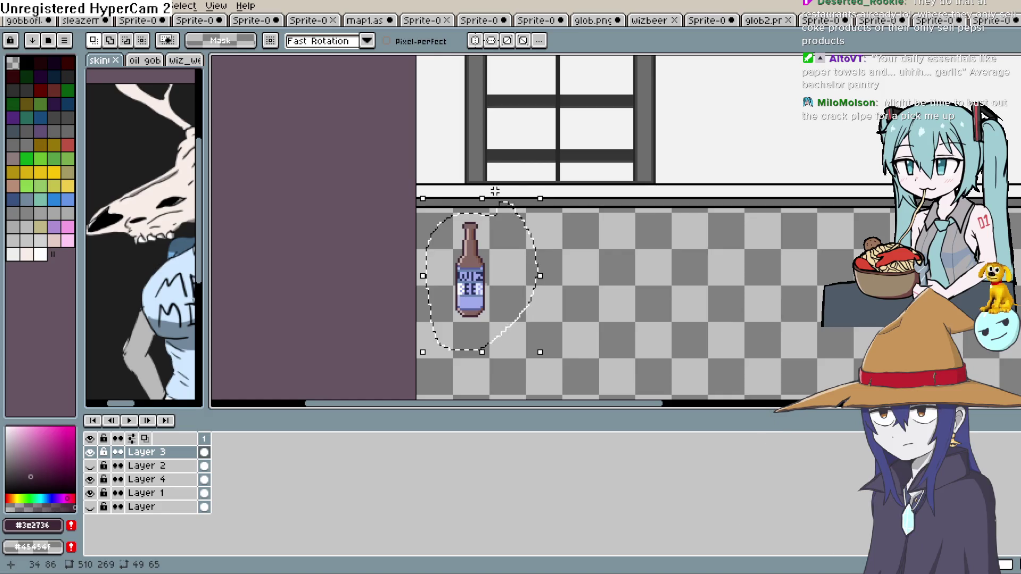
mouse_move(483, 304)
left_mouse_down()
mouse_move(529, 138)
mouse_move(505, 200)
left_mouse_up()
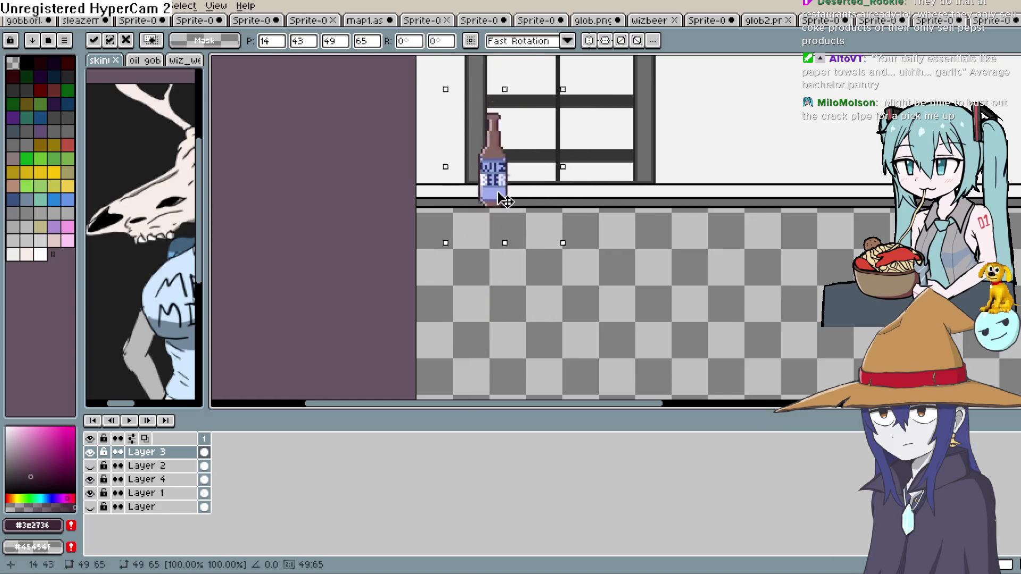
left_click_drag(546, 231, 522, 270)
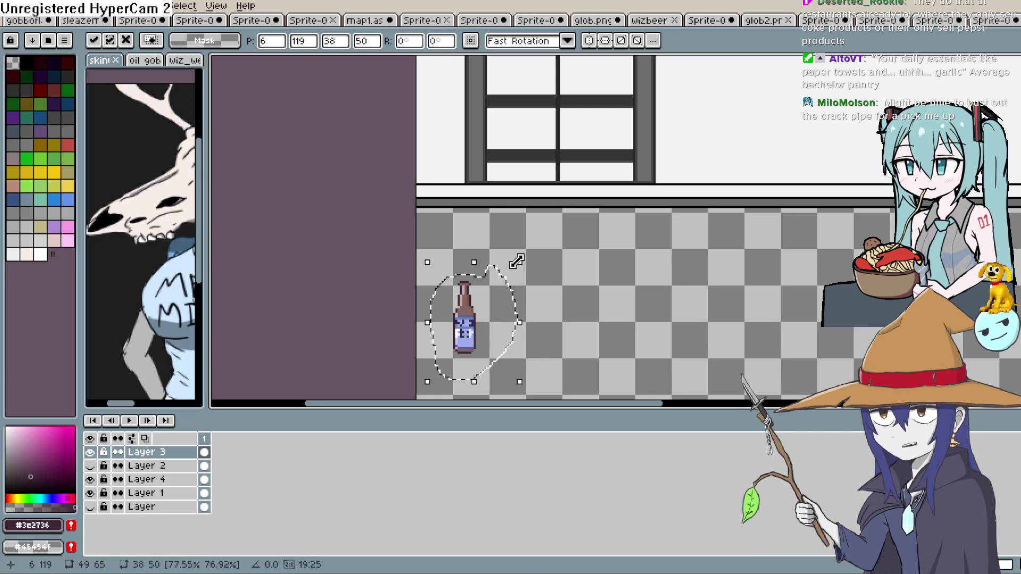
mouse_move(503, 289)
left_mouse_down()
mouse_move(518, 207)
mouse_move(511, 140)
mouse_move(514, 149)
left_mouse_up()
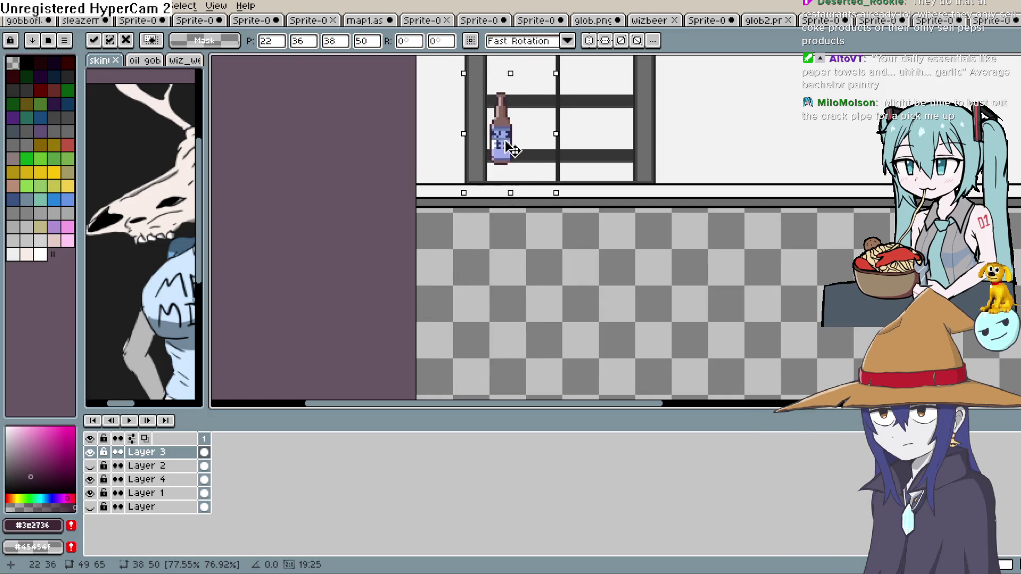
Shrink the bottle further to about 30×42 on the left floor and commit it.
scroll(515, 264, "up", 5)
scroll(520, 281, "down", 2)
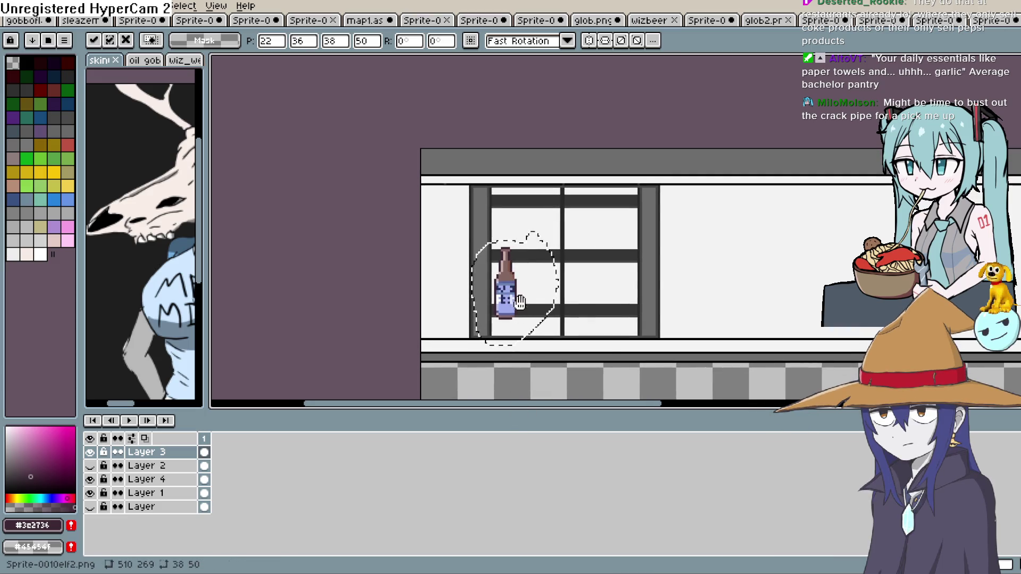
scroll(553, 298, "down", 3)
left_click_drag(511, 192, 477, 334)
left_click_drag(527, 265, 518, 283)
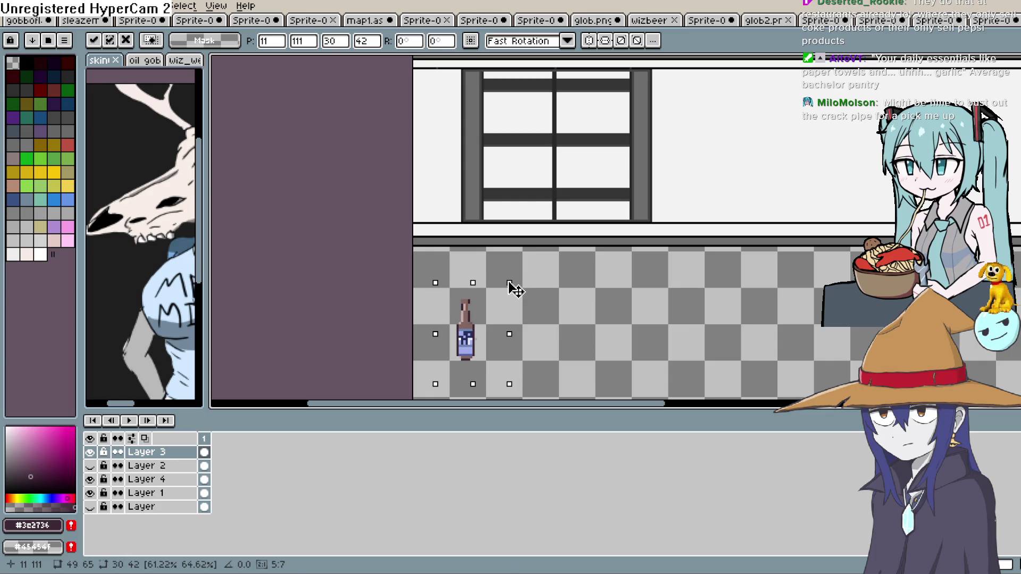
key("Return")
Replace the stray dark pixels at the bottle's neck top to leave a cleaner highlight.
scroll(548, 292, "down", 1)
key("i")
scroll(500, 267, "up", 3)
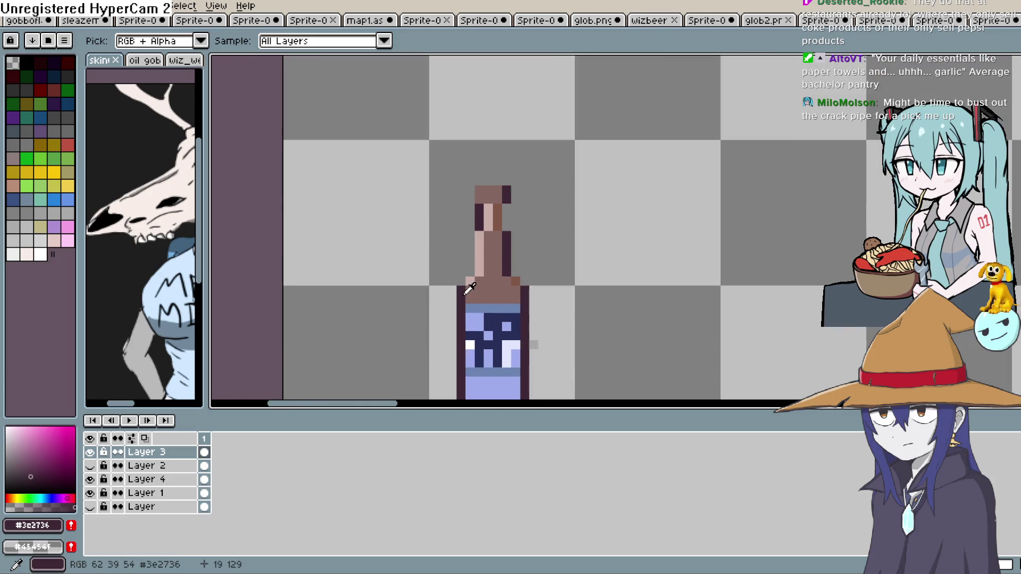
key("b")
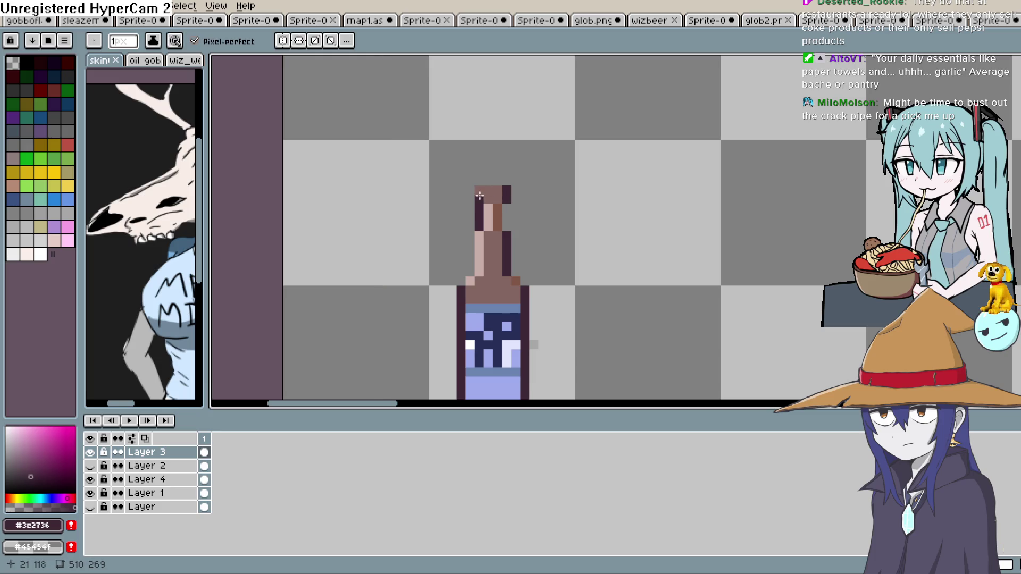
key("e")
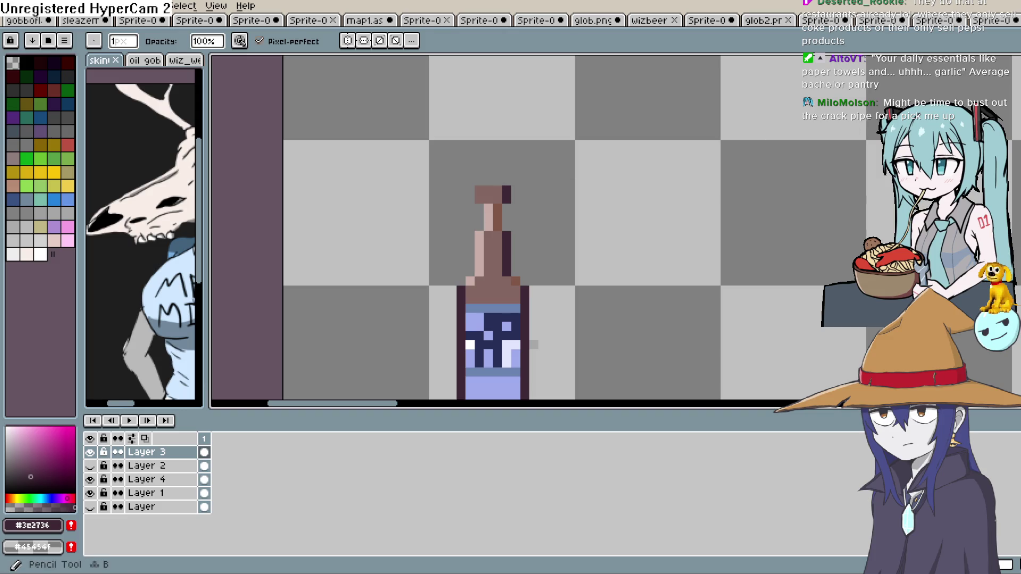
key("b")
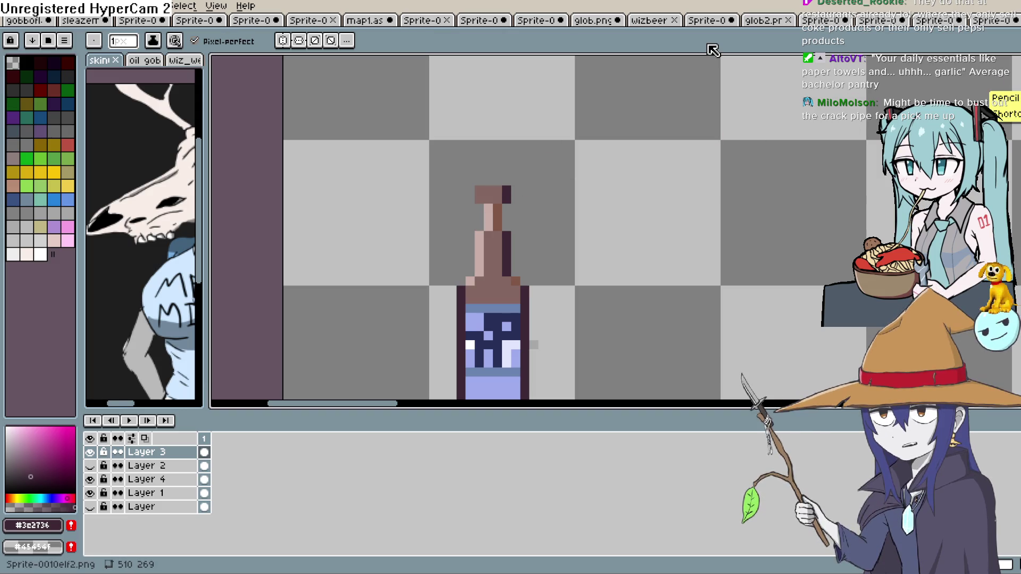
scroll(744, 56, "down", 1)
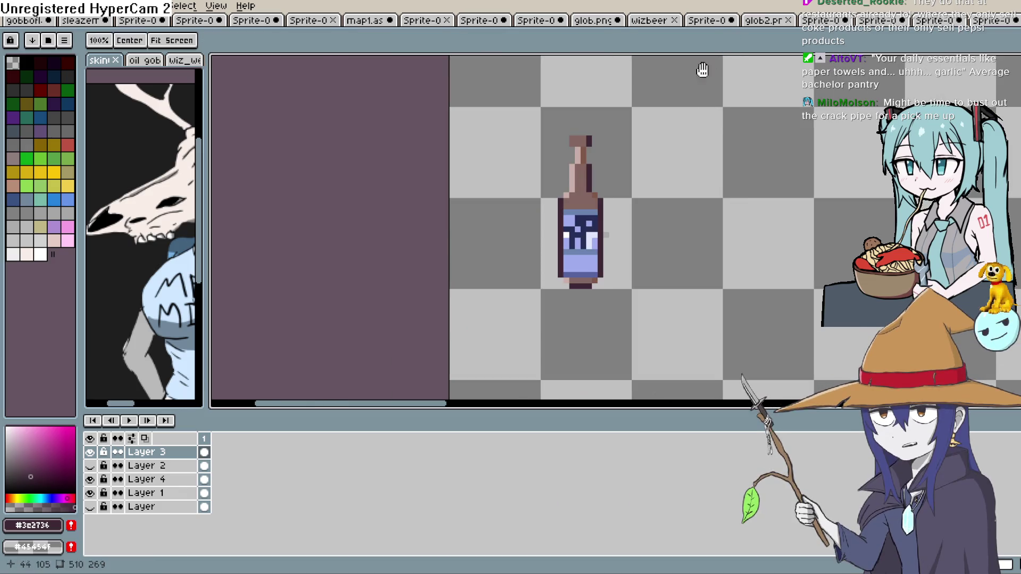
scroll(630, 182, "right", 1)
Select the bottle with a rectangle and nudge it into position.
key("m")
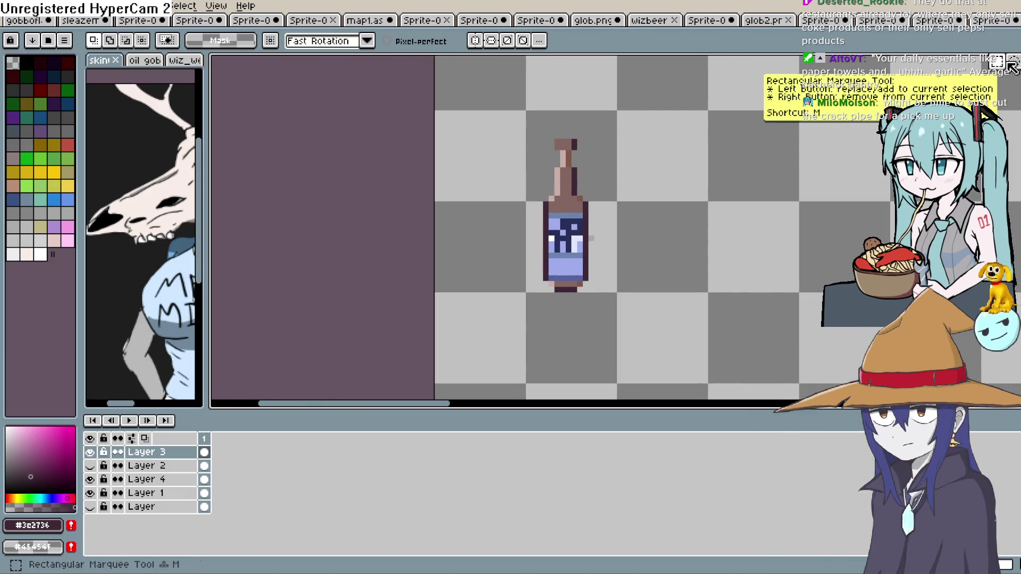
mouse_move(616, 129)
left_mouse_down()
mouse_move(545, 292)
mouse_move(633, 150)
left_mouse_up()
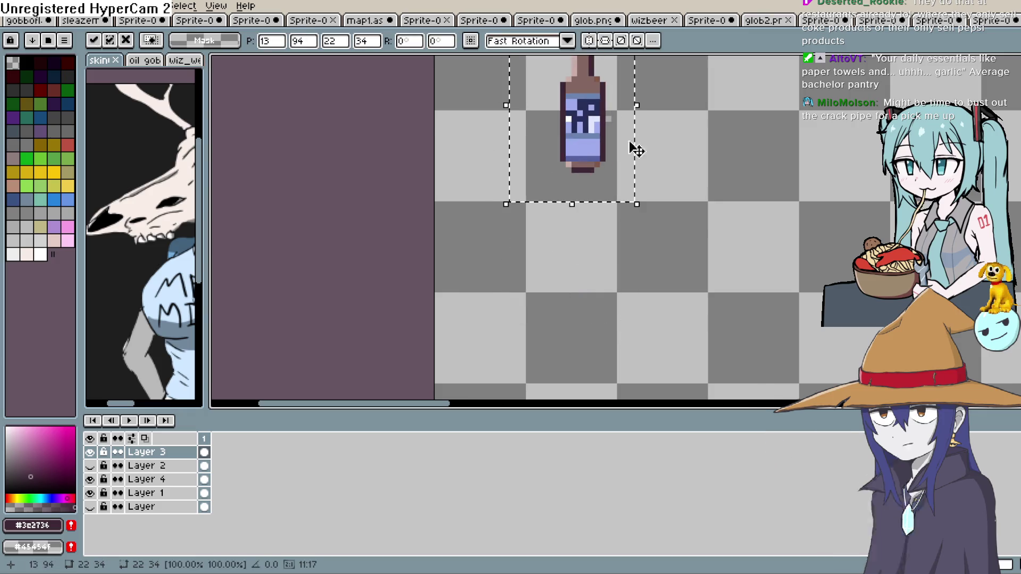
scroll(649, 335, "down", 1)
scroll(517, 390, "up", 3)
scroll(517, 390, "down", 2)
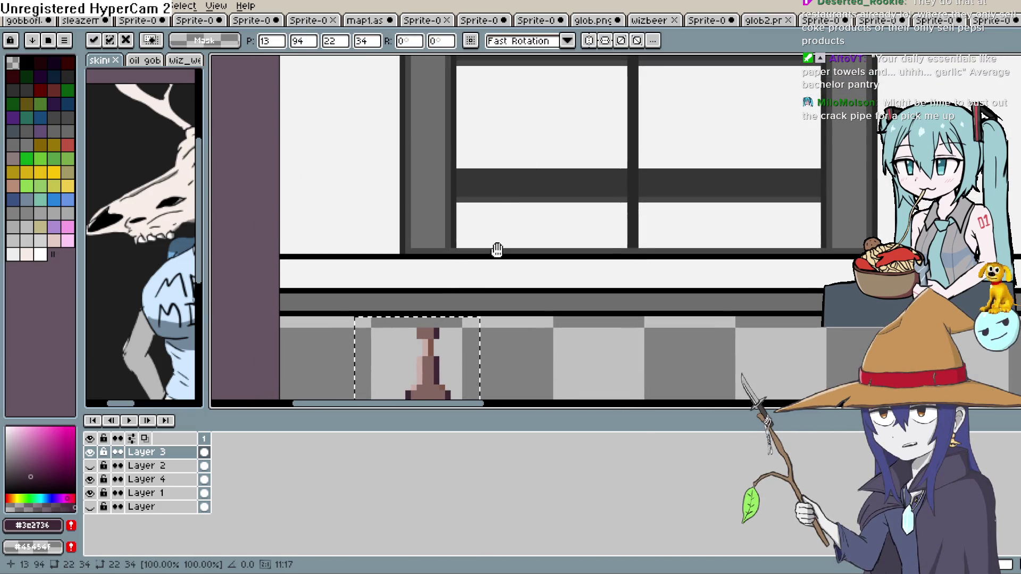
left_click_drag(468, 276, 505, 109)
key("Left")
key("Left")
key("Down")
Squash the bottle one pixel shorter to 22×33 px and commit it.
scroll(535, 191, "up", 2)
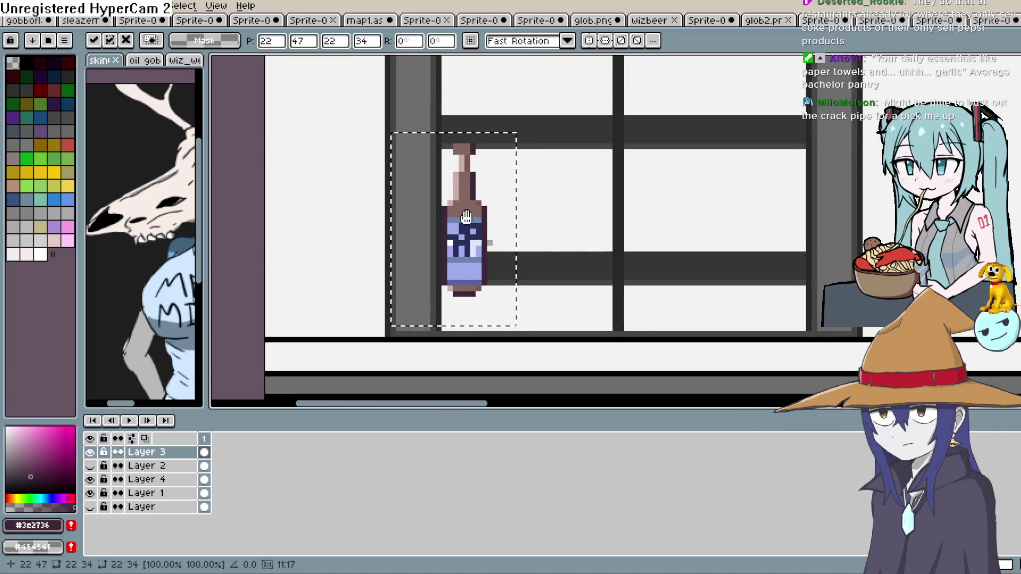
scroll(466, 216, "down", 2)
scroll(583, 249, "down", 3)
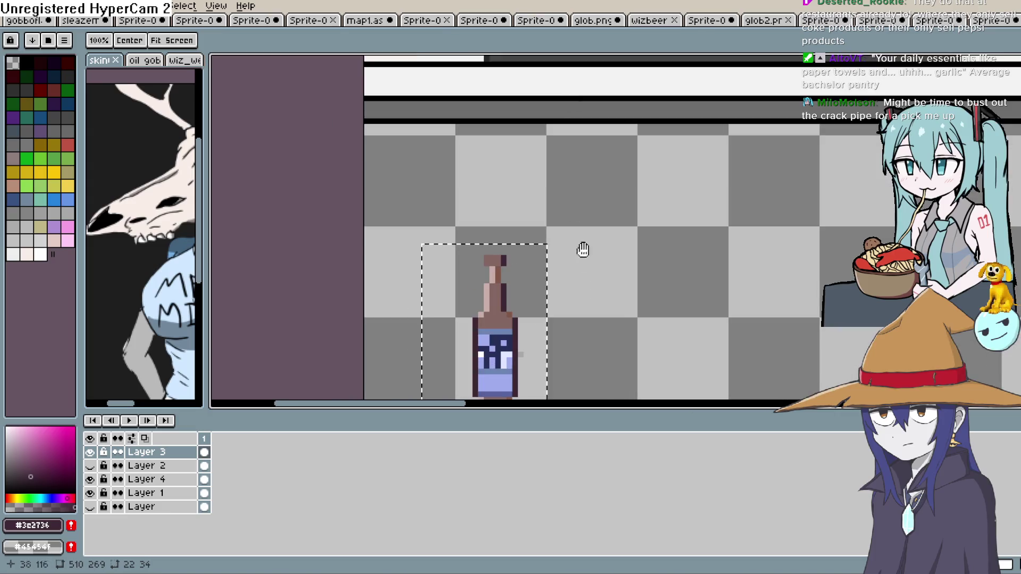
scroll(583, 249, "down", 3)
left_click(511, 113)
mouse_move(491, 94)
left_mouse_down()
mouse_move(493, 114)
mouse_move(495, 96)
left_mouse_up()
left_click(610, 195)
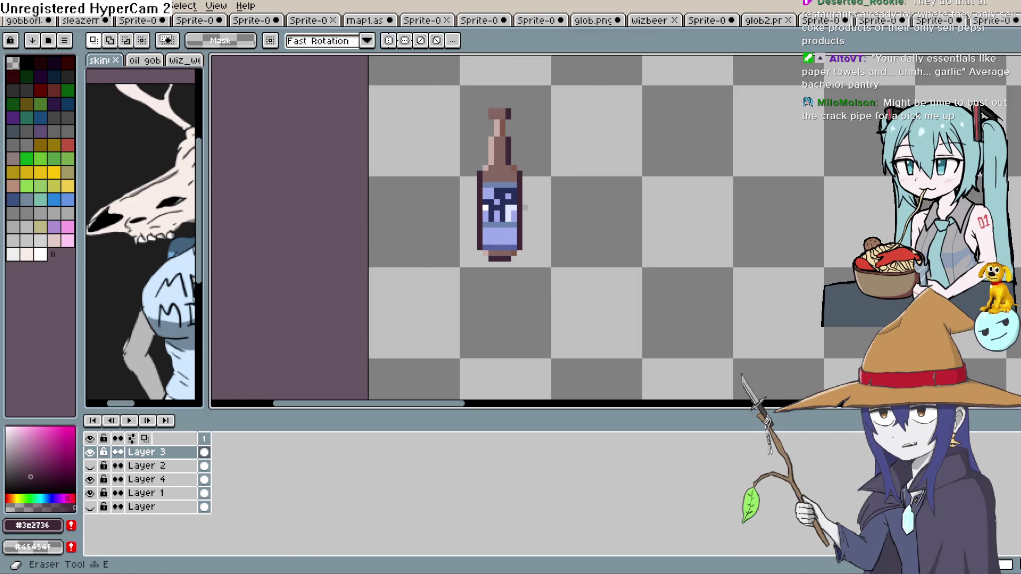
Darken outline pixels at the bottle's base and redraw a dark cap on its neck top.
key("i")
scroll(528, 213, "up", 4)
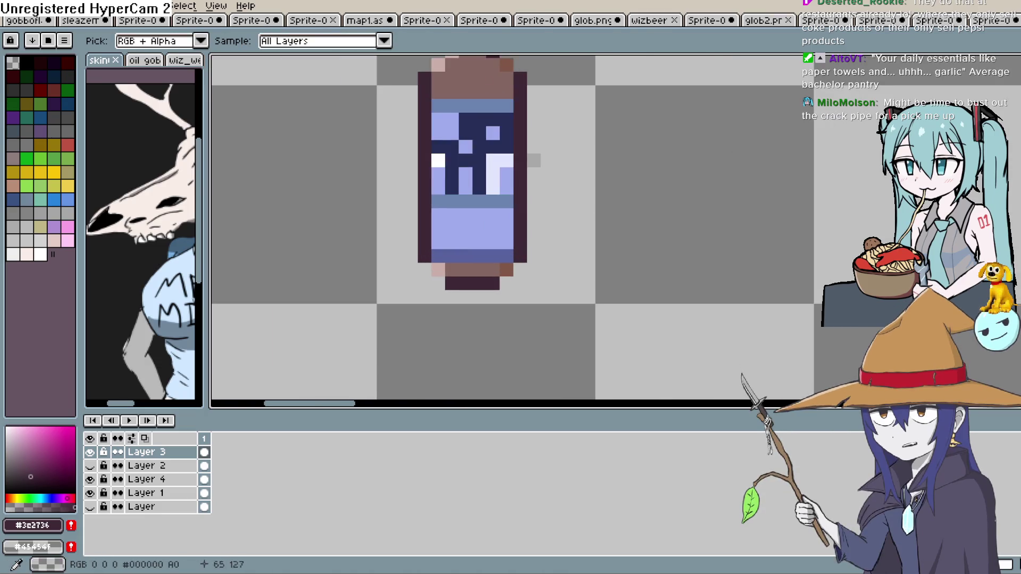
key("b")
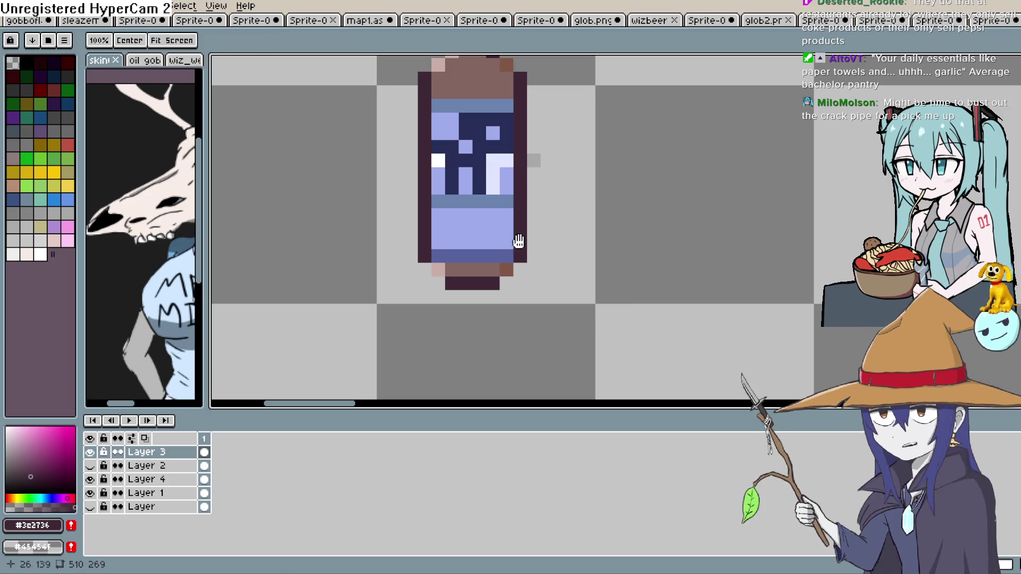
left_click_drag(524, 251, 567, 153)
left_click(549, 170)
left_click(481, 170)
left_click_drag(577, 105, 542, 333)
left_click_drag(556, 140, 553, 250)
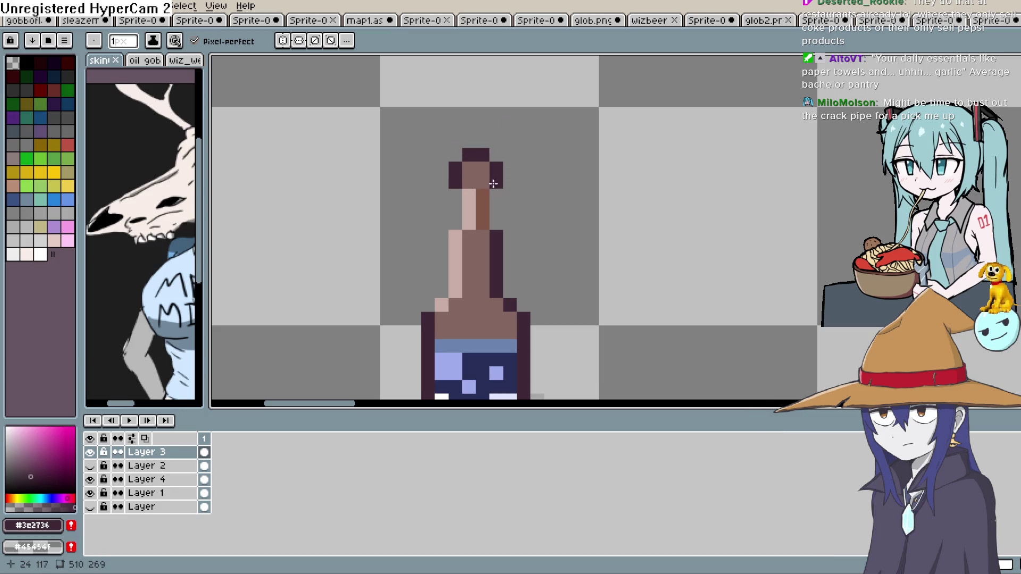
left_click_drag(502, 175, 515, 132)
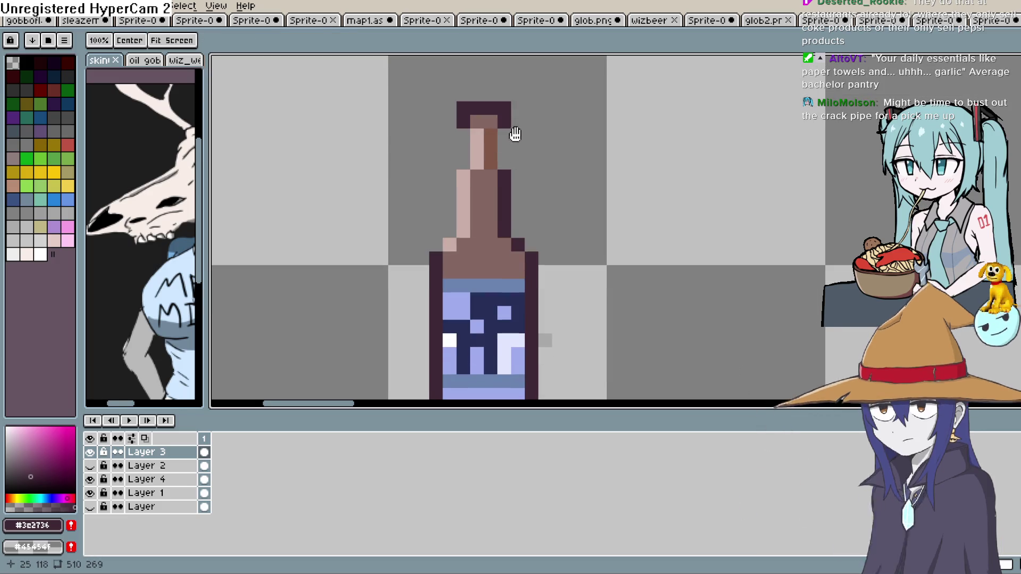
scroll(515, 133, "down", 1)
Draw a dark line beside the bottle, then move it onto the window shelf and shorten it.
key("w")
key("b")
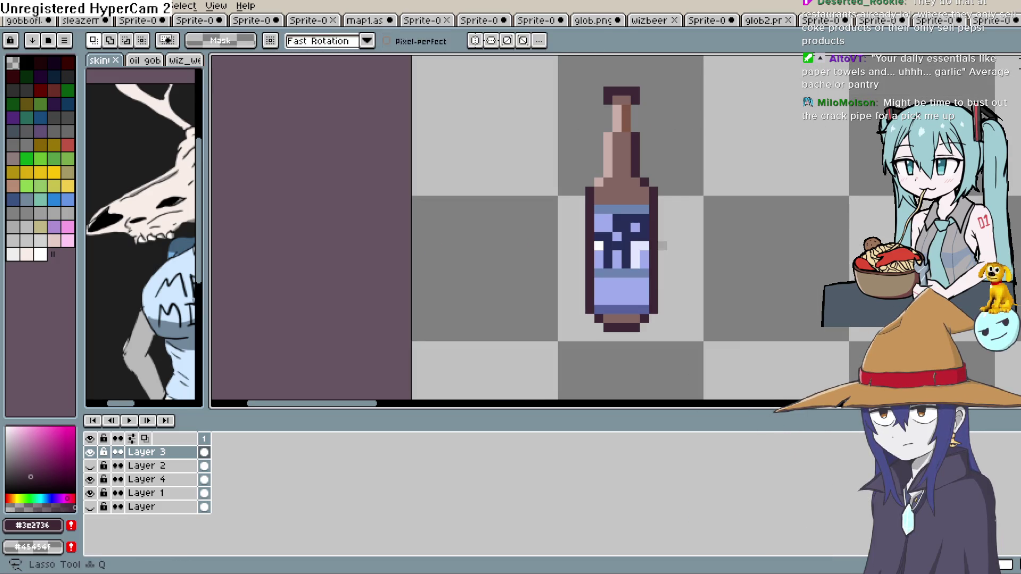
mouse_move(671, 90)
left_mouse_down()
mouse_move(654, 75)
mouse_move(674, 313)
mouse_move(516, 199)
mouse_move(659, 73)
left_mouse_up()
mouse_move(713, 105)
left_mouse_down()
mouse_move(663, 174)
mouse_move(568, 217)
left_mouse_up()
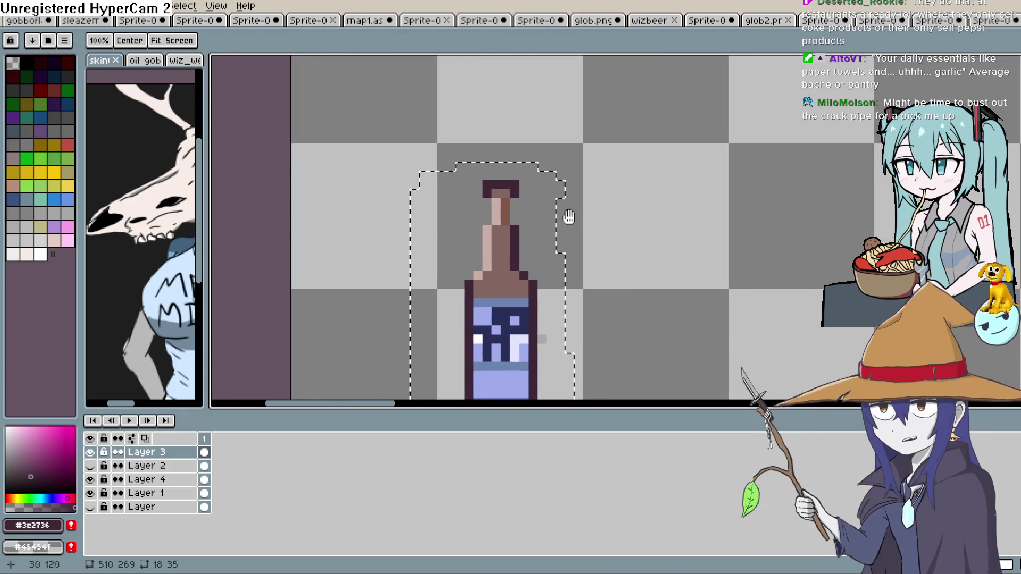
key("ctrl+t")
mouse_move(503, 292)
left_mouse_down()
mouse_move(581, 102)
mouse_move(625, 296)
left_mouse_up()
mouse_move(611, 255)
left_mouse_down()
mouse_move(543, 308)
mouse_move(513, 171)
mouse_move(662, 200)
mouse_move(538, 342)
mouse_move(467, 160)
mouse_move(586, 292)
mouse_move(564, 234)
left_mouse_up()
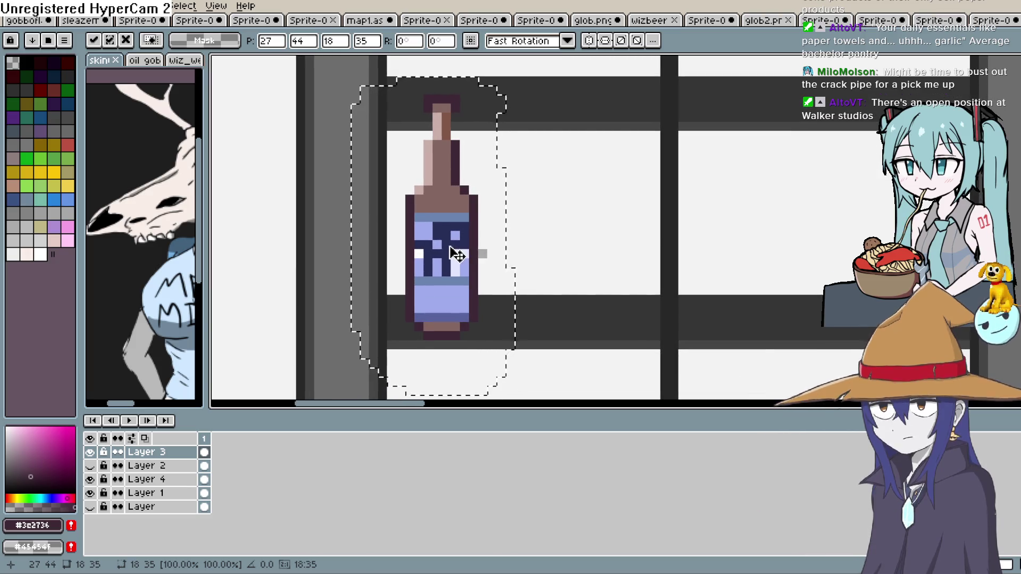
left_click_drag(433, 69, 438, 118)
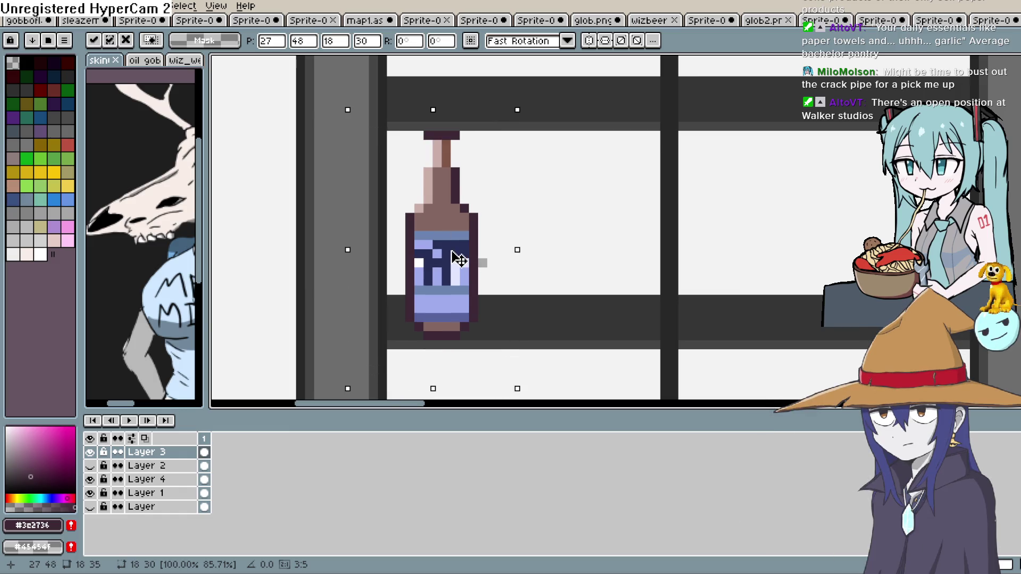
Line up Wiz Beer bottle copies along the shelf, then remove them to leave it empty.
key("Up")
key("Left")
left_click_drag(453, 259, 613, 262)
left_click_drag(663, 266, 911, 272)
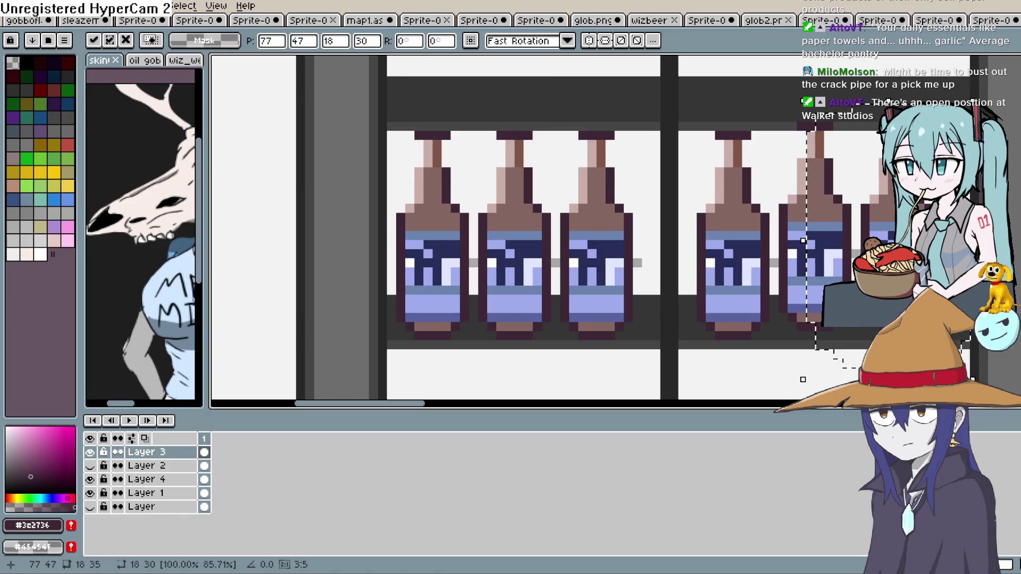
scroll(743, 284, "right", 3)
left_click_drag(752, 282, 762, 287)
key("ctrl+z")
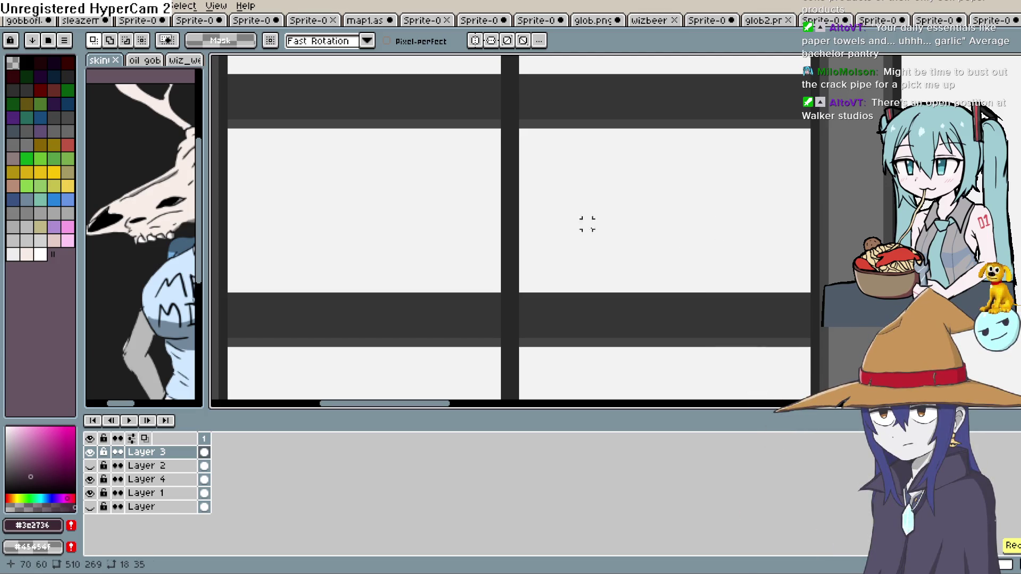
Paste the bottle, undo it, and open and close Layer Properties without changes.
key("ctrl+v")
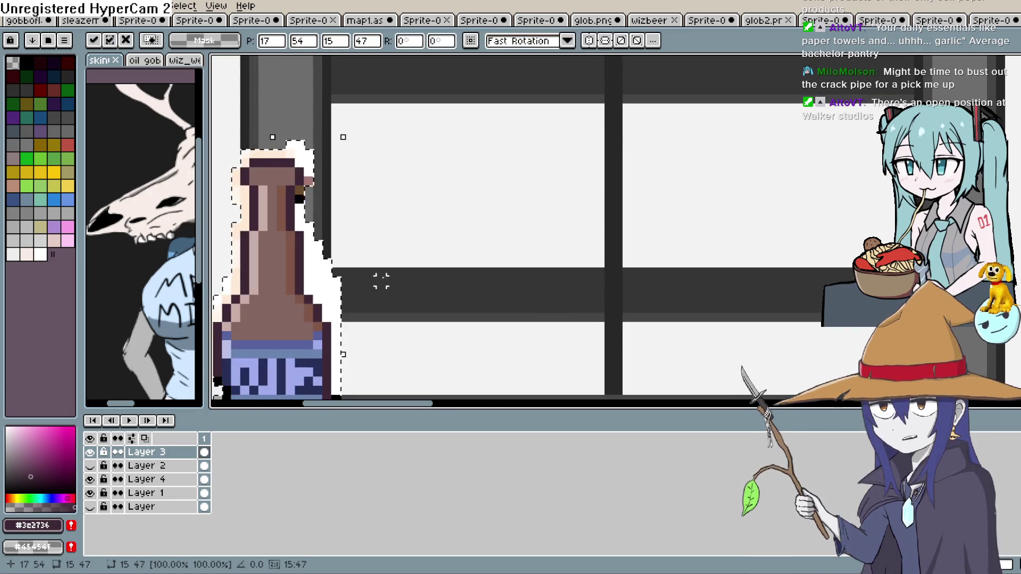
key("Escape")
key("ctrl+space")
left_click(685, 40)
key("shift+p")
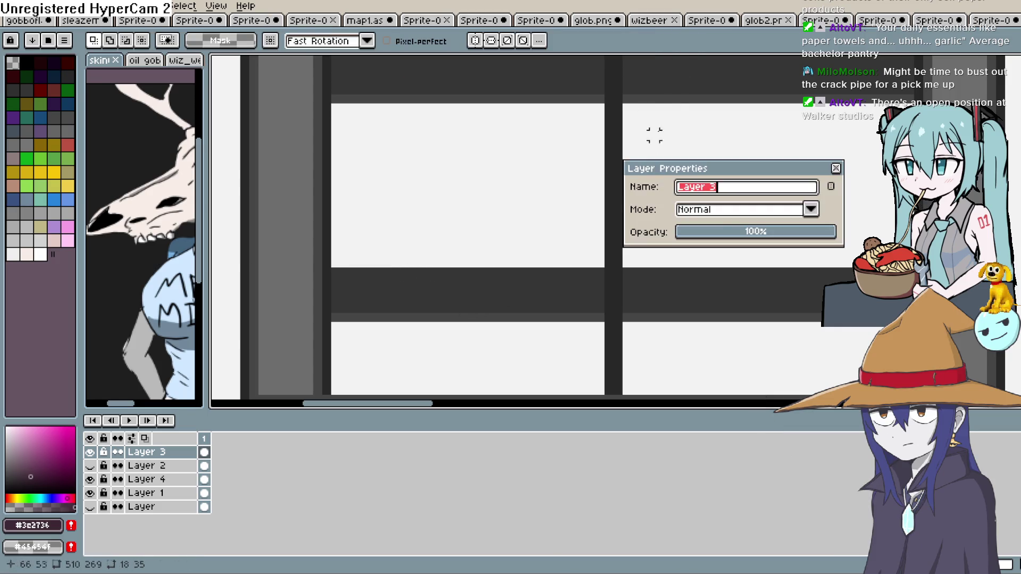
left_click(836, 168)
scroll(719, 198, "down", 2)
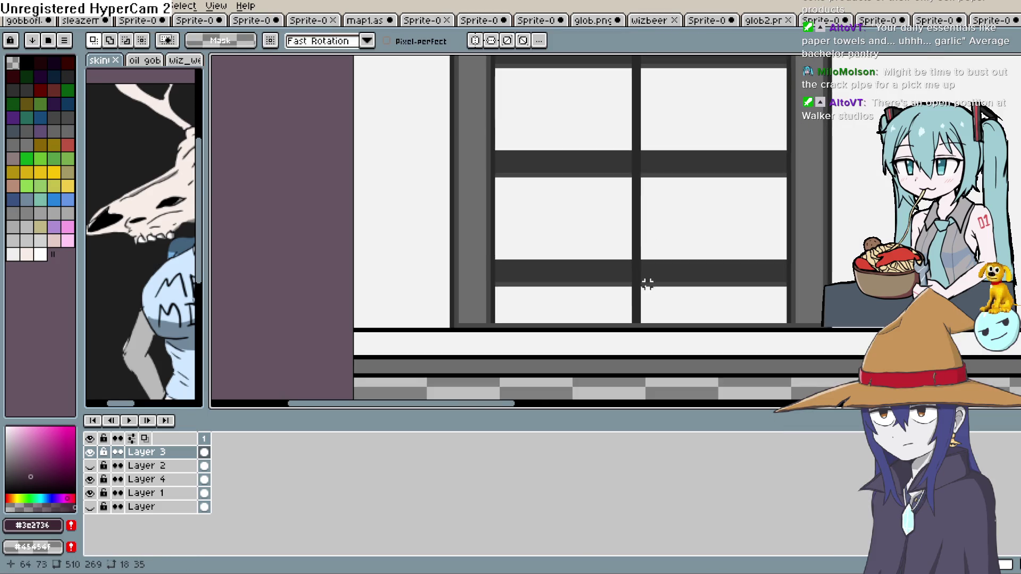
Paste the bottle again and try it up against the window shelf.
key("ctrl+v")
left_click_drag(449, 298, 514, 113)
left_click_drag(580, 178, 565, 336)
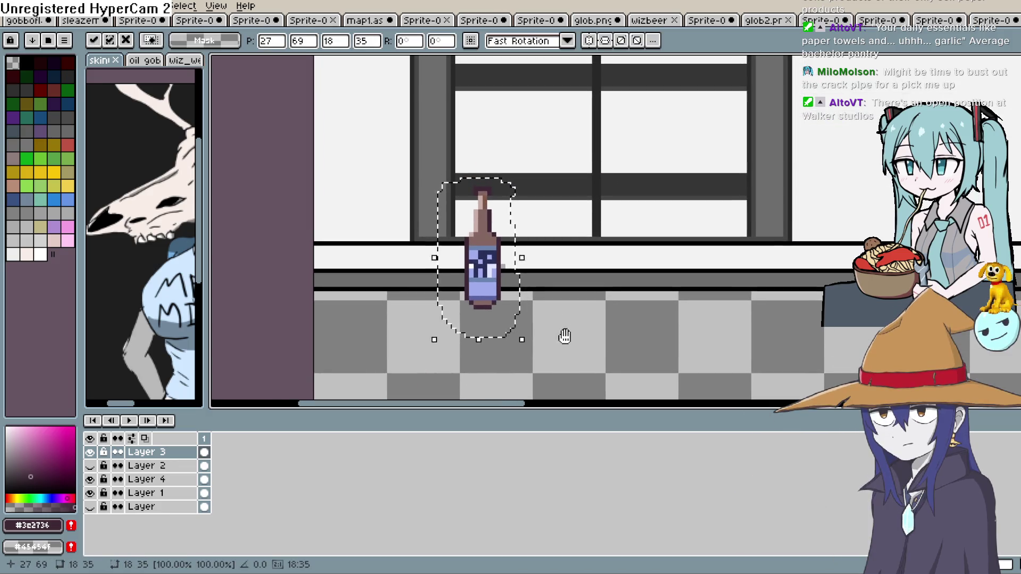
mouse_move(493, 280)
left_mouse_down()
mouse_move(490, 145)
mouse_move(487, 160)
left_mouse_up()
left_click_drag(580, 135, 581, 219)
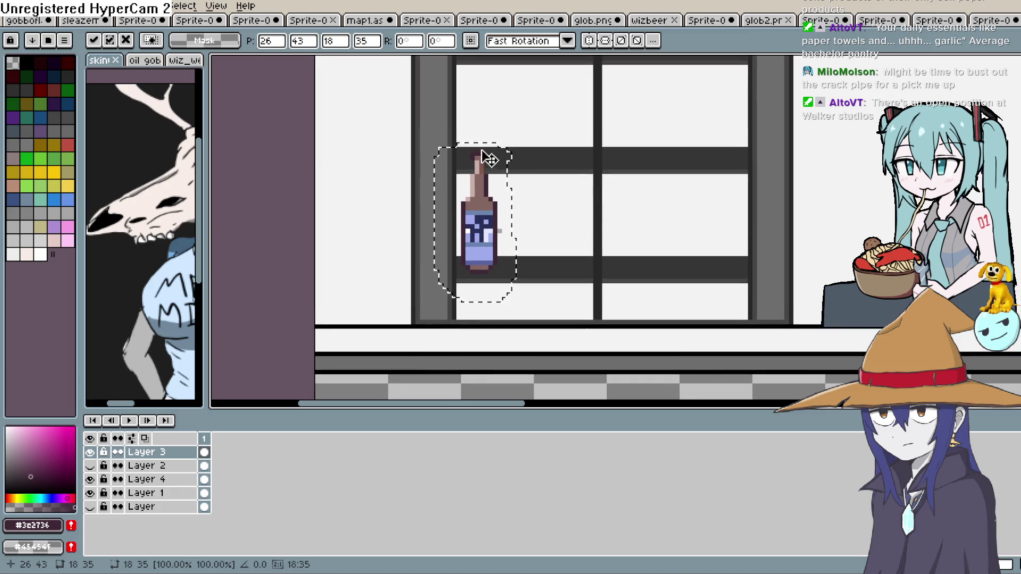
left_click(487, 177)
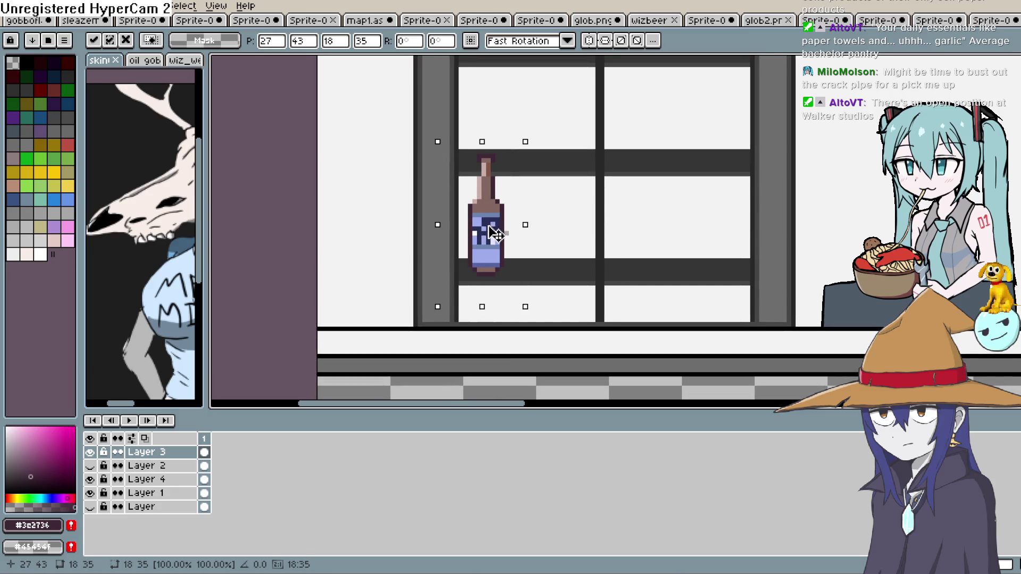
Toggle Layer 3's visibility, delete the bottle pixels, then undo the deletion.
left_click(90, 452)
left_click(89, 452)
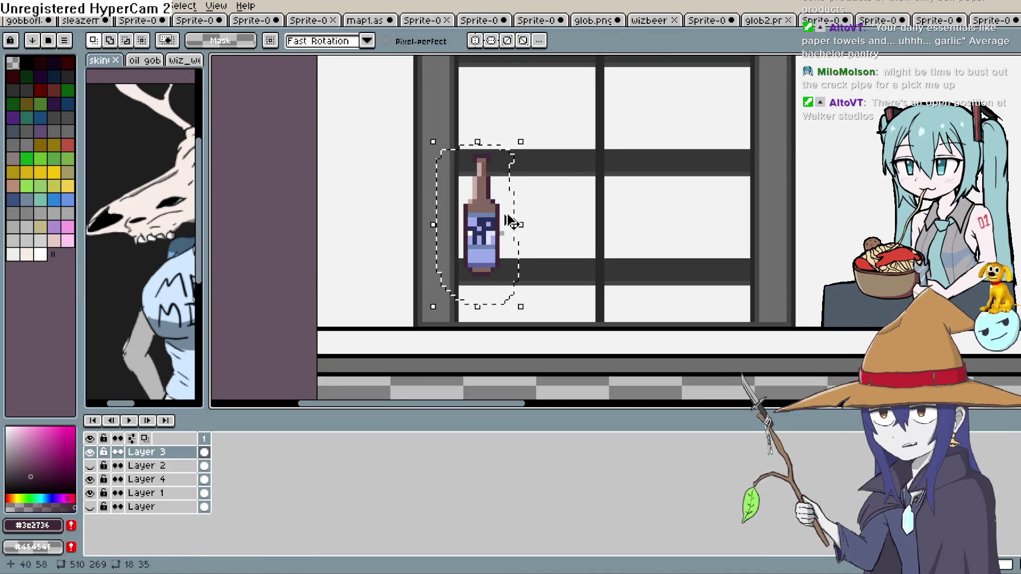
key("Delete")
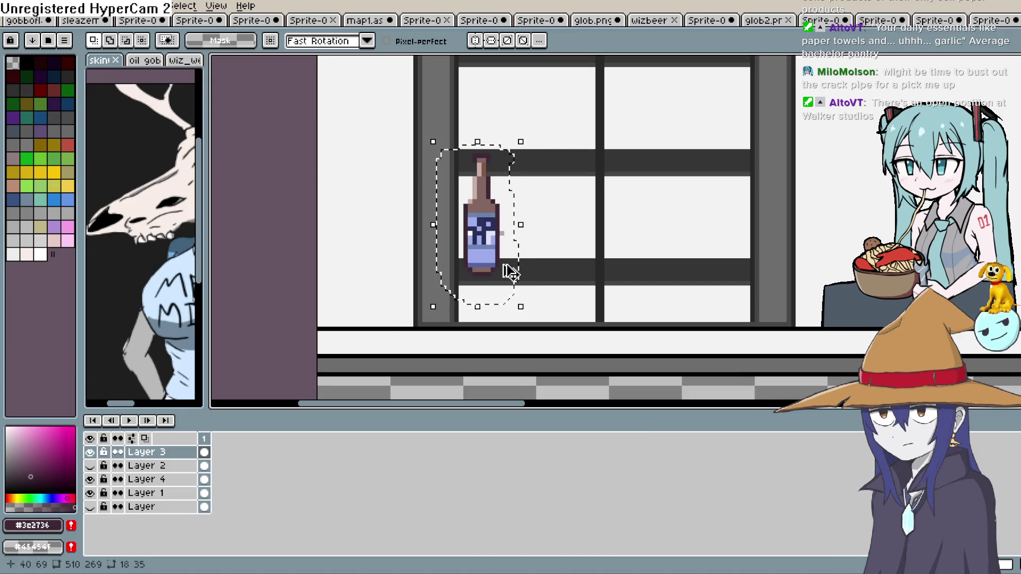
key("ctrl+z")
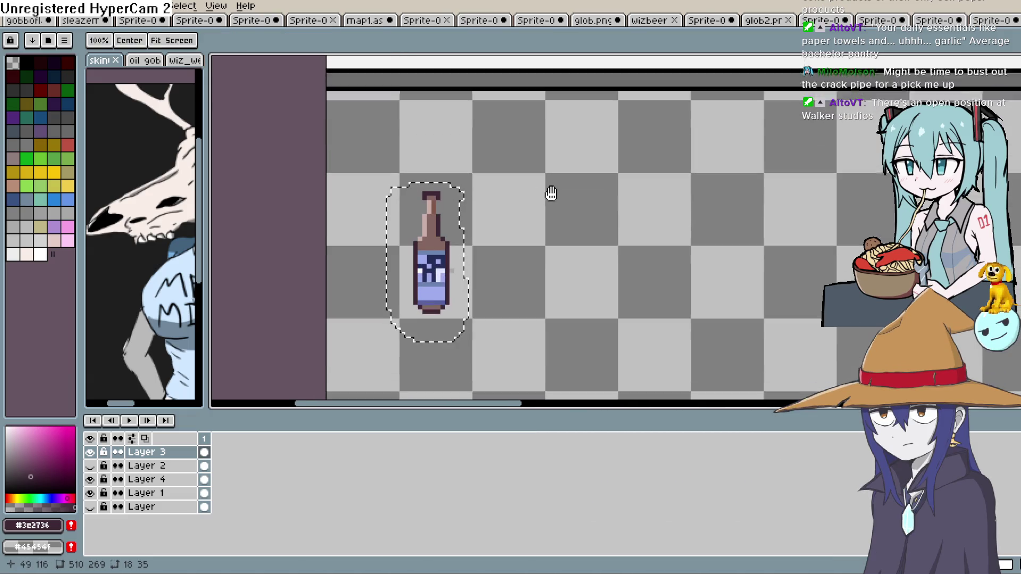
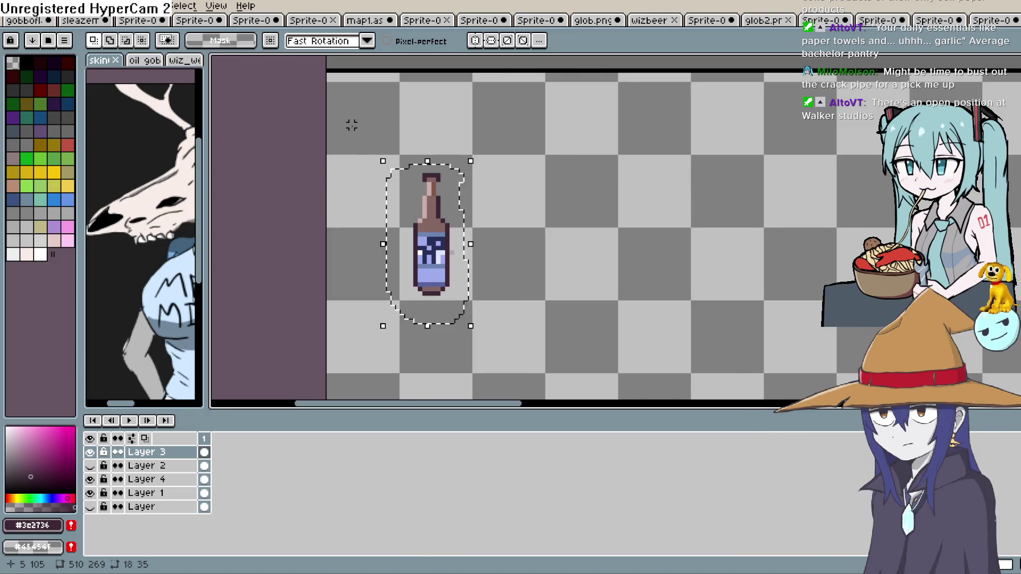
Add Layer 5, paste the bottle from Layer 3 into it, and place it on the cooler shelf.
scroll(532, 212, "down", 2)
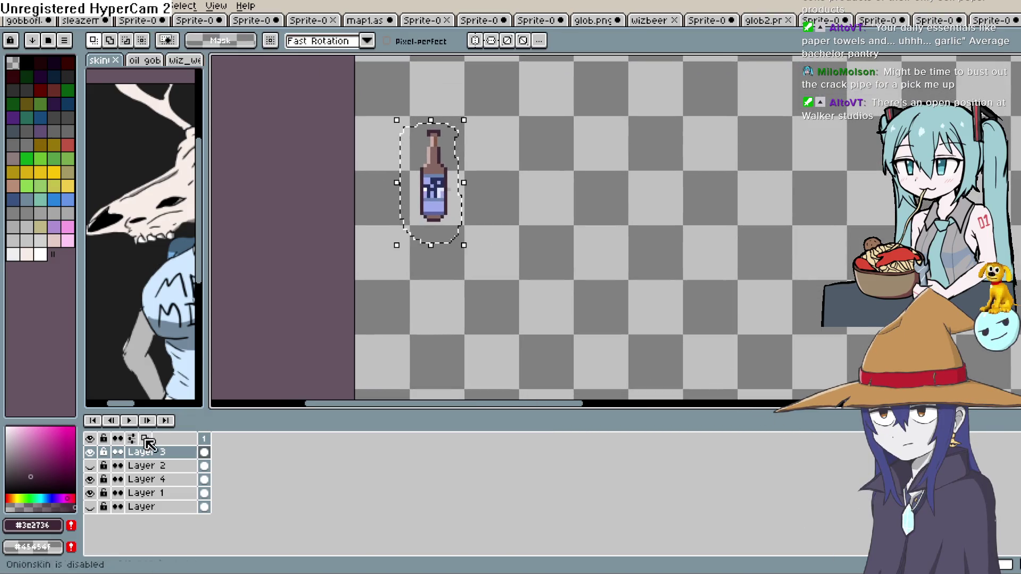
left_click(160, 438)
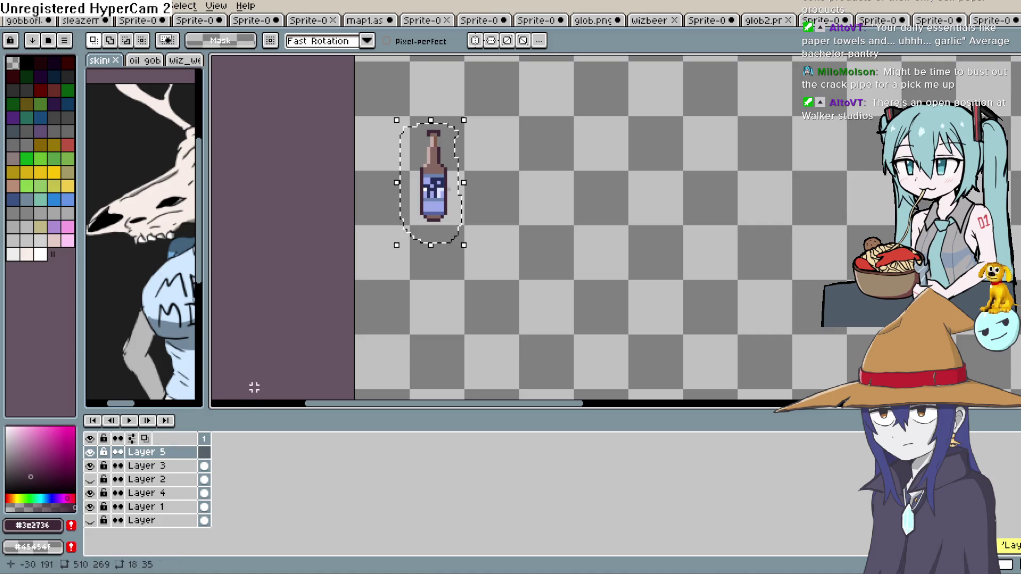
left_click(182, 468)
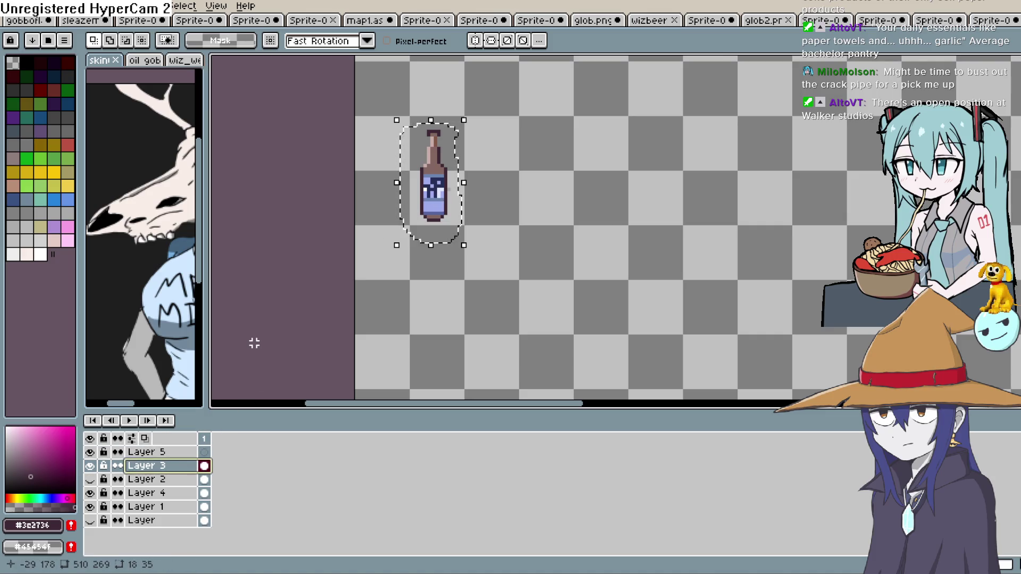
left_click(212, 451)
key("ctrl+v")
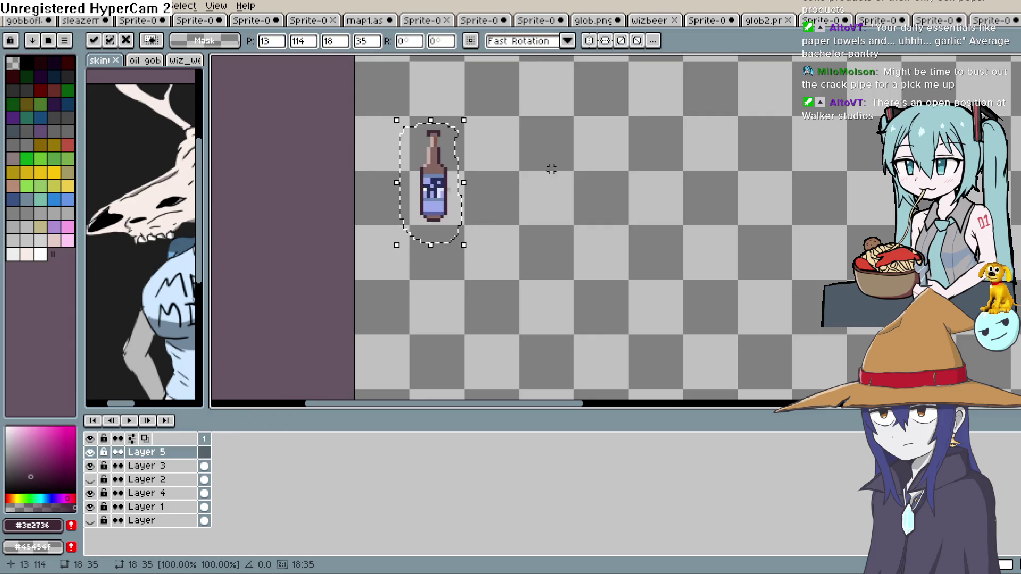
left_click_drag(552, 166, 468, 308)
mouse_move(392, 347)
left_mouse_down()
mouse_move(428, 104)
mouse_move(429, 229)
mouse_move(428, 210)
mouse_move(428, 220)
left_mouse_up()
Shorten the bottle slightly and Alt-drag a duplicate to its right.
left_click_drag(420, 131, 423, 154)
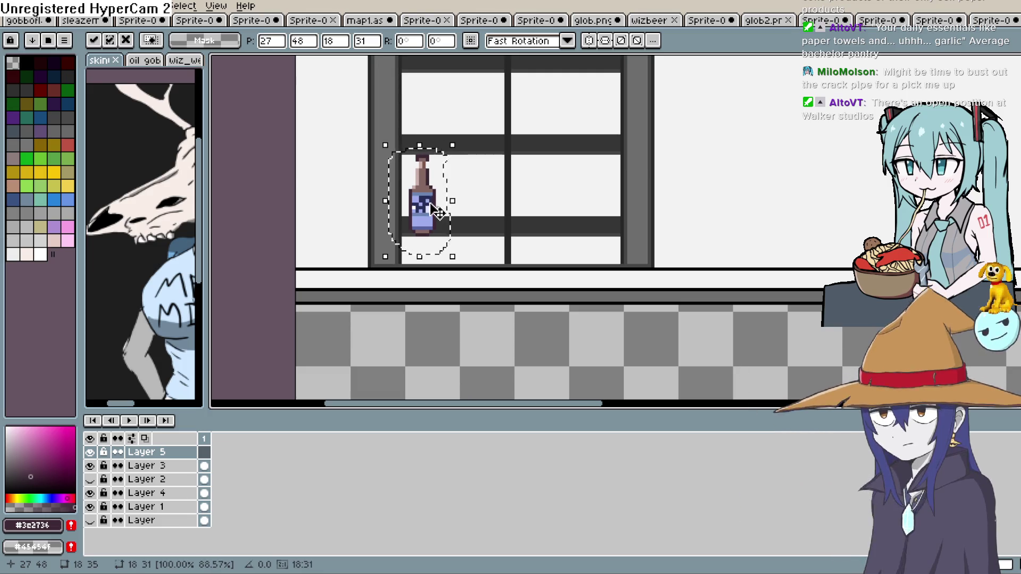
scroll(438, 216, "down", 1)
scroll(440, 221, "up", 2)
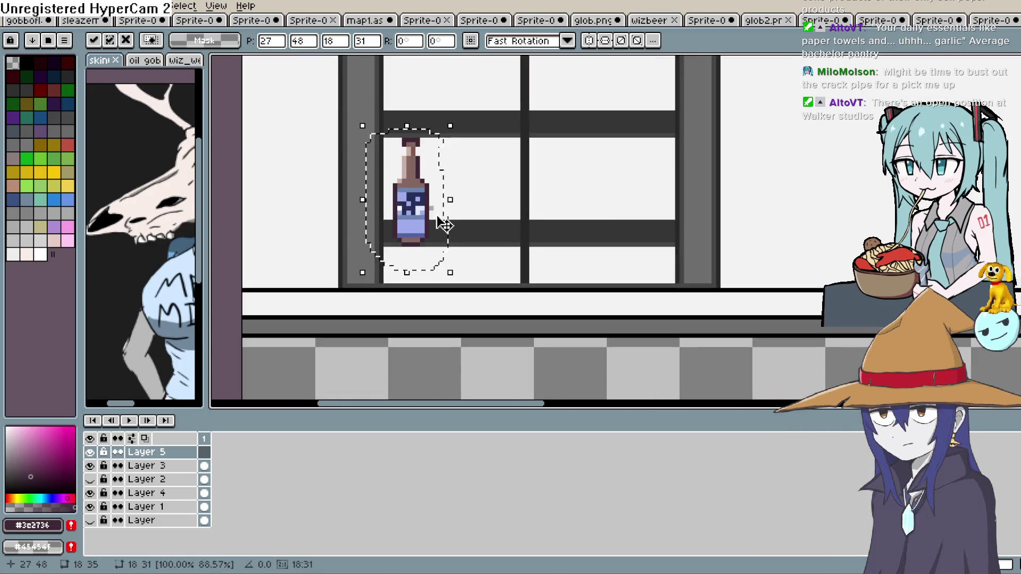
scroll(438, 219, "up", 1)
mouse_move(424, 225)
left_mouse_down()
mouse_move(515, 222)
mouse_move(488, 250)
mouse_move(513, 238)
mouse_move(632, 236)
left_mouse_up()
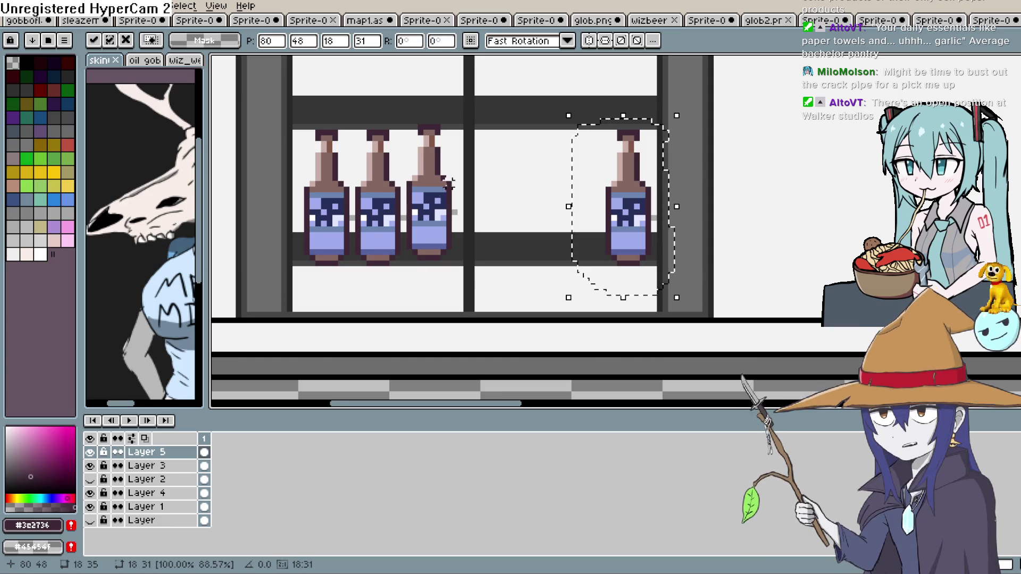
Lasso the third bottle and nudge it one pixel left into alignment.
left_click(443, 126)
left_click_drag(443, 128, 419, 225)
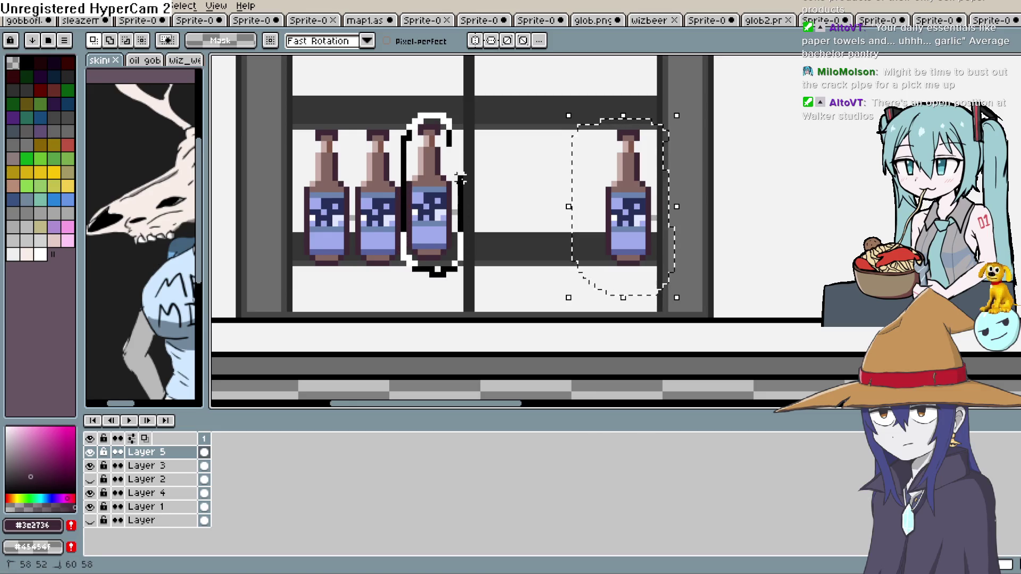
left_click_drag(461, 179, 452, 130)
left_click(446, 231)
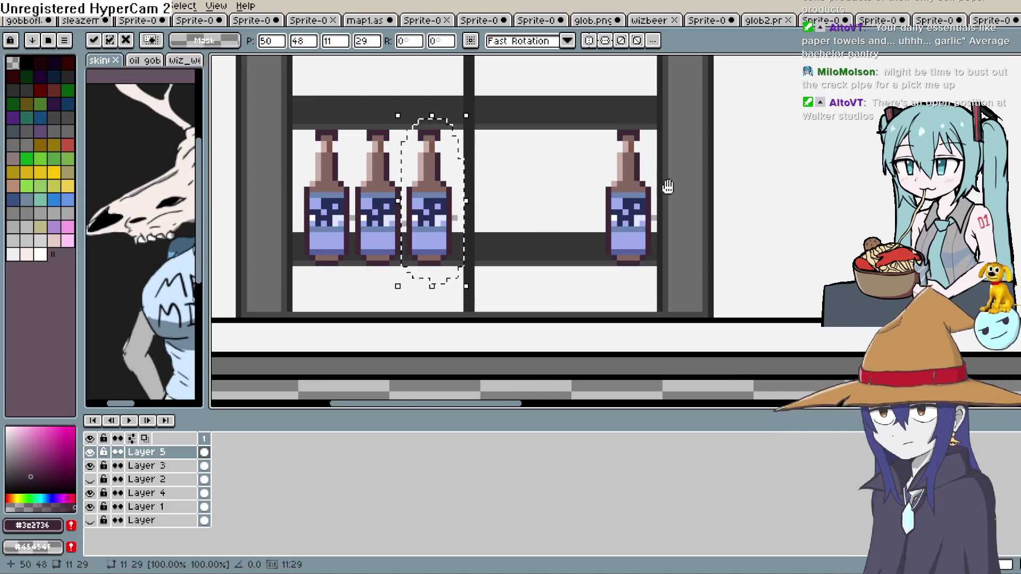
scroll(547, 232, "up", 2)
scroll(568, 258, "down", 2)
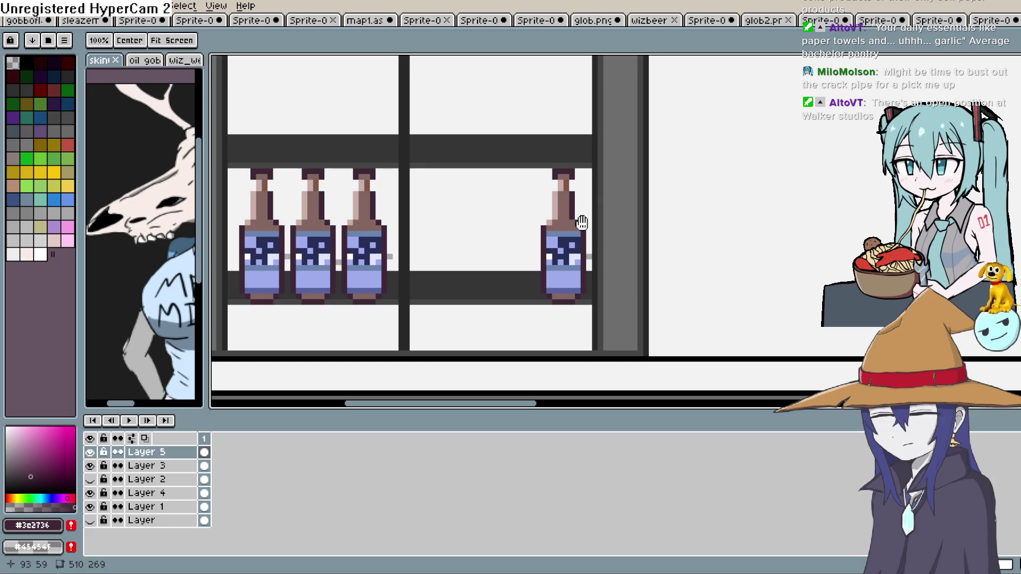
left_click_drag(582, 223, 589, 195)
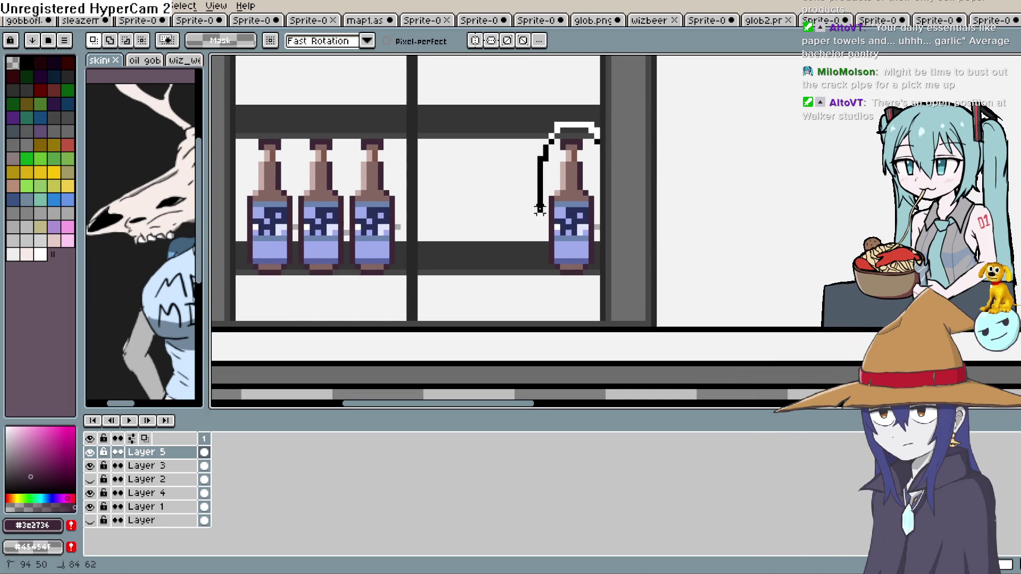
key("Left")
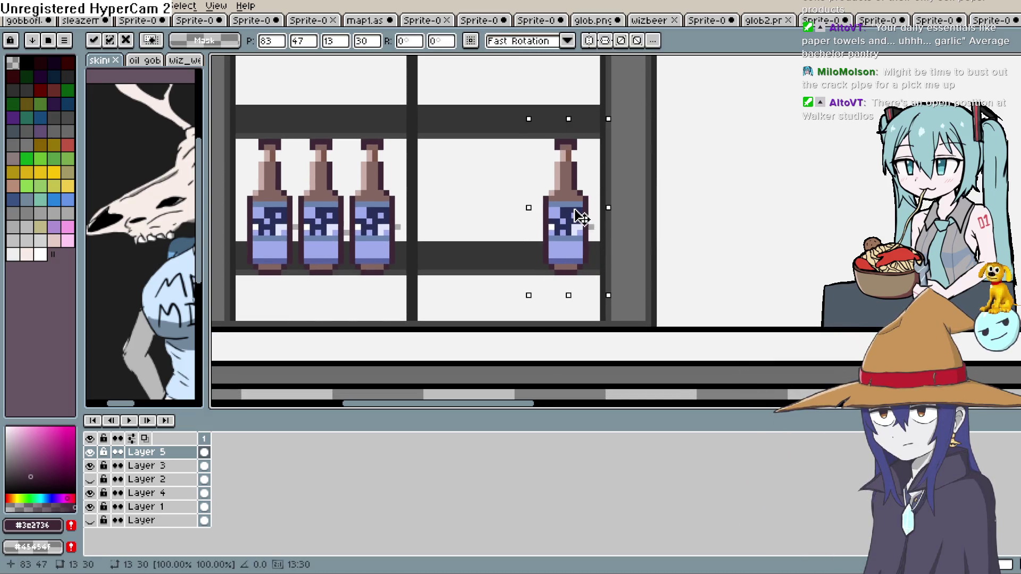
scroll(572, 298, "down", 3)
key("Return")
Alt-drag copies of the right-hand bottle leftward to fill the right door with three bottles.
scroll(579, 266, "up", 2)
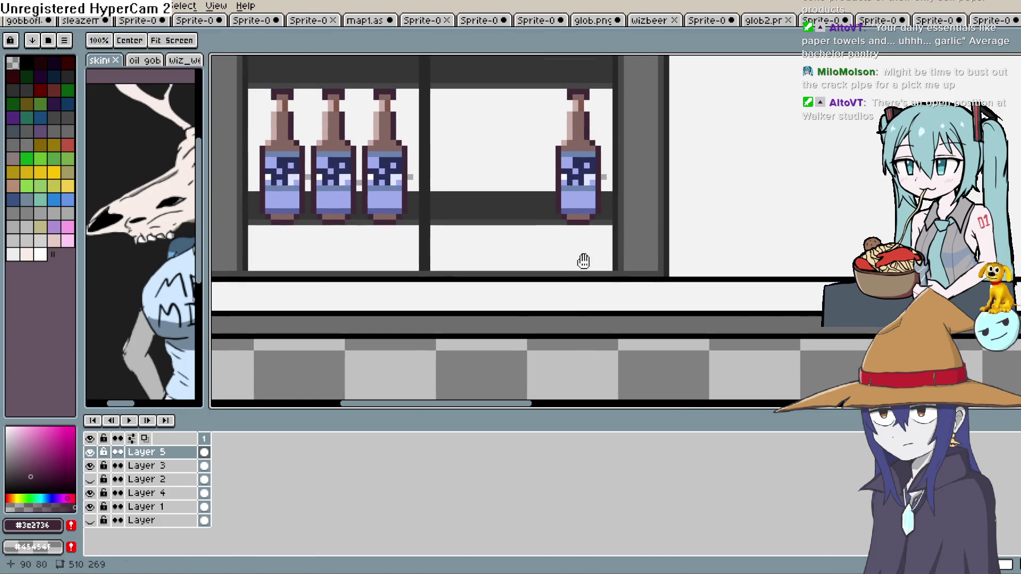
scroll(615, 114, "up", 2)
mouse_move(604, 154)
left_mouse_down()
mouse_move(529, 229)
mouse_move(616, 213)
mouse_move(619, 162)
left_mouse_up()
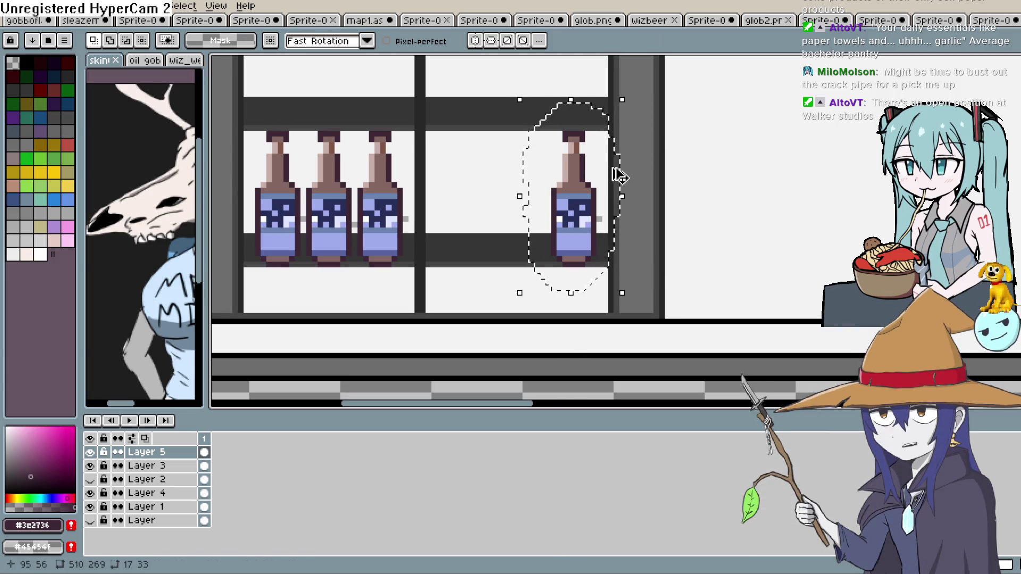
left_click(616, 186)
mouse_move(596, 238)
left_mouse_down()
mouse_move(475, 246)
mouse_move(486, 251)
mouse_move(547, 207)
mouse_move(549, 171)
mouse_move(548, 269)
left_mouse_up()
scroll(548, 269, "down", 1)
scroll(505, 244, "left", 1)
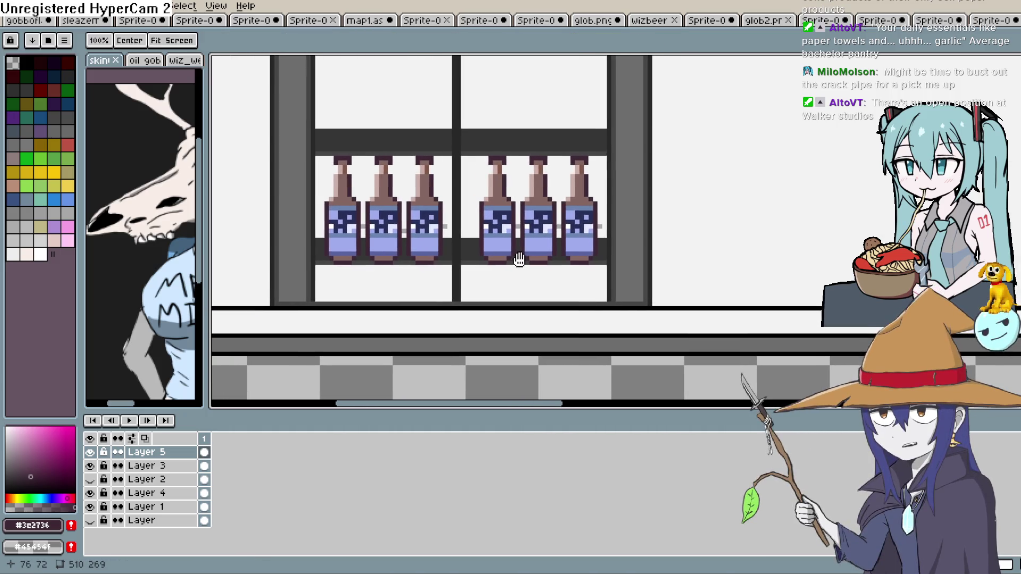
scroll(545, 242, "down", 2)
scroll(577, 222, "up", 2)
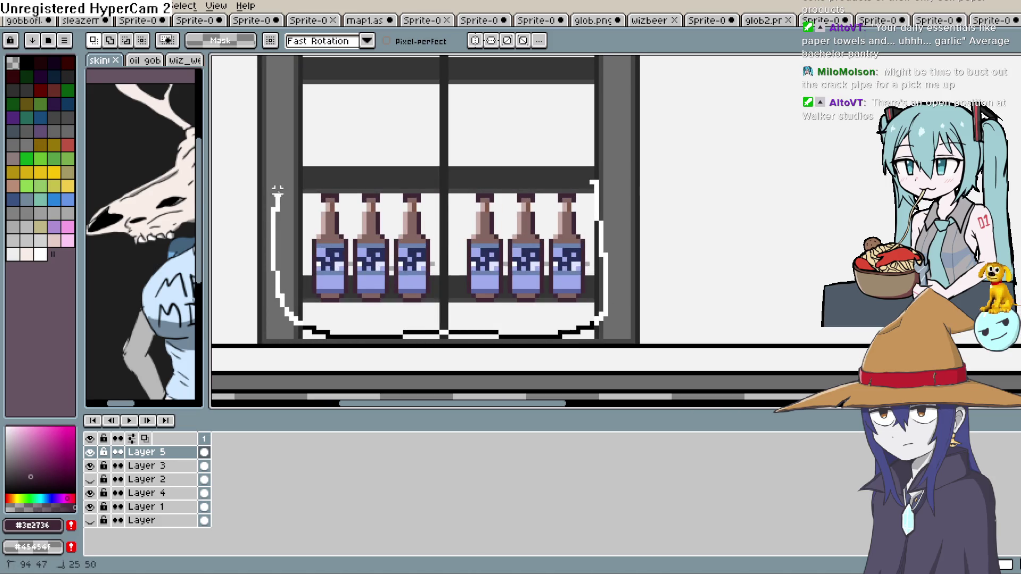
Copy the lower row of bottles up onto the upper shelf.
left_click_drag(492, 159, 594, 170)
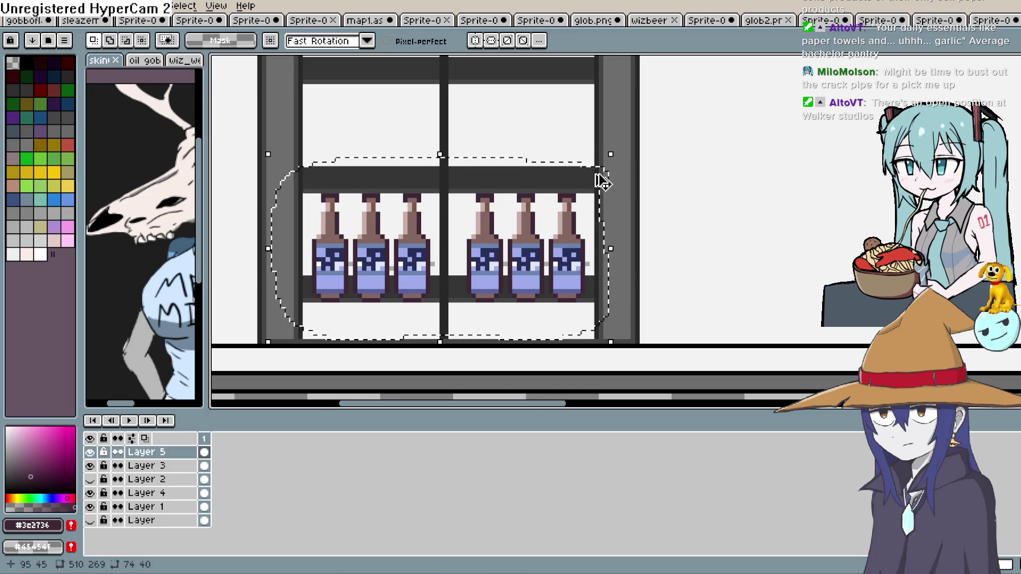
mouse_move(547, 269)
left_mouse_down()
mouse_move(547, 141)
mouse_move(556, 159)
left_mouse_up()
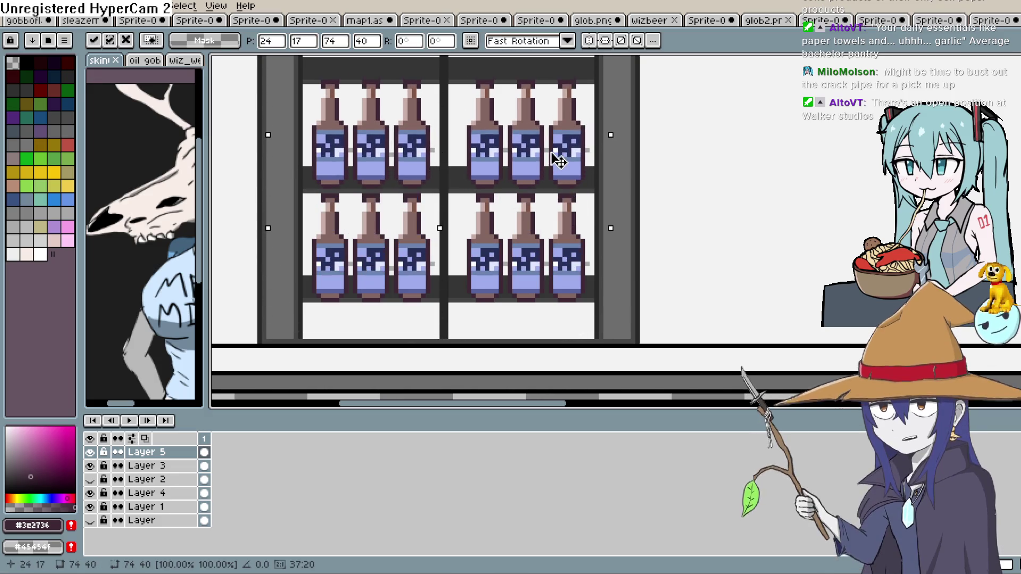
mouse_move(650, 130)
left_mouse_down()
mouse_move(662, 290)
mouse_move(658, 154)
mouse_move(645, 216)
left_mouse_up()
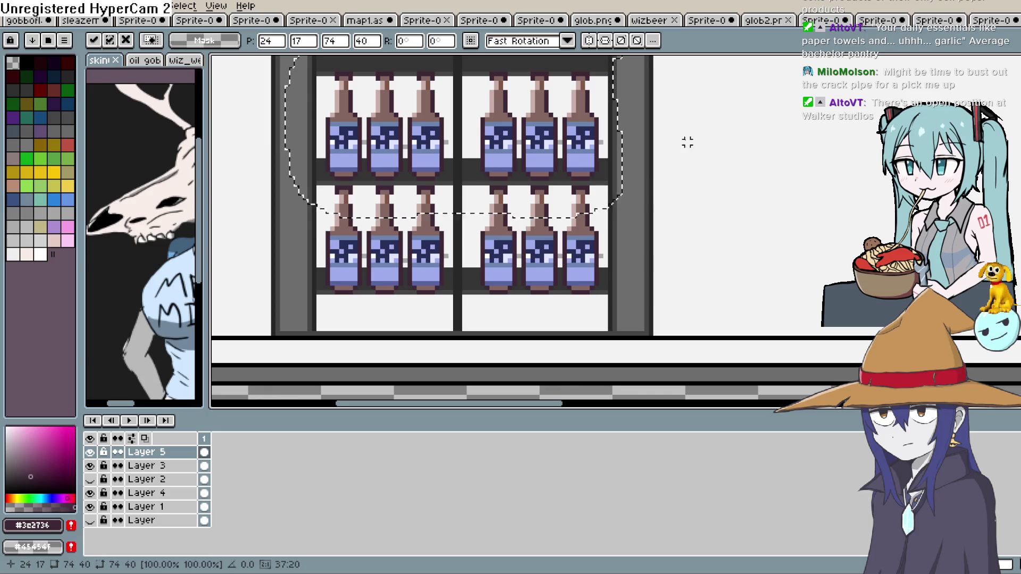
mouse_move(676, 159)
left_mouse_down()
mouse_move(669, 199)
mouse_move(669, 176)
left_mouse_up()
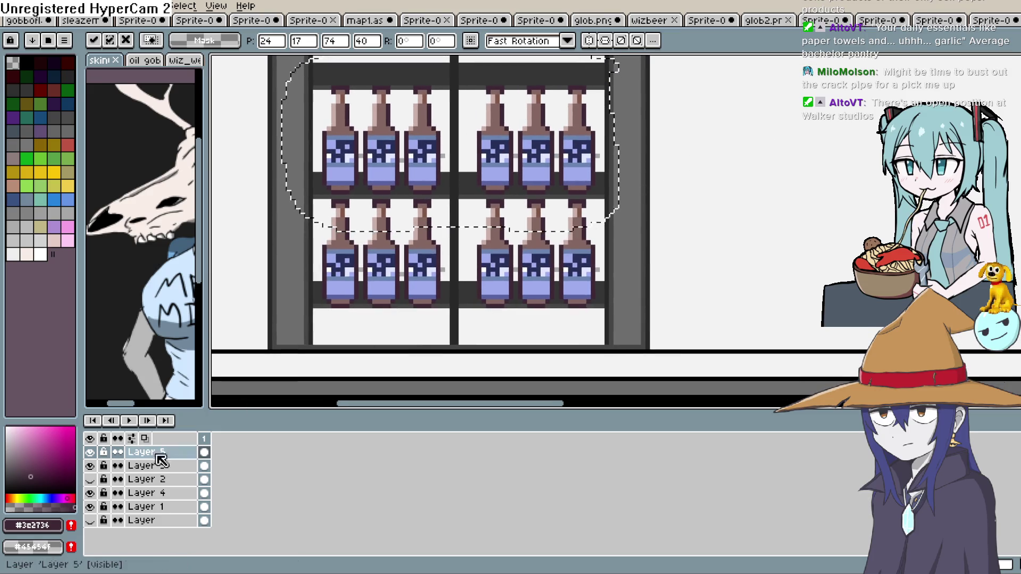
Show Layer 2's light-blue background and deselect to commit the copied row.
left_click(91, 480)
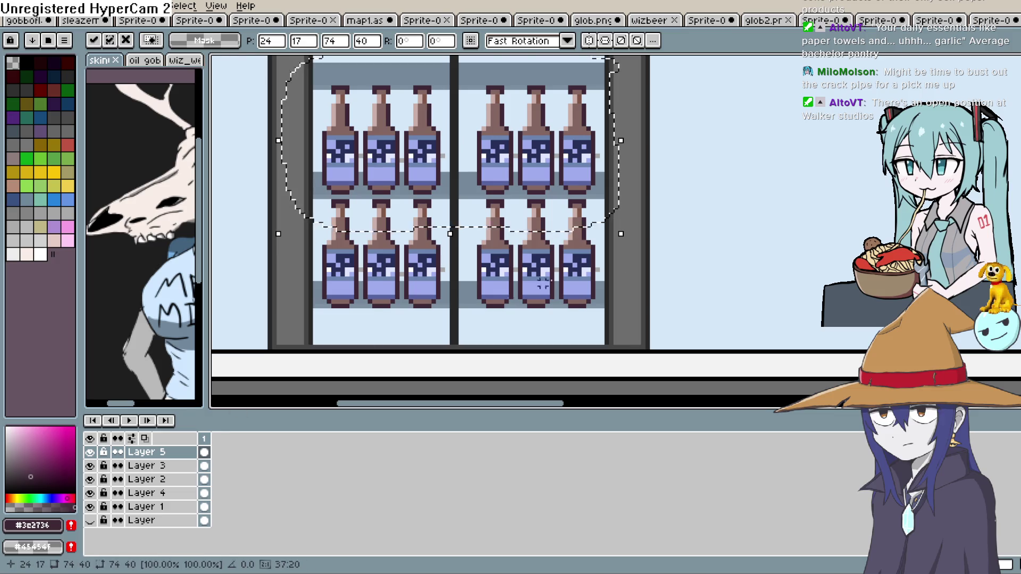
left_click(720, 282)
scroll(697, 280, "down", 4)
scroll(696, 279, "up", 3)
mouse_move(679, 283)
left_mouse_down()
mouse_move(606, 330)
mouse_move(547, 312)
mouse_move(544, 335)
mouse_move(548, 297)
left_mouse_up()
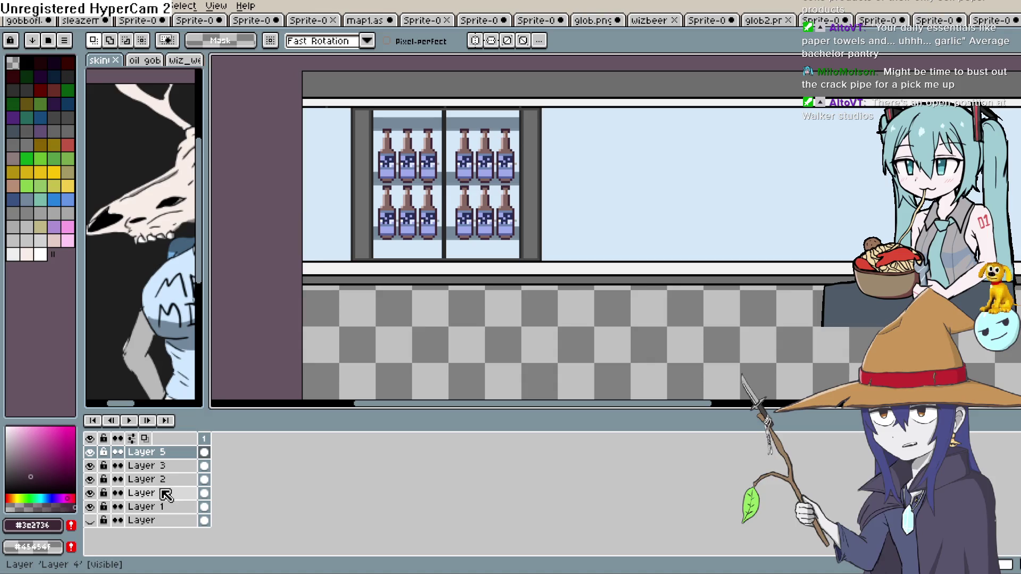
Move Layer 5 below Layer 3 so the bottles sit behind the glass, then add Layer 6.
left_click(160, 480)
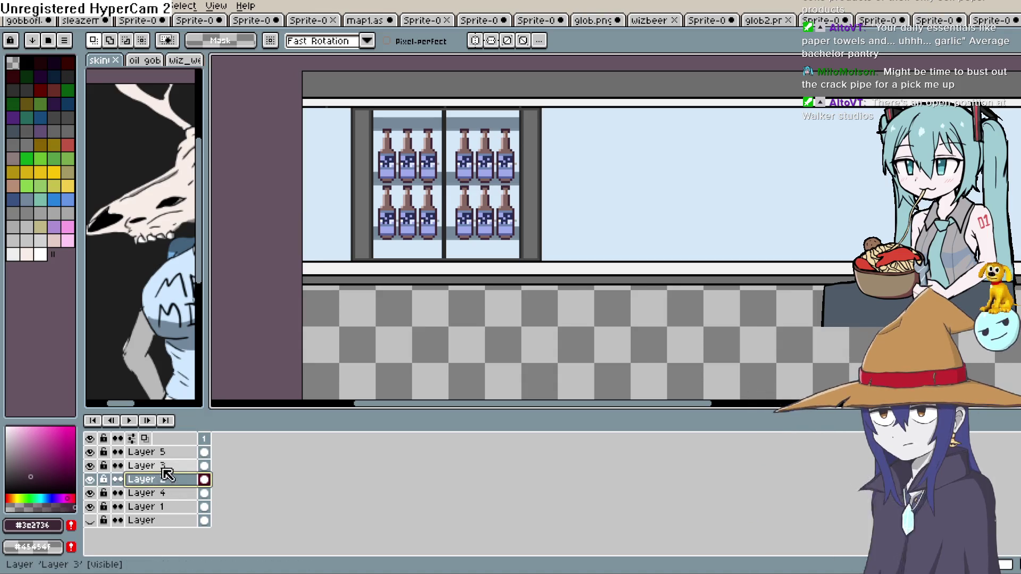
left_click(180, 453)
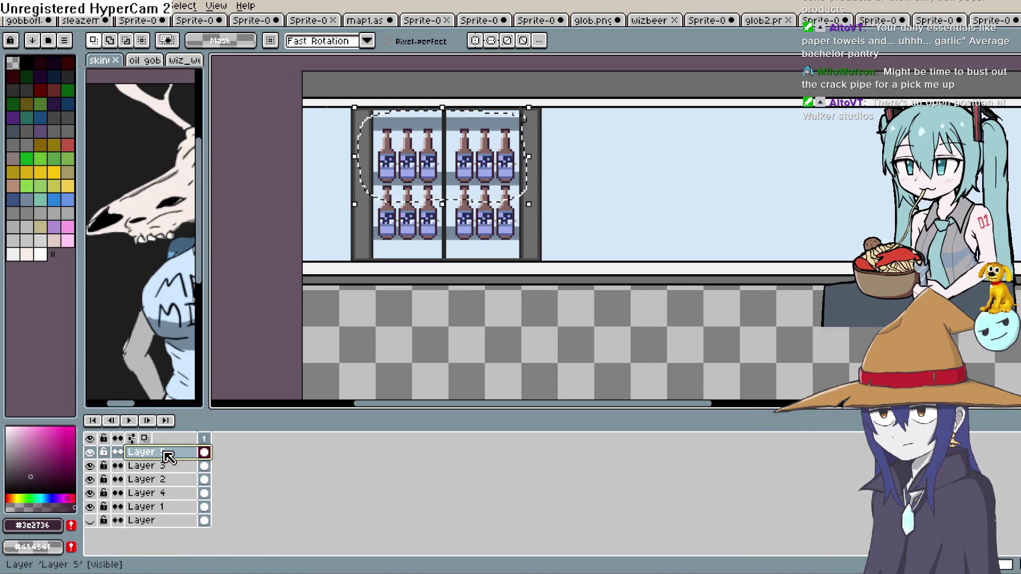
left_click_drag(164, 454, 166, 489)
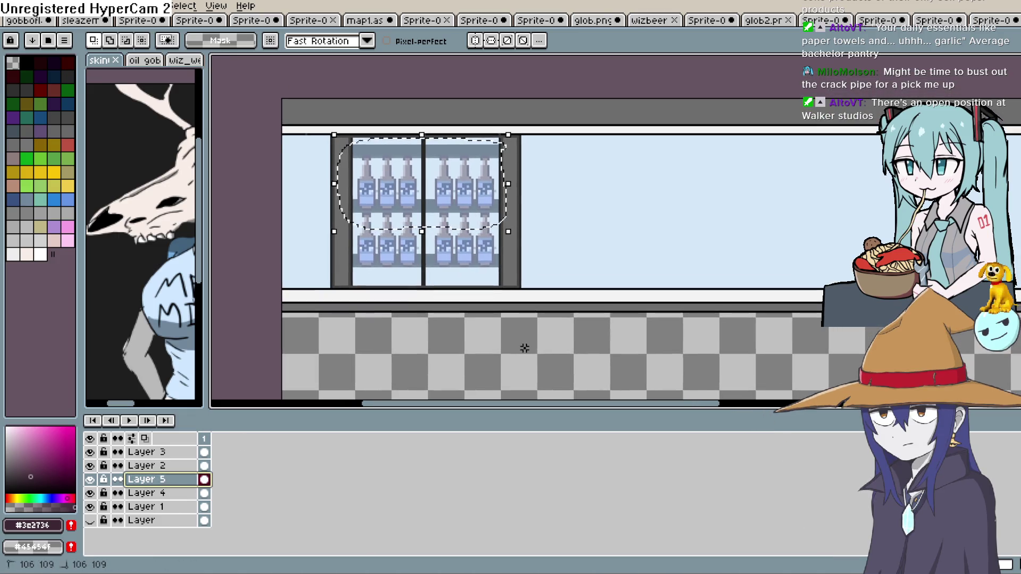
left_click_drag(503, 335, 465, 292)
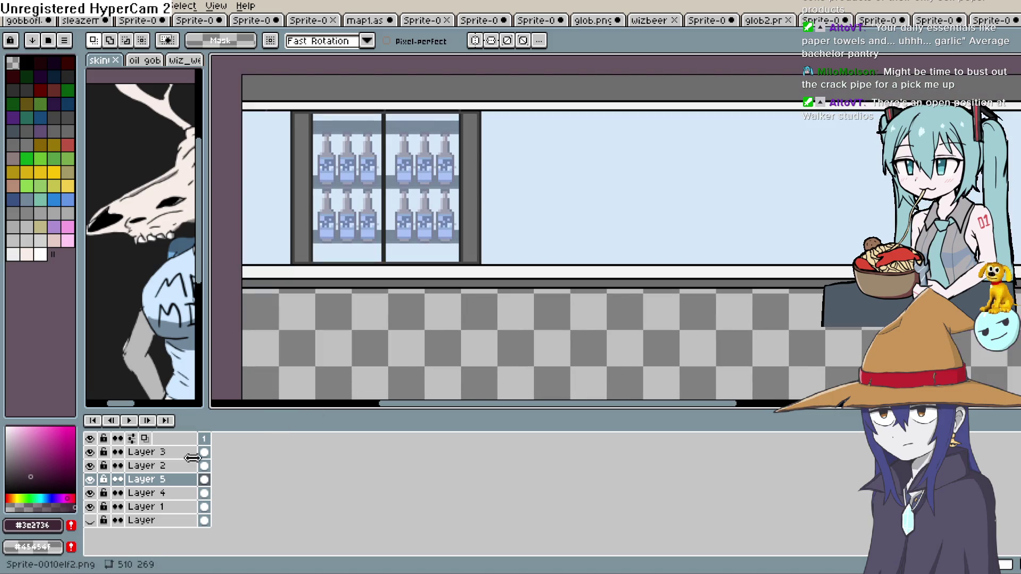
left_click(175, 453)
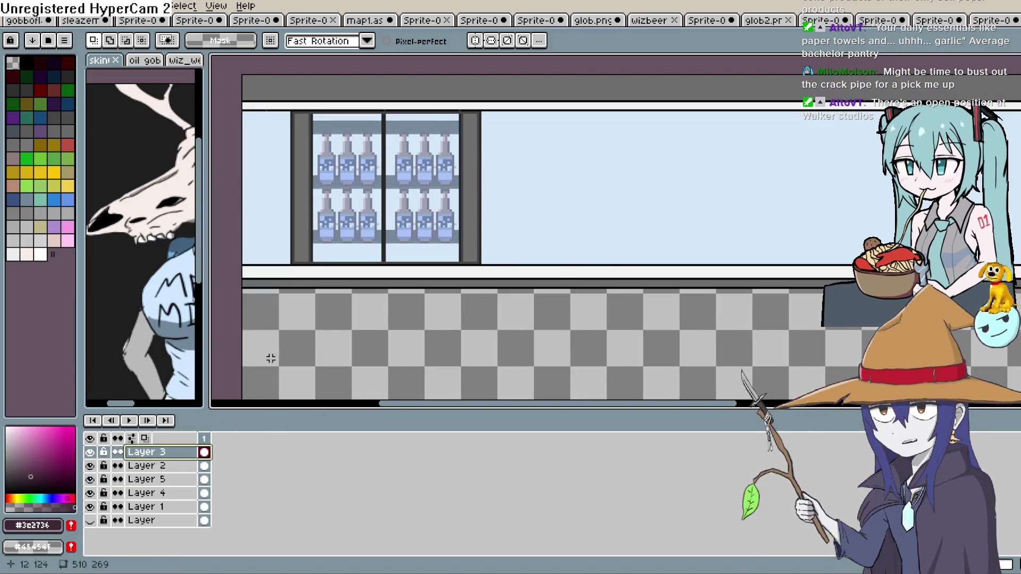
key("shift+n")
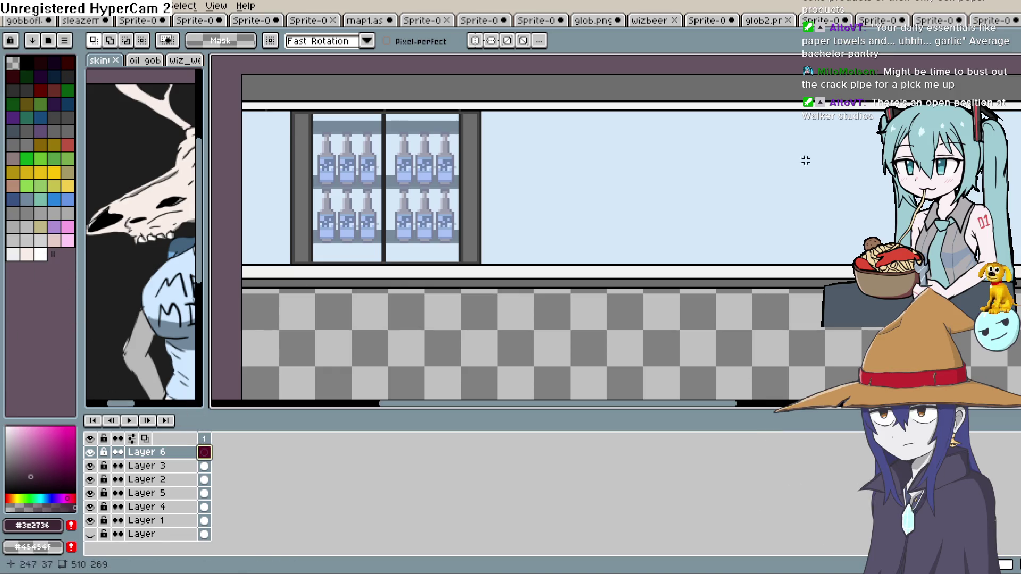
Draw 45° glare lines across the cooler glass doors, undoing a bad stroke.
left_click(698, 189)
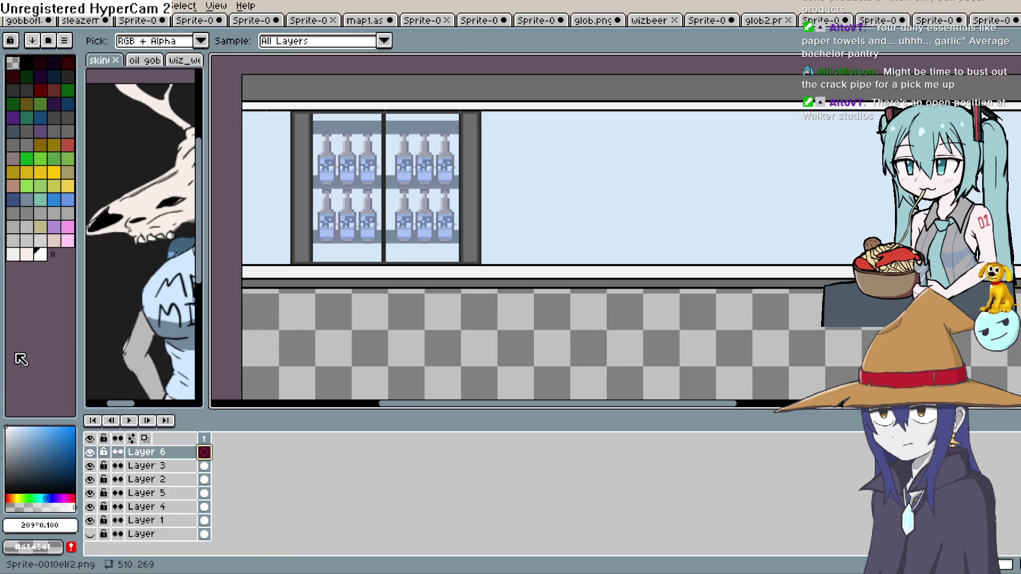
key("b")
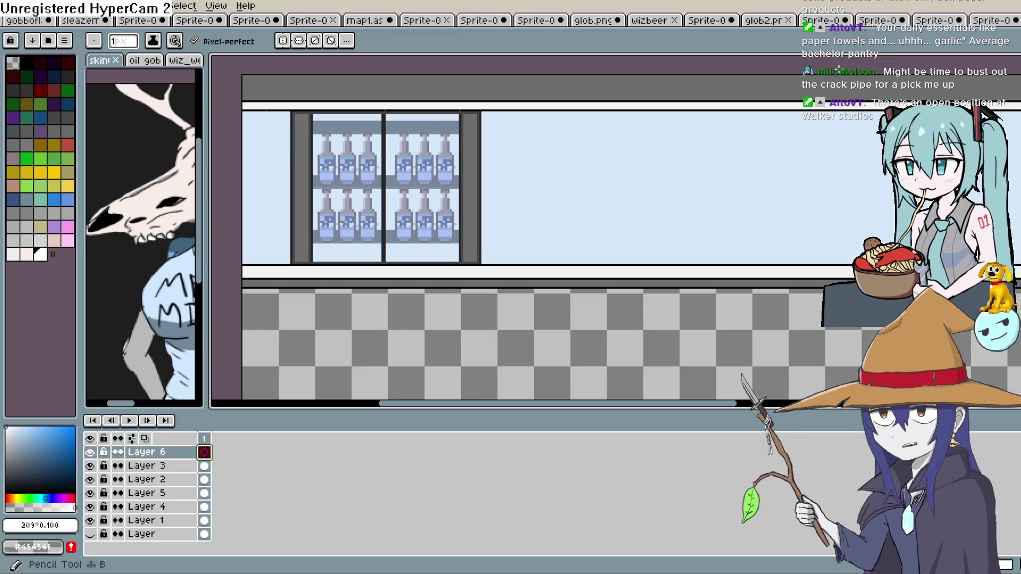
scroll(615, 179, "up", 3)
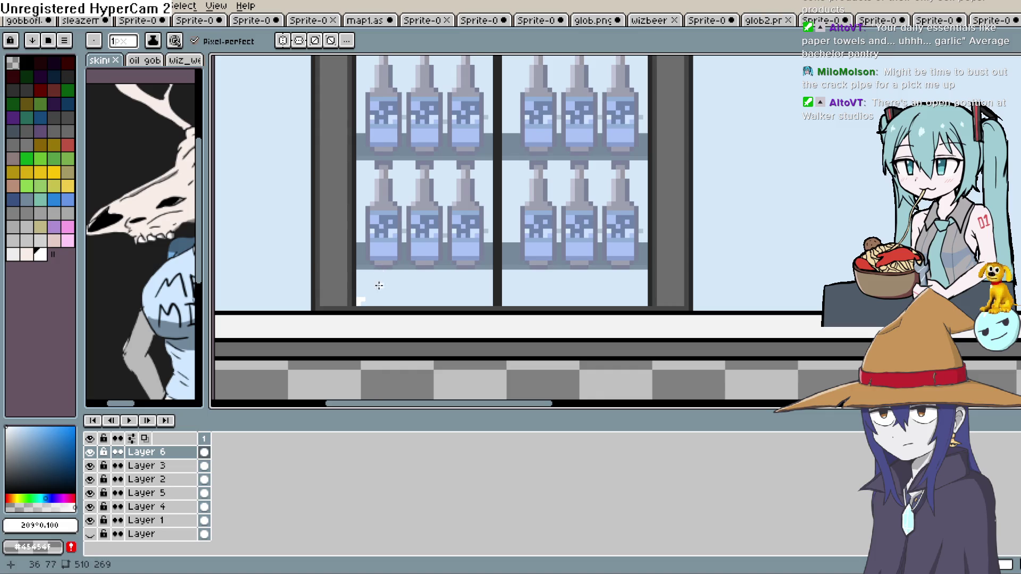
left_click_drag(489, 168, 467, 258)
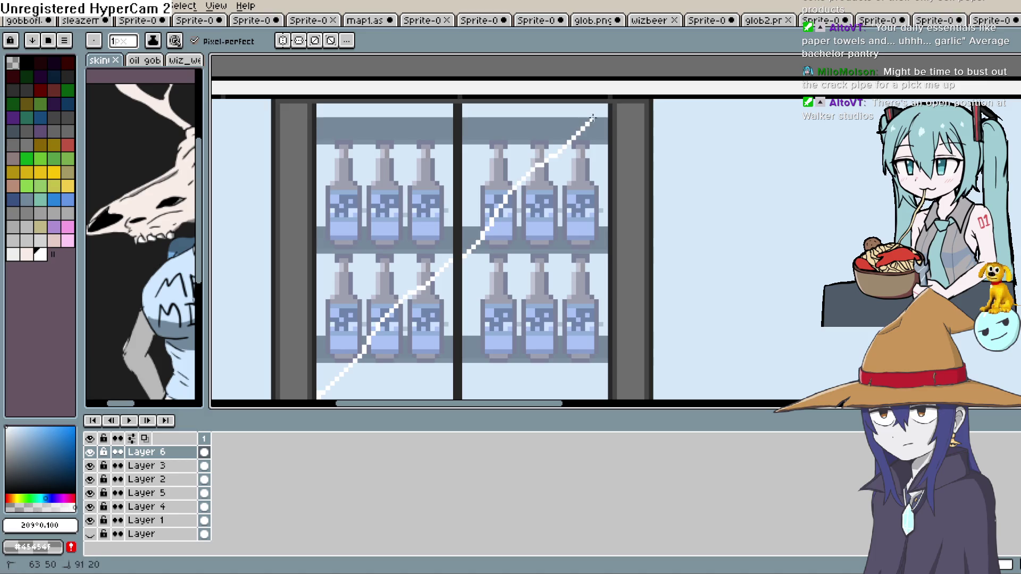
scroll(587, 149, "left", 4)
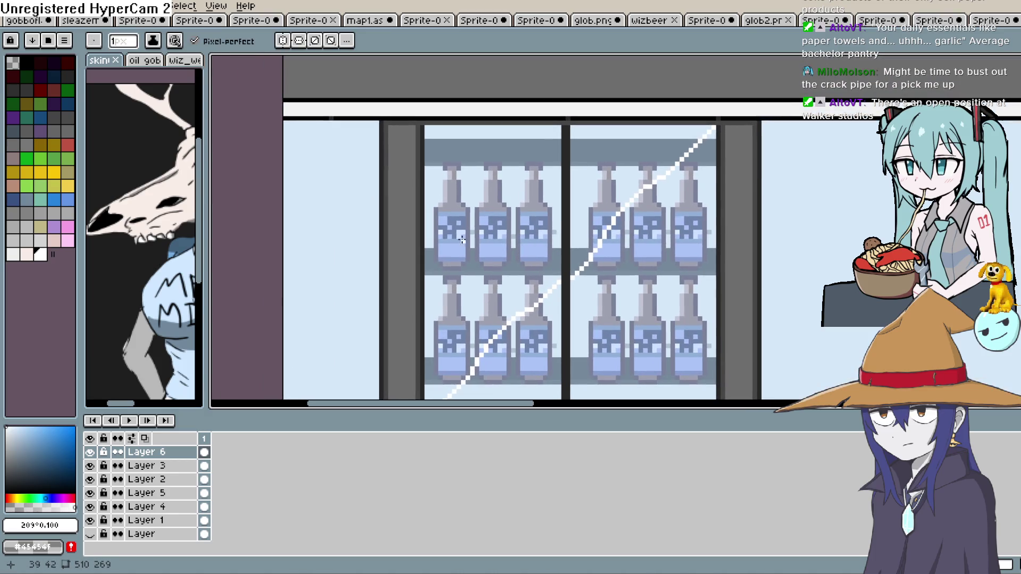
key("ctrl+z")
scroll(532, 229, "down", 3)
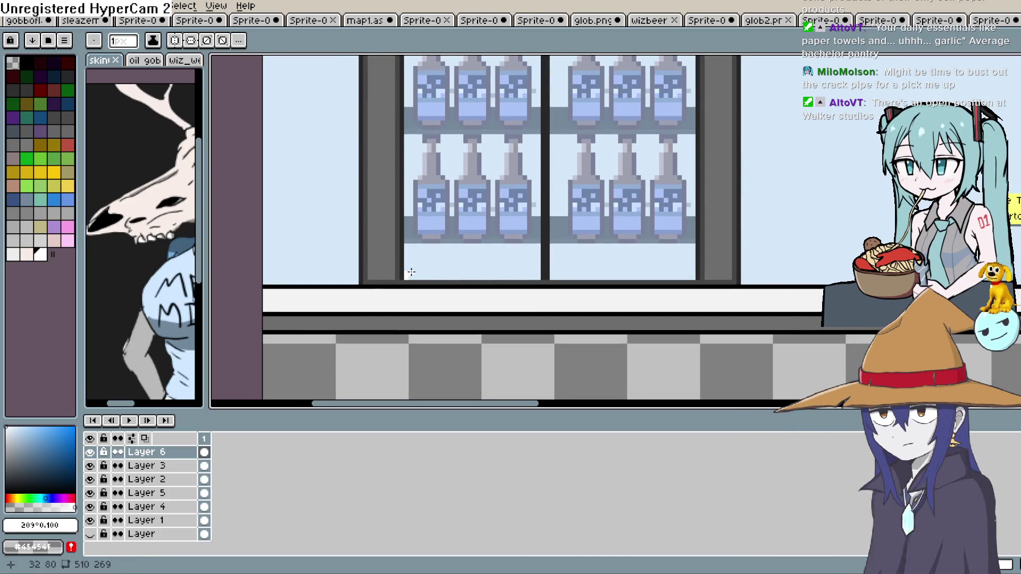
left_click_drag(406, 276, 416, 267)
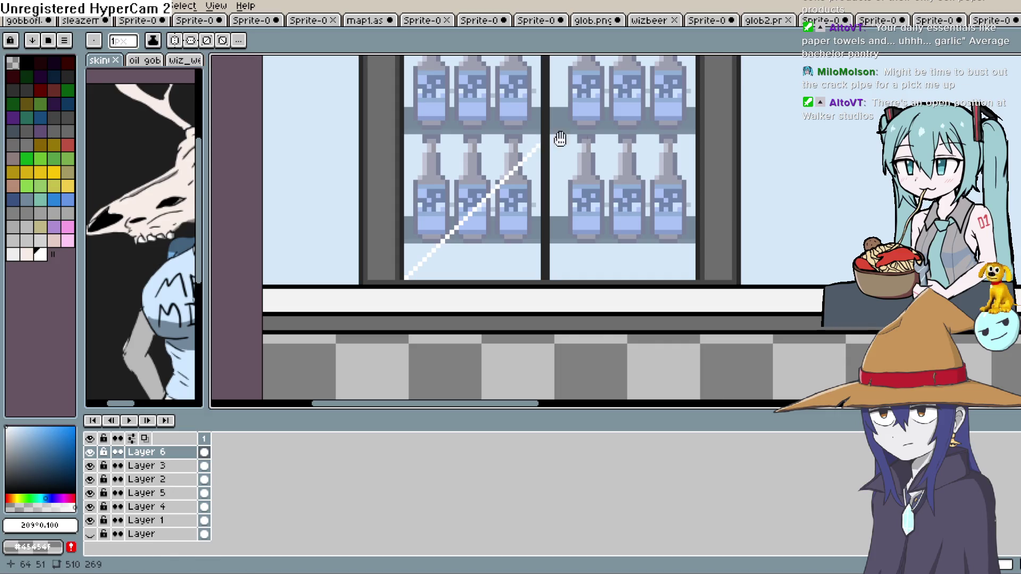
left_click_drag(560, 139, 437, 283)
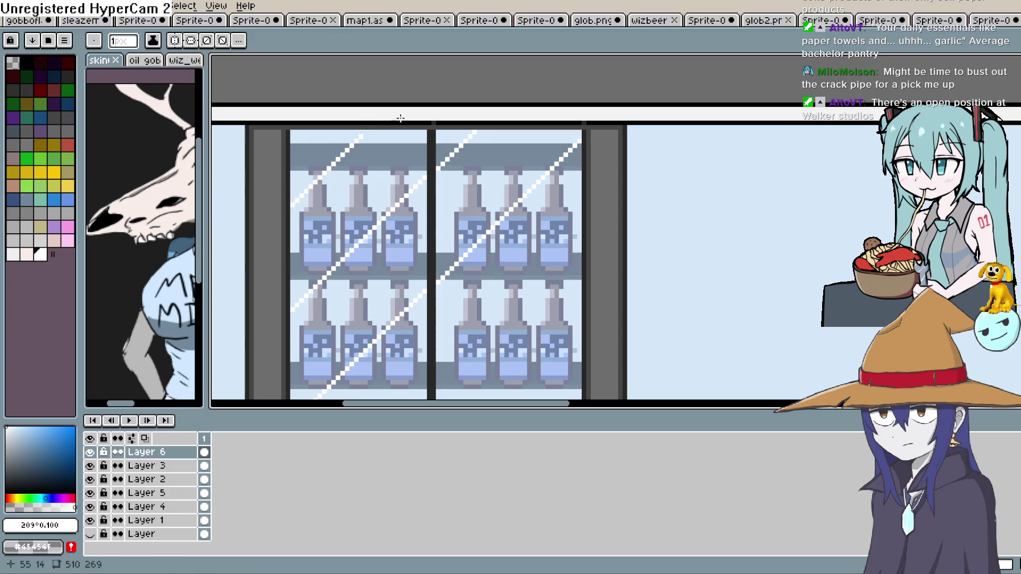
scroll(410, 143, "down", 3)
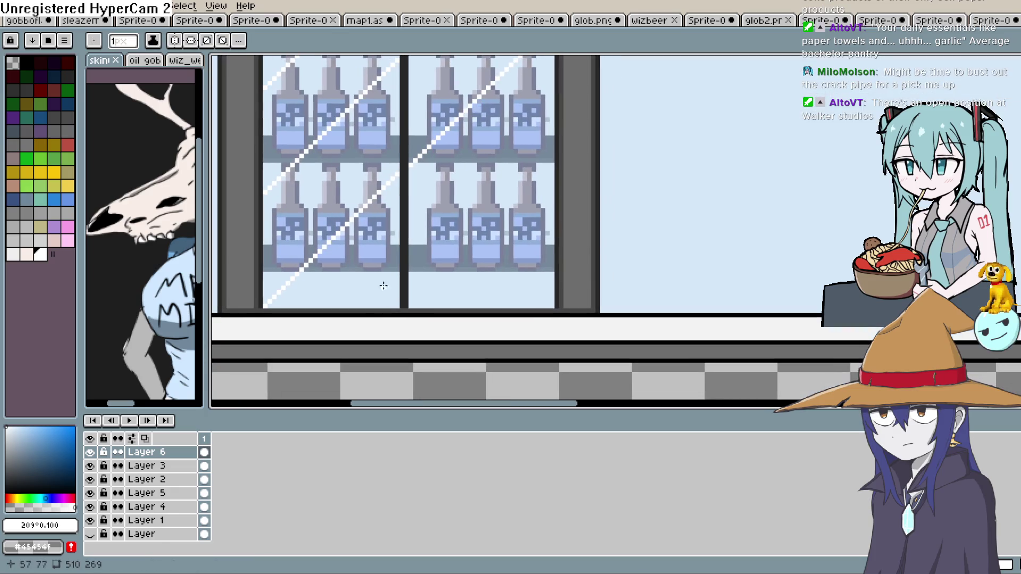
key("Escape")
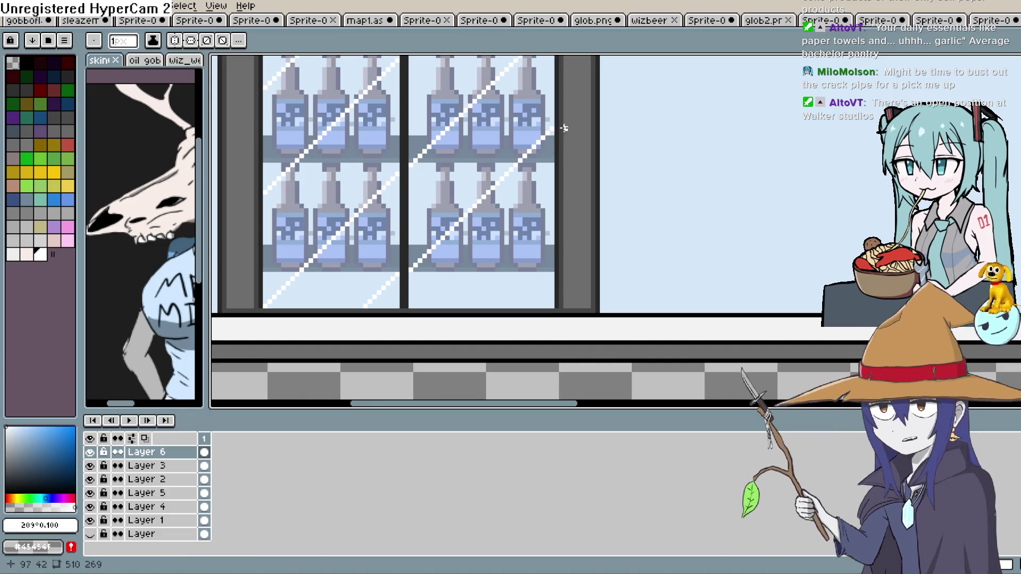
Save the cooler scene as Sprite-0010elf2cooler.aseprite.
key("space")
left_click_drag(565, 183, 547, 177)
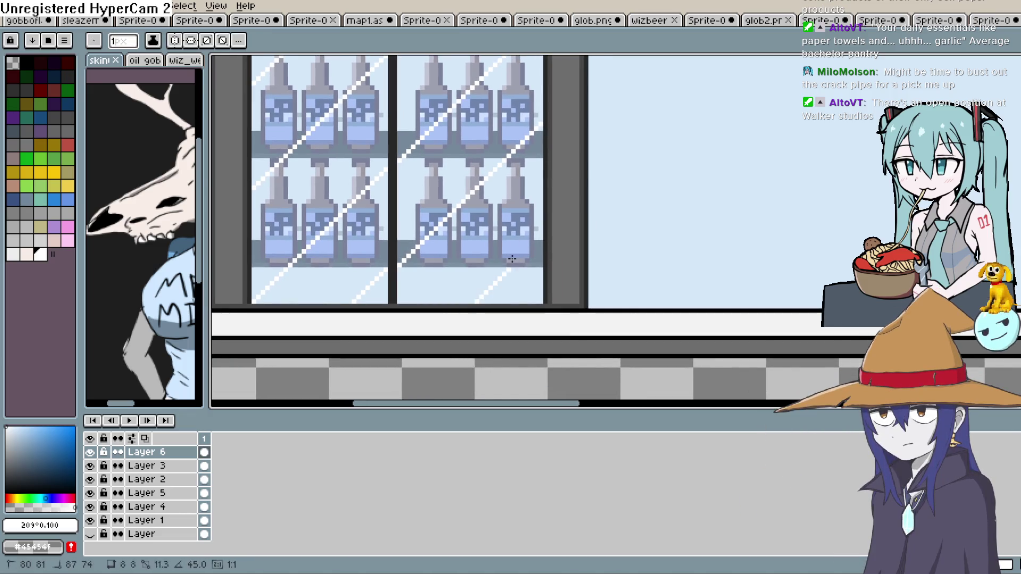
scroll(567, 213, "down", 2)
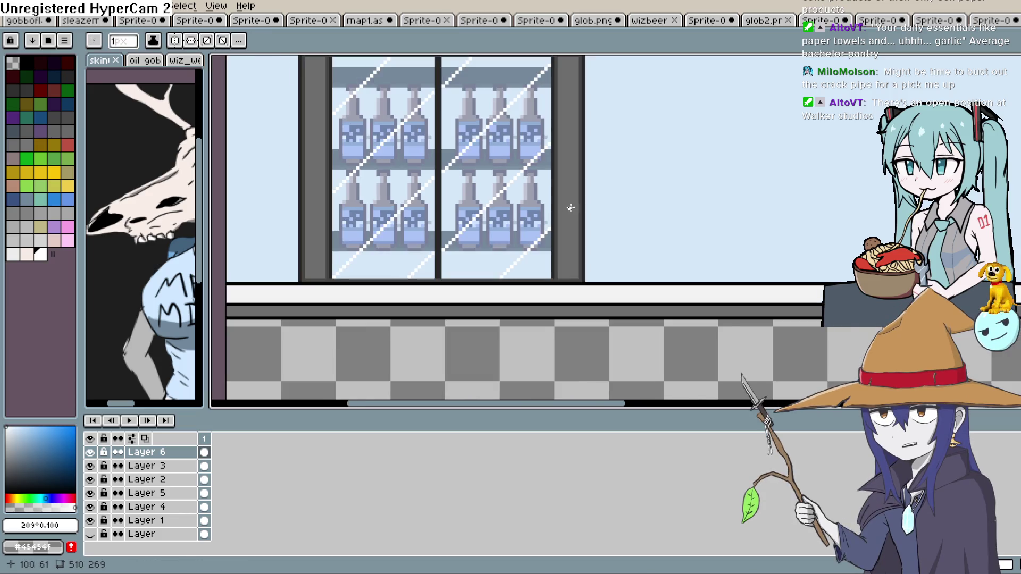
key("space")
mouse_move(570, 212)
left_mouse_down()
mouse_move(559, 269)
mouse_move(517, 272)
left_mouse_up()
scroll(554, 267, "up", 1)
scroll(559, 274, "down", 1)
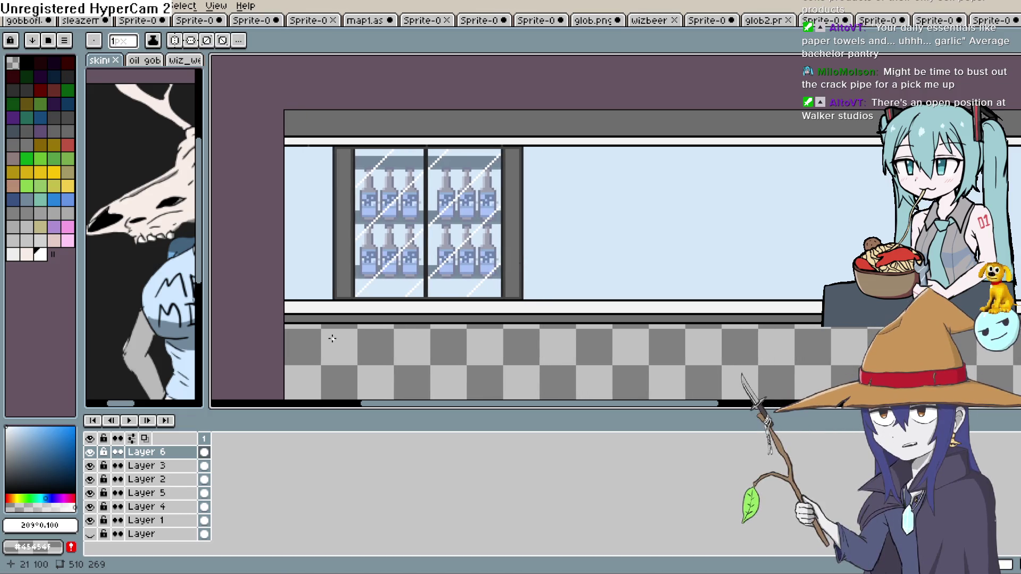
left_click(10, 6)
left_click(11, 6)
left_click(11, 5)
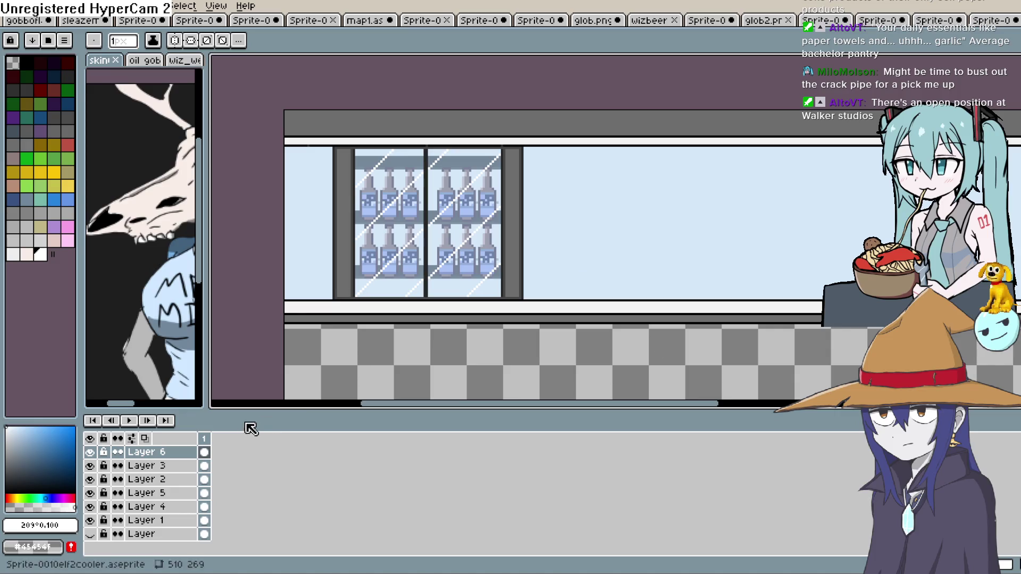
right_click(161, 456)
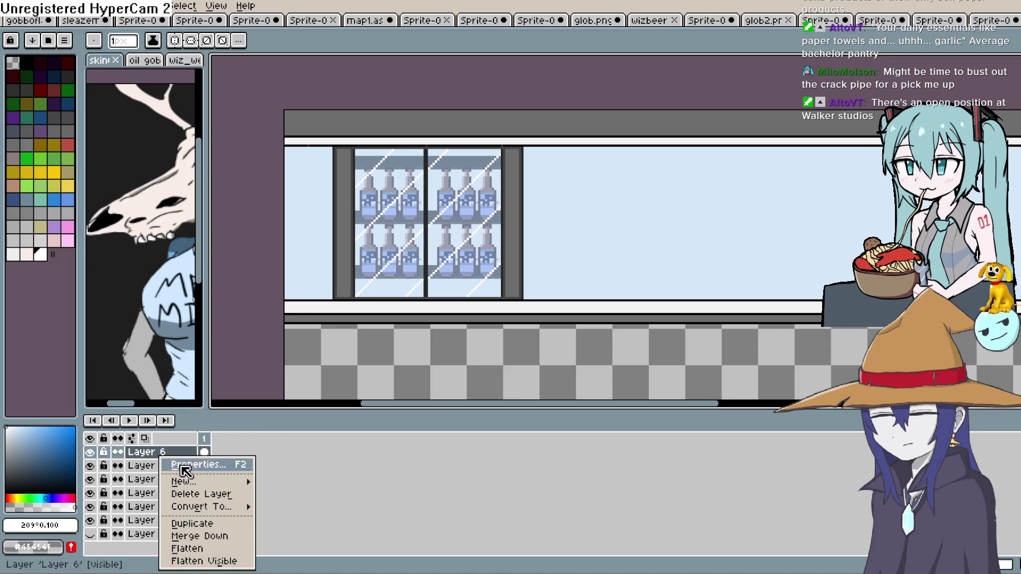
Merge Layers 6, 3, 5 and 4 down into Layer 1, then show the bottom shop-sprite layer.
left_click(223, 538)
right_click(163, 456)
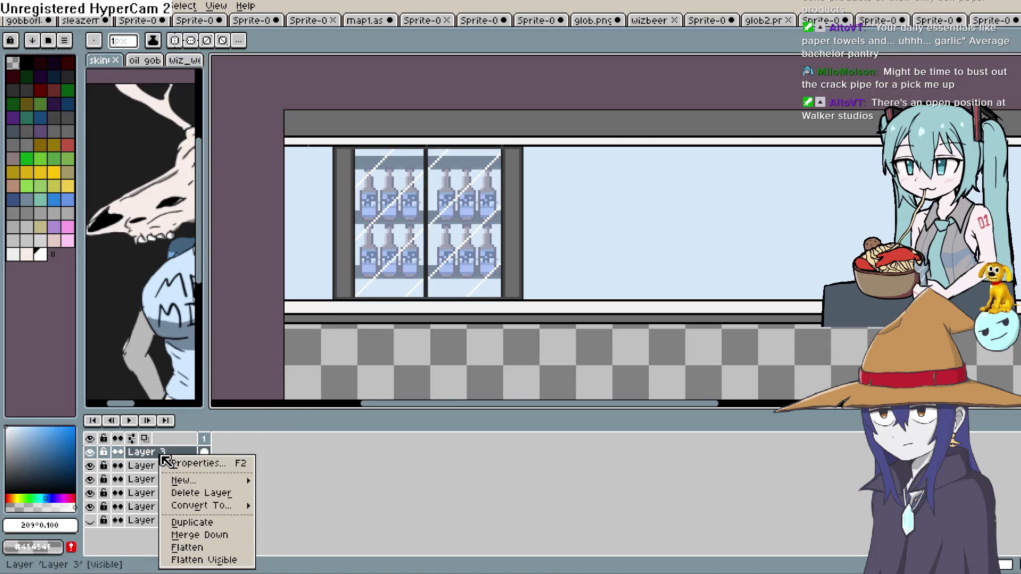
left_click(219, 536)
right_click(166, 459)
left_click(218, 534)
right_click(165, 459)
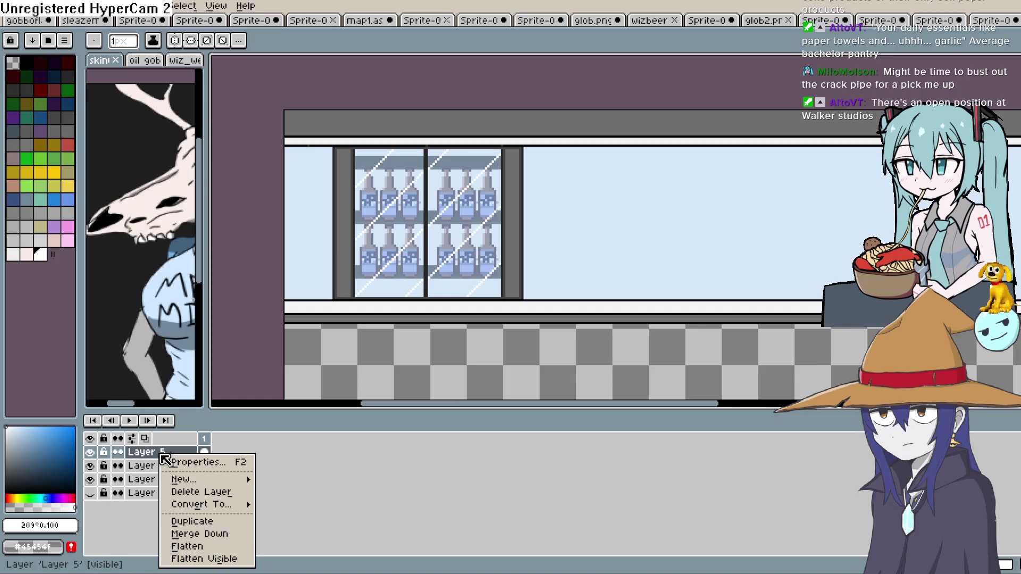
left_click(219, 535)
right_click(138, 456)
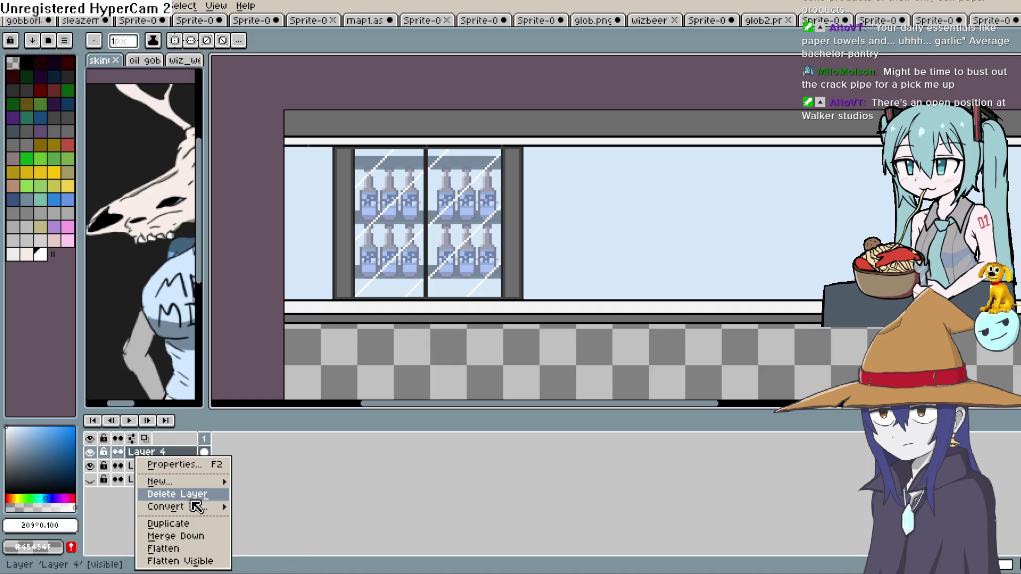
left_click(218, 535)
left_click(90, 466)
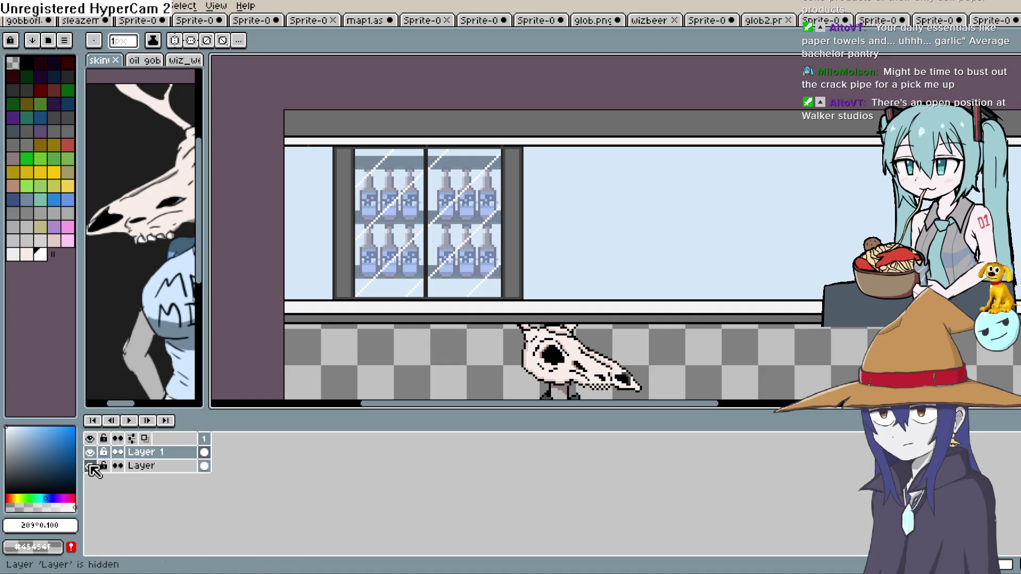
scroll(433, 252, "down", 3)
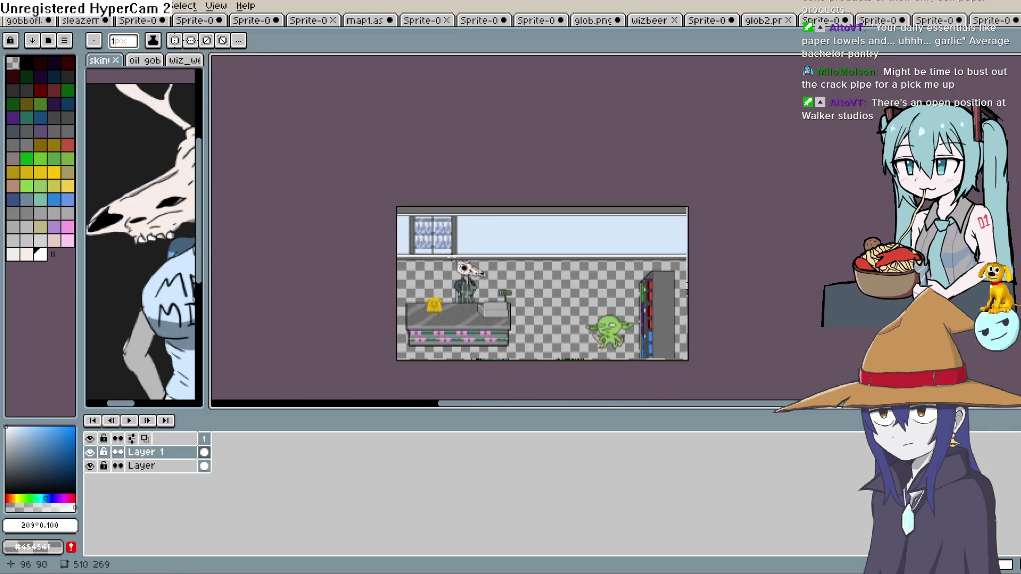
scroll(433, 251, "up", 2)
left_click(90, 466)
scroll(578, 184, "up", 2)
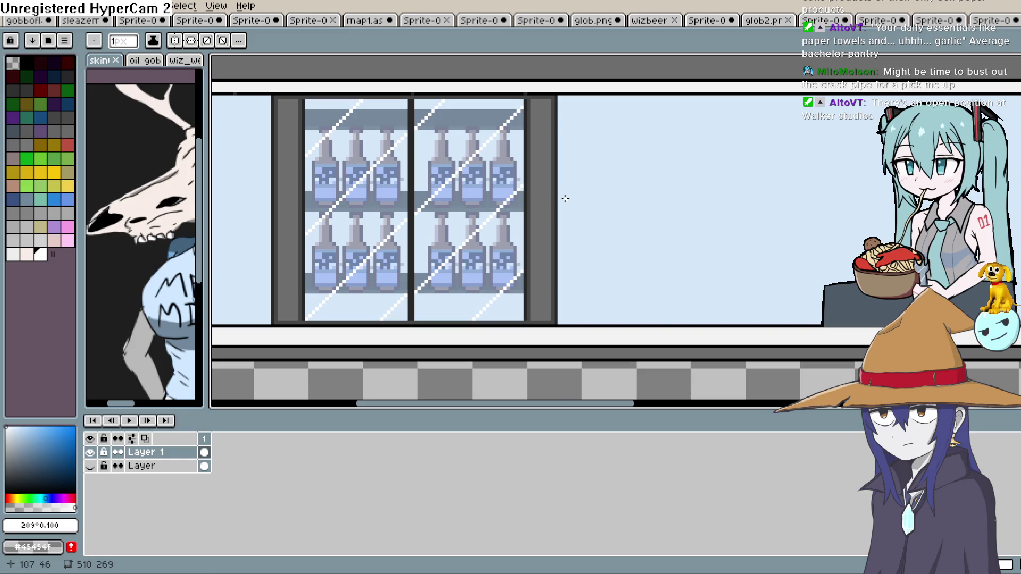
key("w")
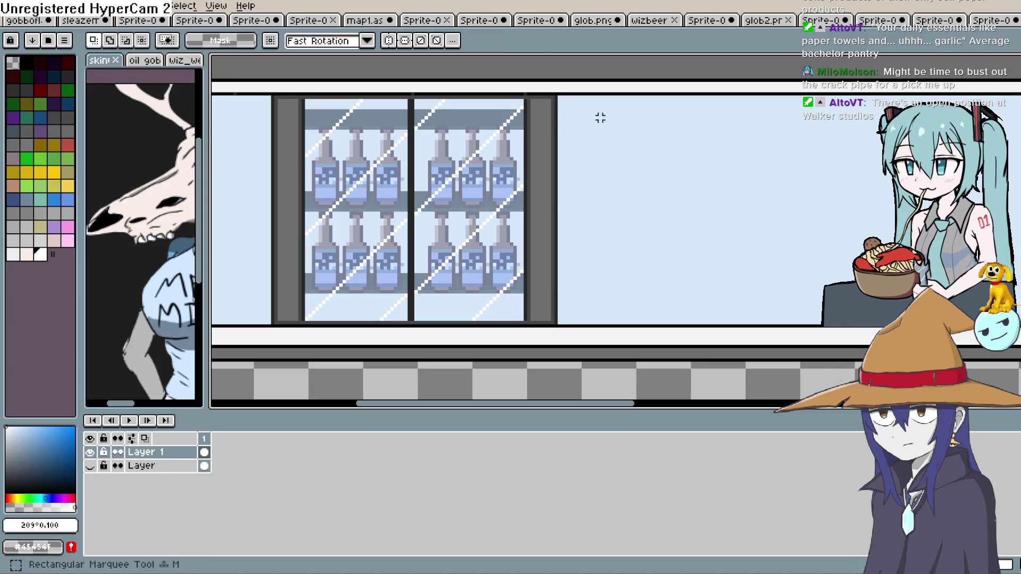
mouse_move(563, 96)
left_mouse_down()
mouse_move(495, 230)
mouse_move(289, 285)
mouse_move(264, 303)
mouse_move(266, 324)
left_mouse_up()
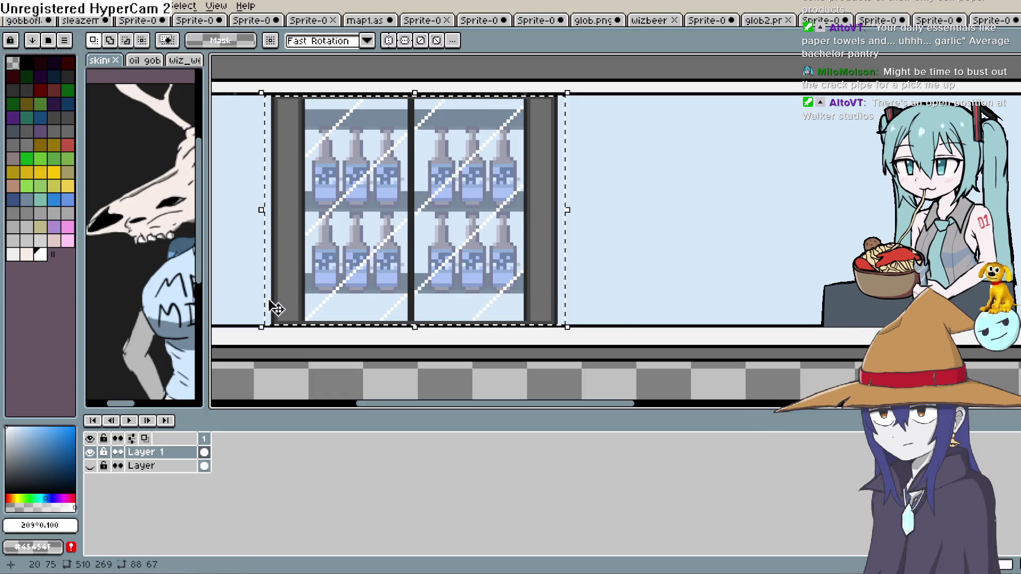
mouse_move(477, 246)
left_mouse_down()
mouse_move(470, 258)
mouse_move(771, 260)
left_mouse_up()
key("ctrl+z")
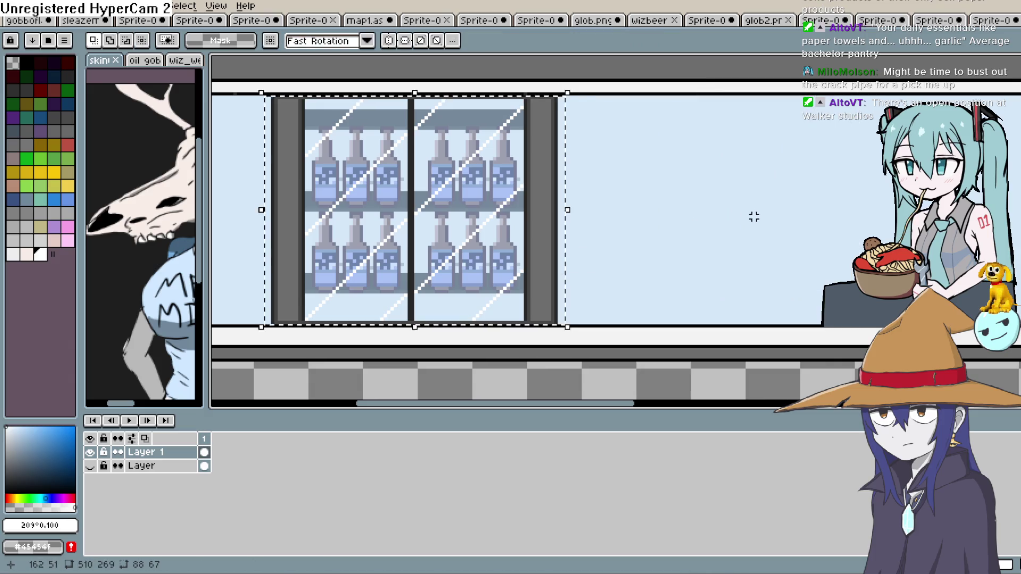
mouse_move(554, 97)
left_mouse_down()
mouse_move(497, 219)
mouse_move(267, 308)
mouse_move(268, 326)
left_mouse_up()
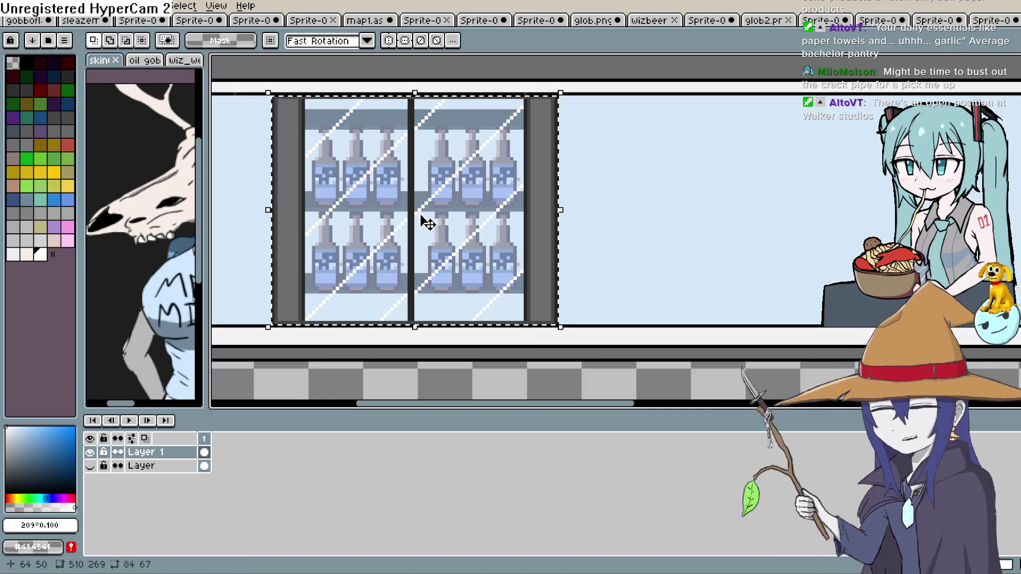
left_click(520, 247)
key("Return")
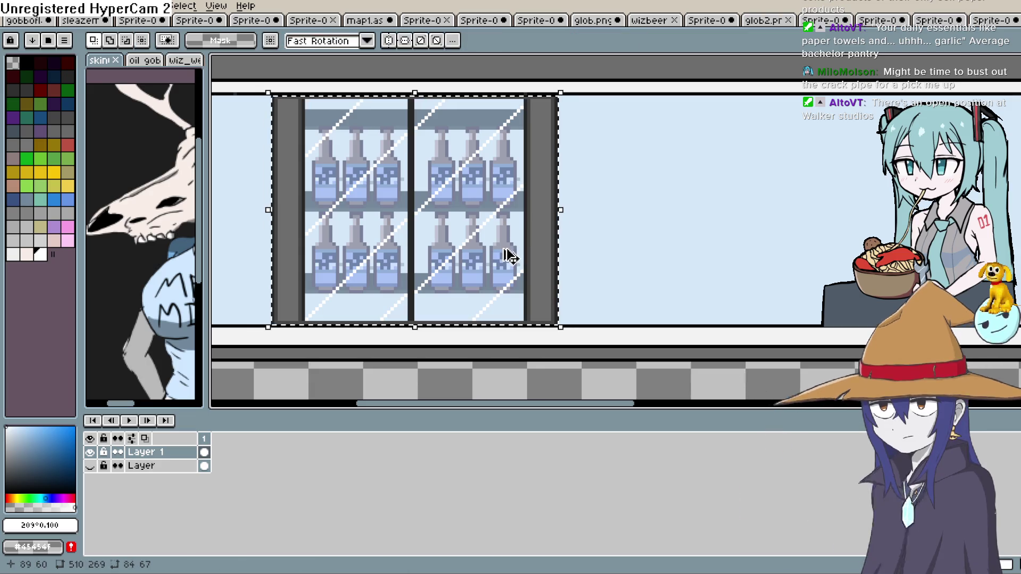
mouse_move(502, 260)
left_mouse_down()
mouse_move(768, 251)
mouse_move(785, 261)
left_mouse_up()
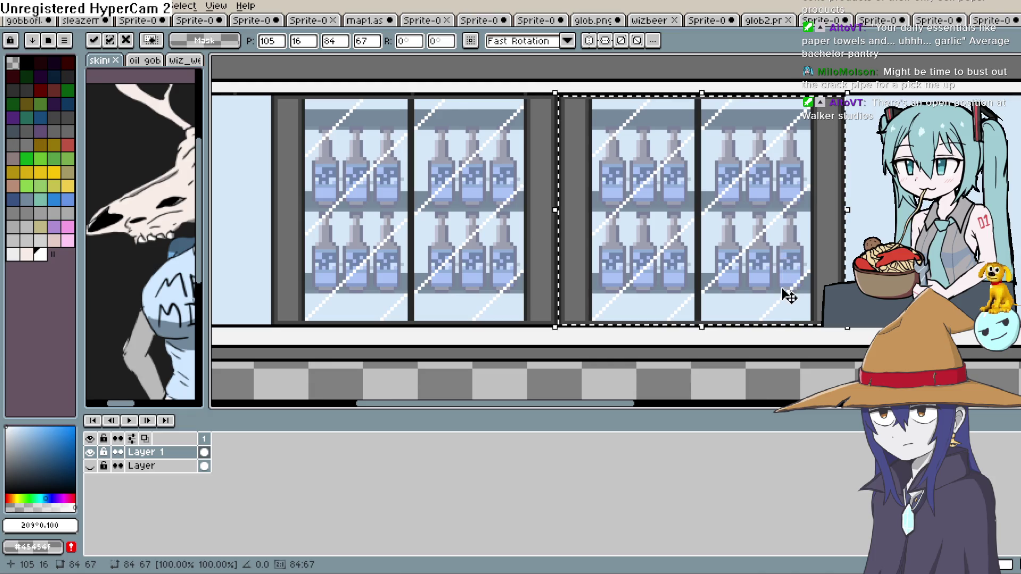
scroll(790, 296, "right", 5)
mouse_move(338, 271)
left_mouse_down()
mouse_move(702, 256)
mouse_move(662, 262)
left_mouse_up()
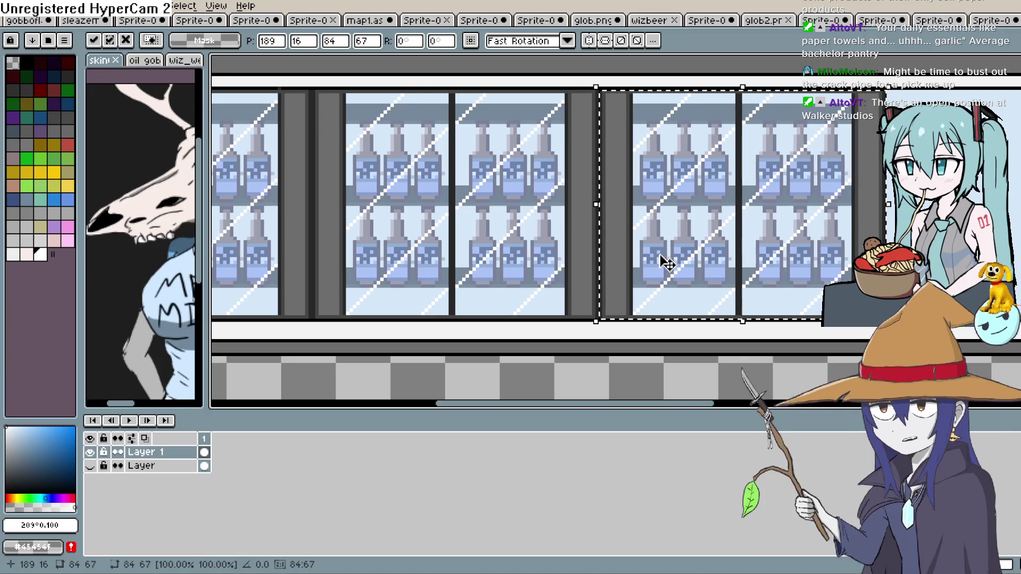
scroll(639, 271, "right", 5)
mouse_move(588, 251)
left_mouse_down()
mouse_move(835, 241)
mouse_move(780, 255)
left_mouse_up()
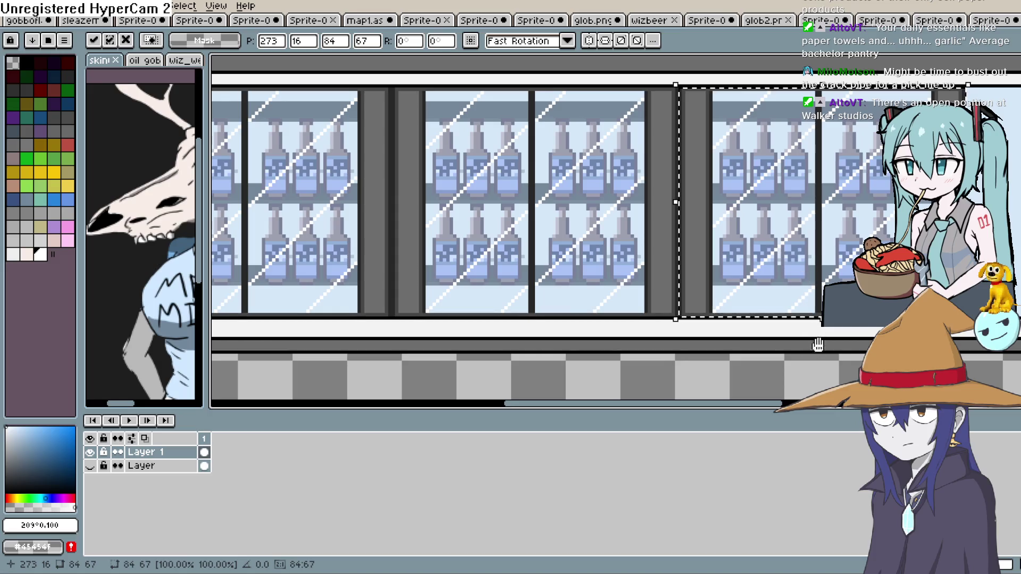
left_click_drag(818, 346, 477, 314)
mouse_move(528, 260)
left_mouse_down()
mouse_move(524, 251)
mouse_move(608, 244)
mouse_move(754, 245)
mouse_move(698, 246)
left_mouse_up()
mouse_move(780, 302)
left_mouse_down()
mouse_move(437, 330)
mouse_move(480, 330)
mouse_move(487, 220)
mouse_move(736, 212)
mouse_move(669, 221)
left_mouse_up()
mouse_move(429, 340)
left_mouse_down()
mouse_move(598, 273)
mouse_move(478, 270)
mouse_move(661, 292)
mouse_move(458, 287)
mouse_move(604, 367)
left_mouse_up()
mouse_move(672, 232)
left_mouse_down()
mouse_move(422, 246)
mouse_move(404, 234)
left_mouse_up()
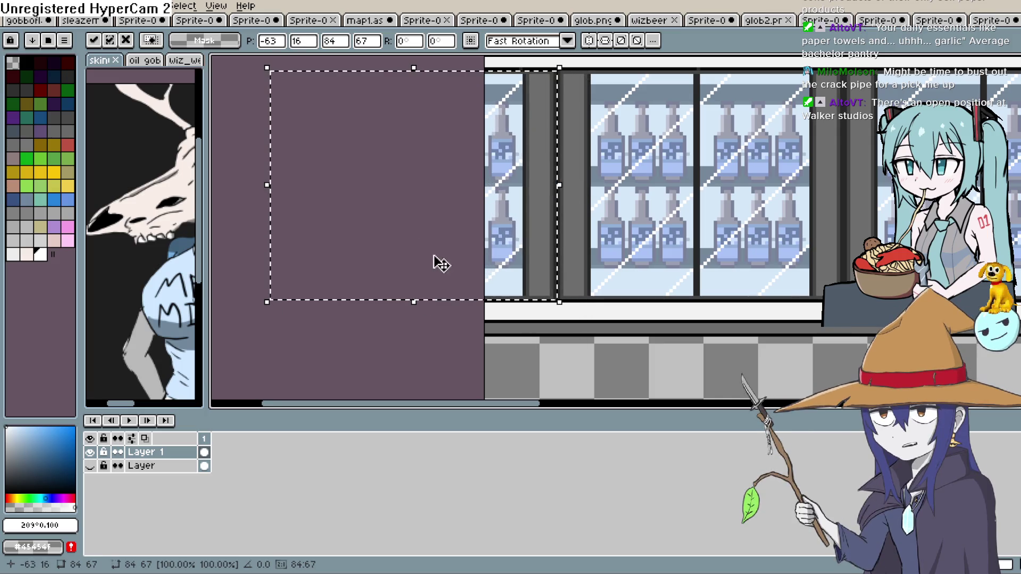
left_click(410, 351)
scroll(658, 241, "down", 1)
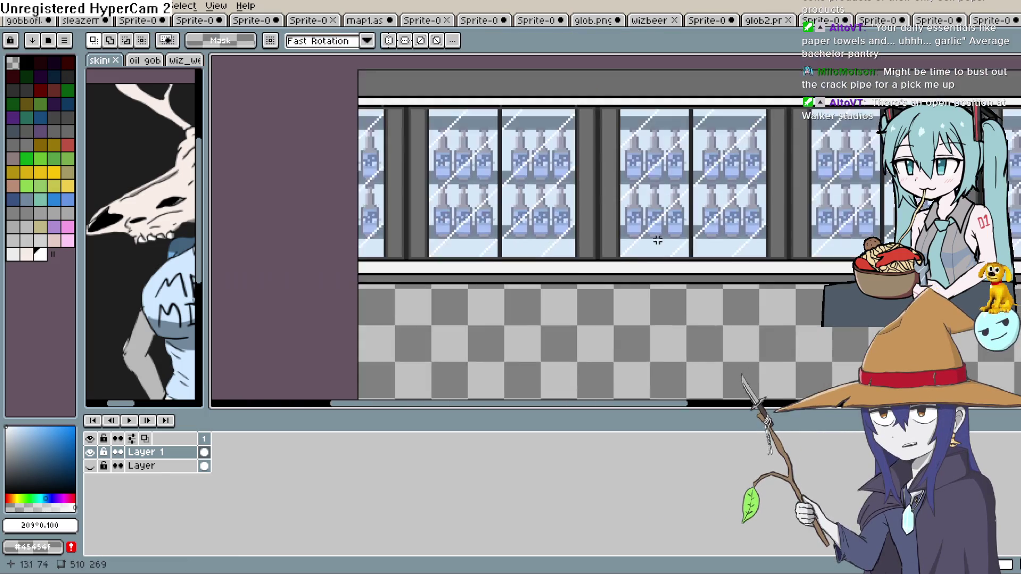
scroll(658, 241, "down", 3)
scroll(577, 273, "up", 1)
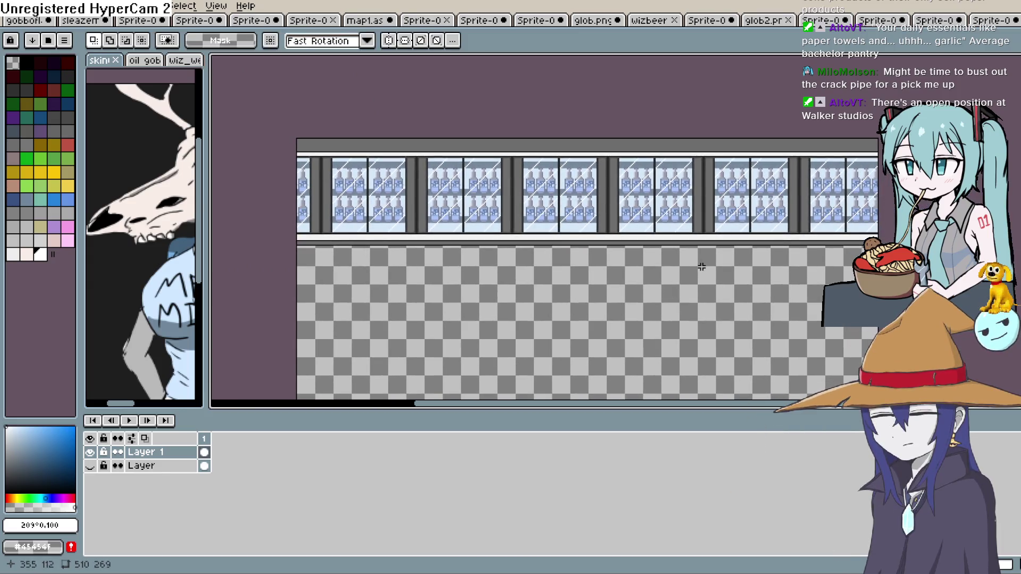
scroll(668, 268, "up", 3)
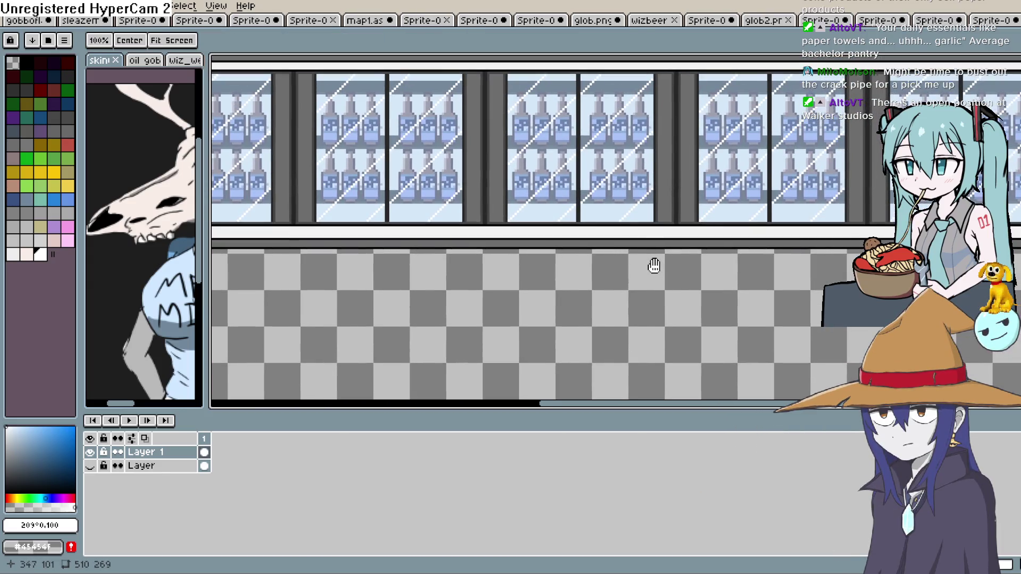
Sample the dark pillar grey and Magic Wand-select the first pillars between cooler doors.
mouse_move(654, 265)
left_mouse_down()
mouse_move(659, 283)
mouse_move(681, 283)
mouse_move(663, 290)
left_mouse_up()
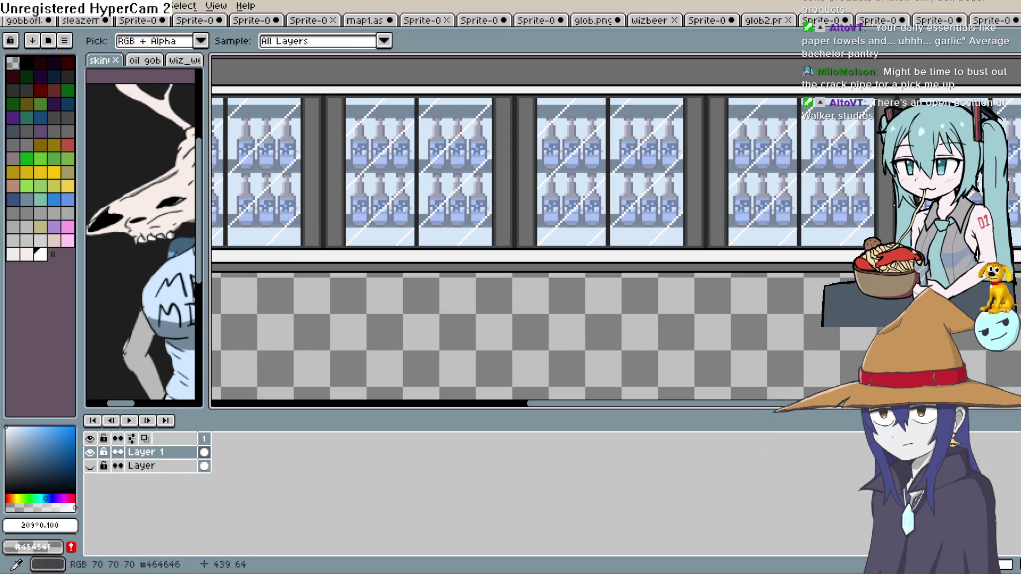
left_click(721, 227)
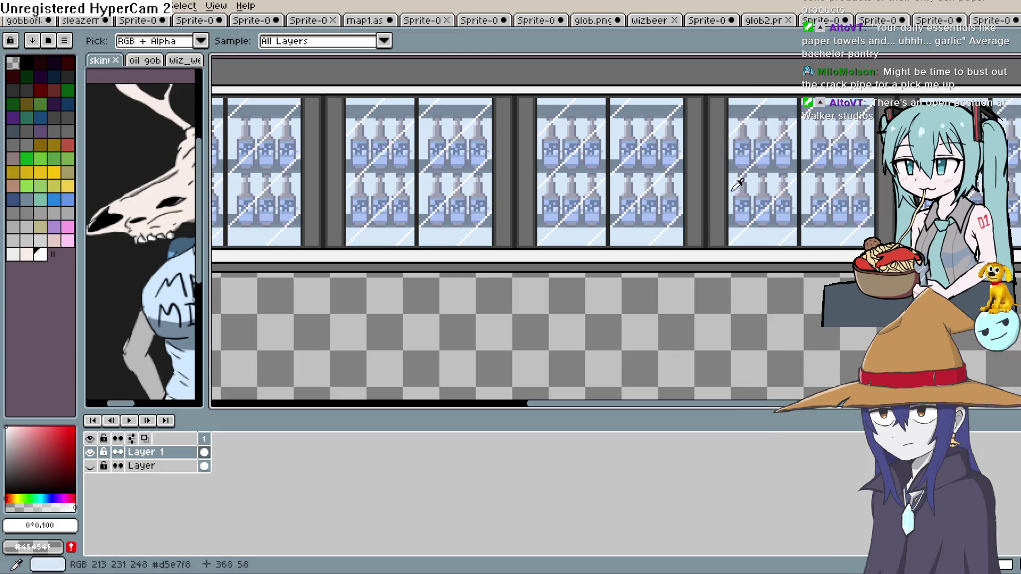
left_click(718, 197)
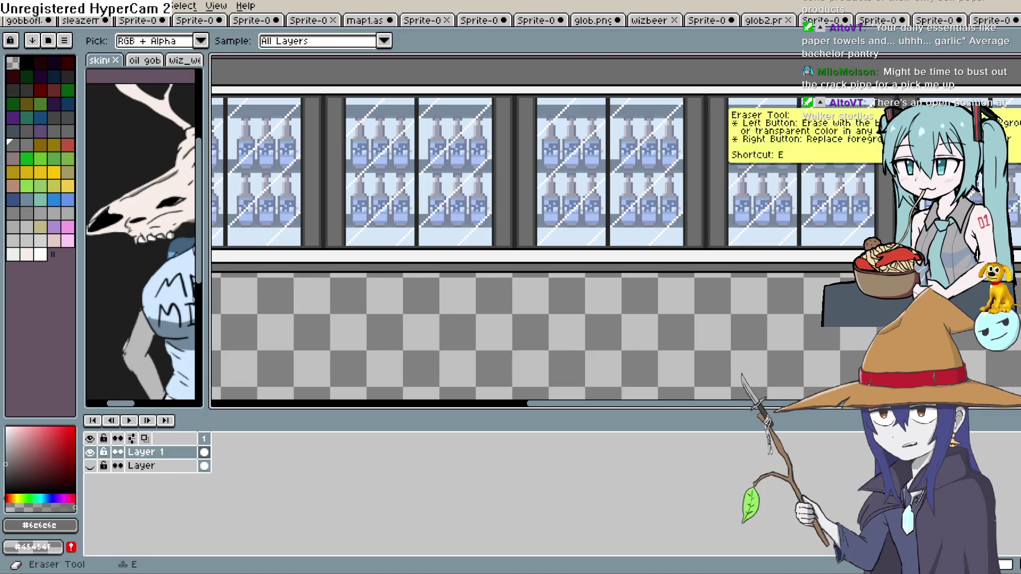
key("w")
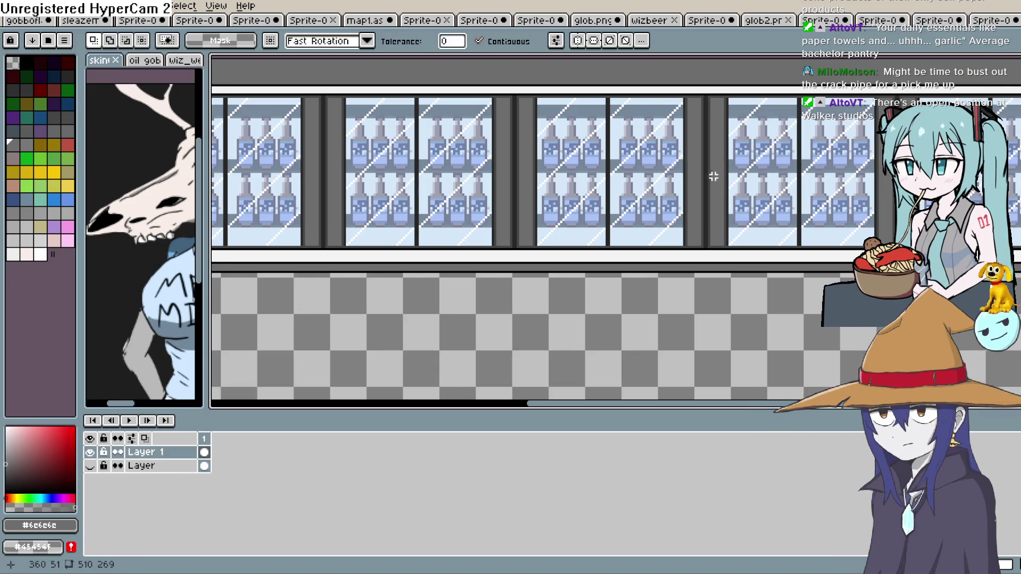
left_click(694, 176)
left_click(717, 181, "shift")
Add four more dark pillars along the cooler row to the selection.
key("z")
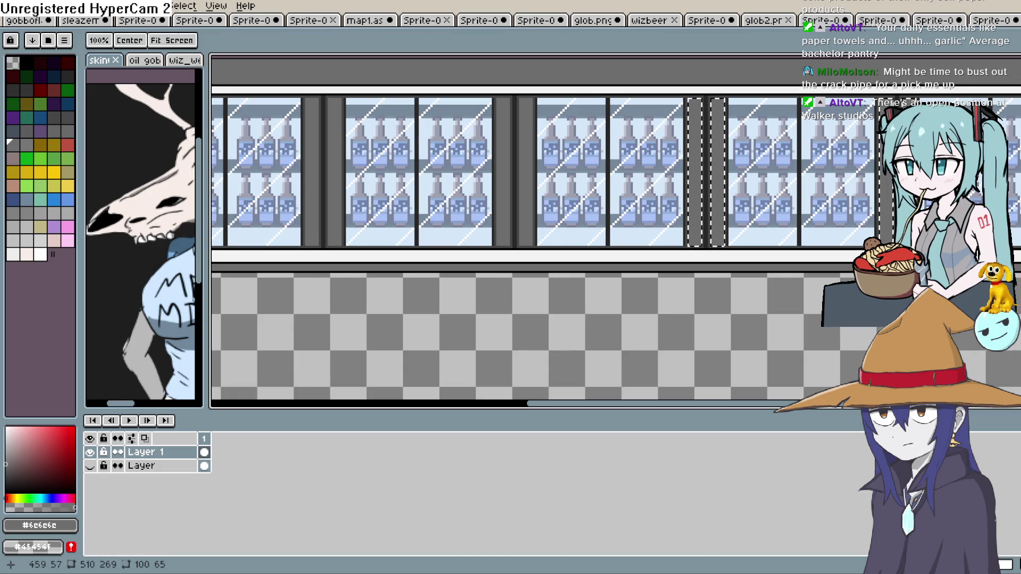
scroll(620, 262, "up", 2)
key("w")
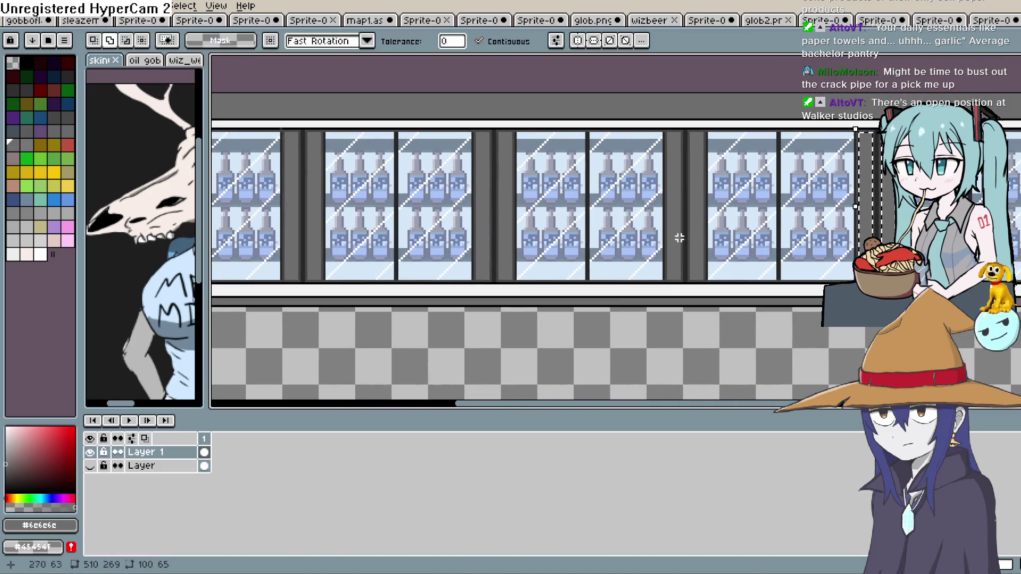
left_click(484, 223, "shift")
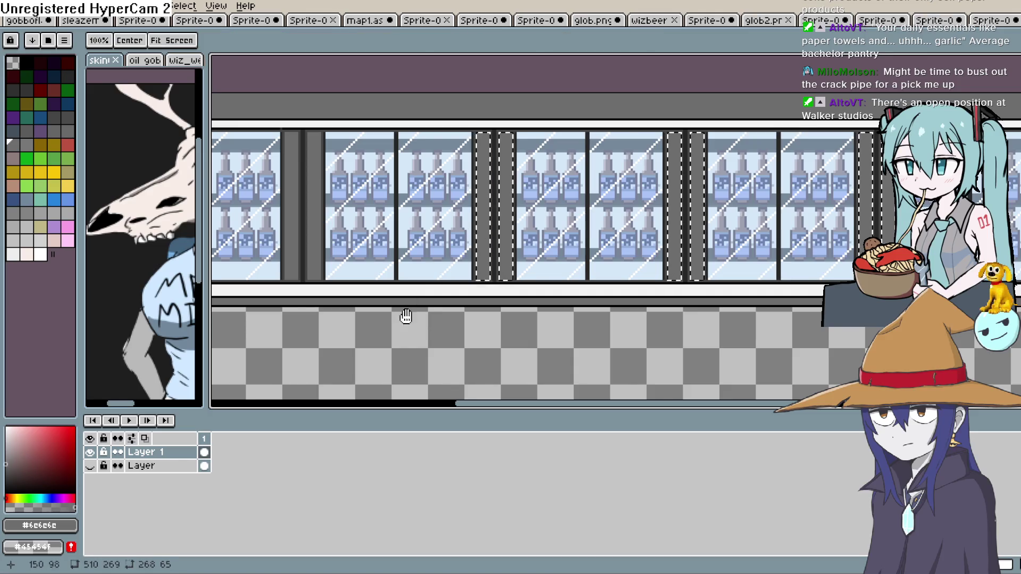
scroll(625, 212, "left", 5)
left_click(590, 200, "shift")
left_click(409, 186, "shift")
left_click(394, 186, "shift")
key("z")
mouse_move(449, 305)
left_mouse_down()
mouse_move(374, 365)
mouse_move(370, 381)
left_mouse_up()
Draw light grey #e5e5e5 diagonal 45° glints across the selected pillars.
key("m")
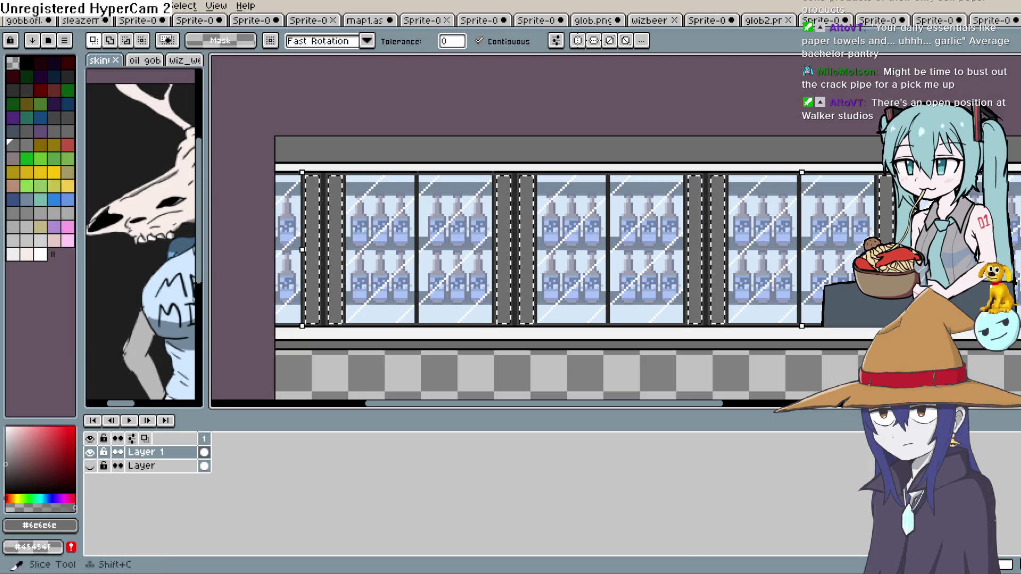
key("i")
left_click(8, 432)
key("l")
left_click_drag(321, 302, 353, 271)
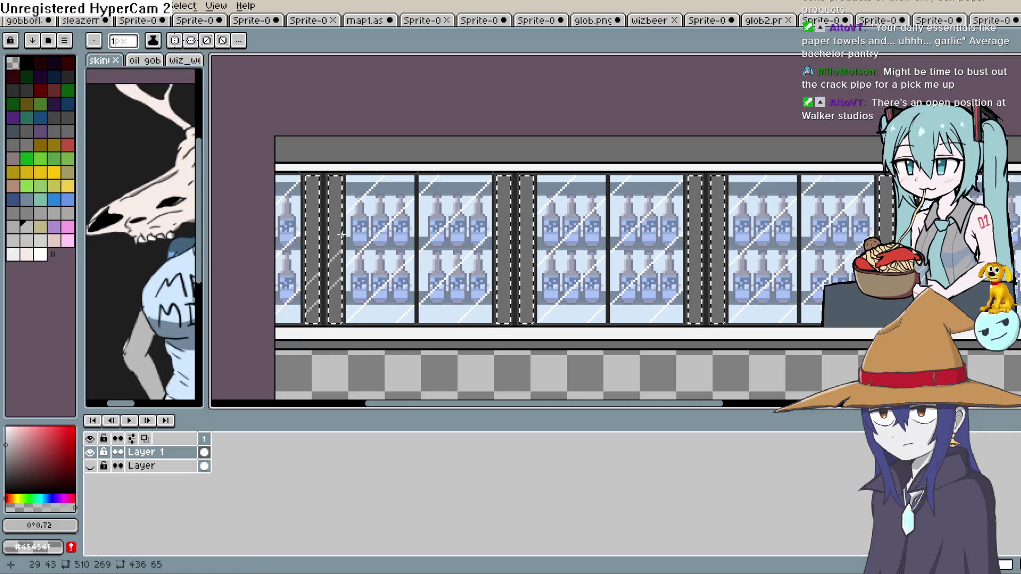
left_click_drag(504, 316, 445, 285)
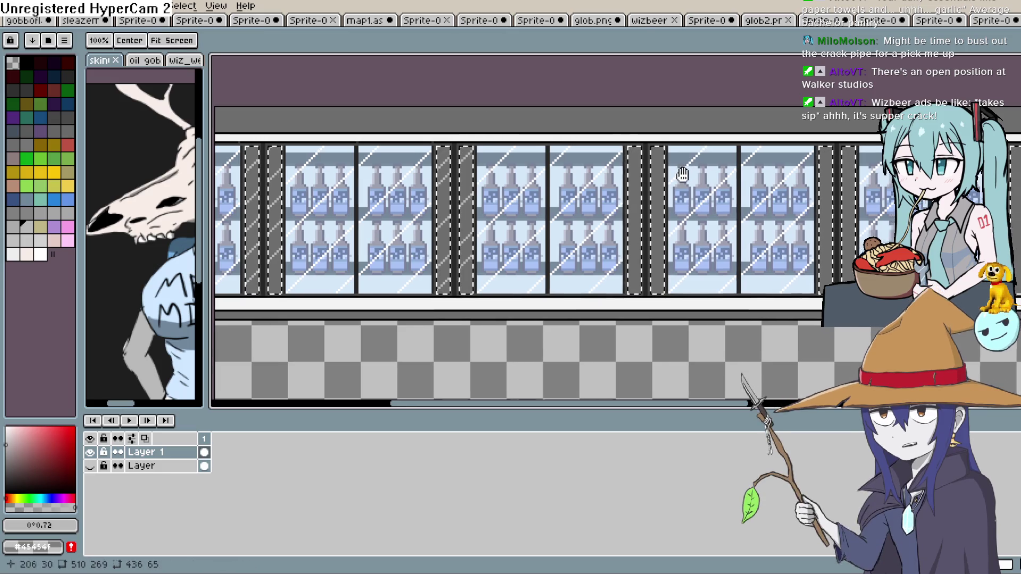
scroll(532, 187, "down", 1)
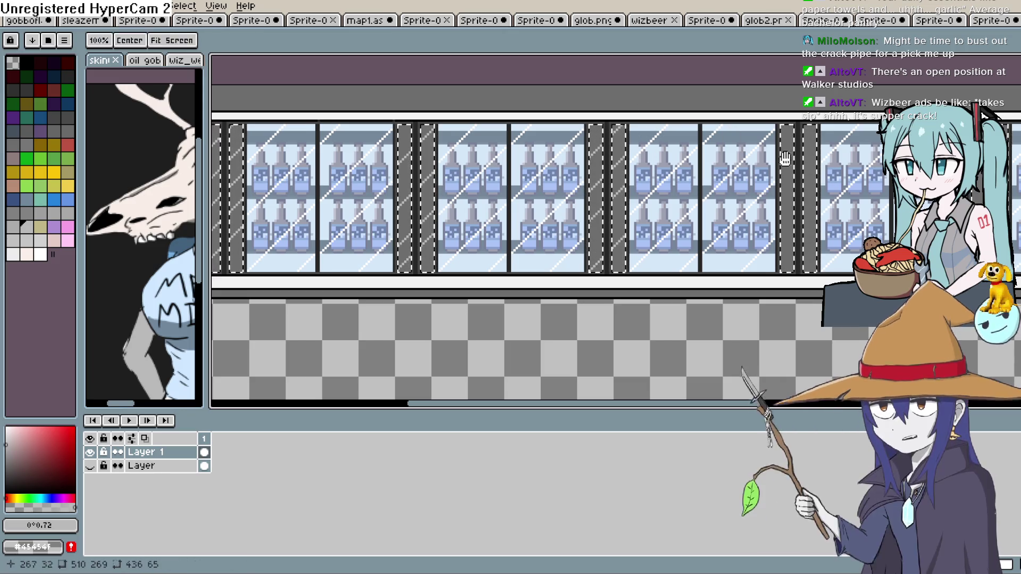
scroll(627, 175, "down", 2)
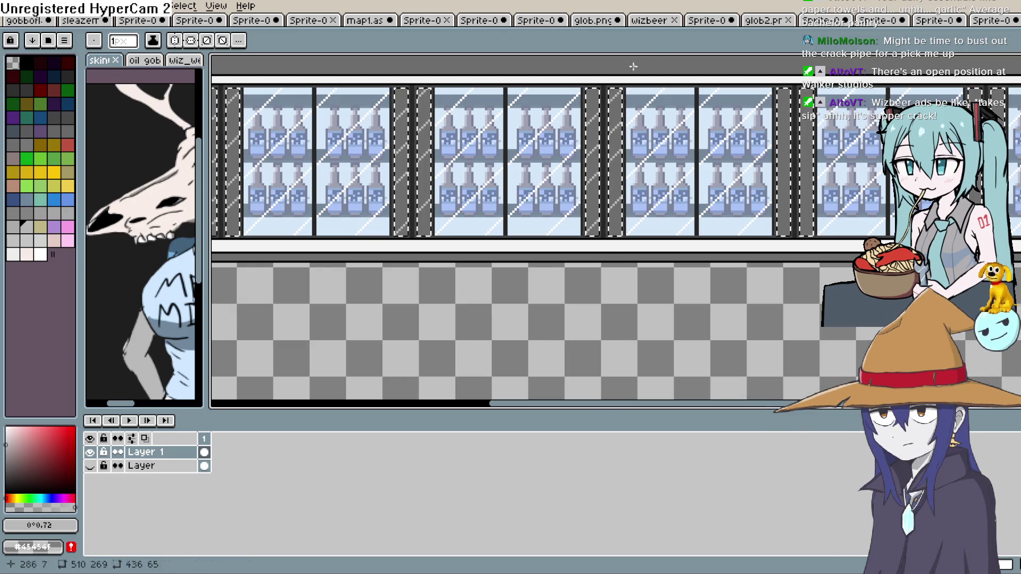
scroll(637, 56, "down", 1)
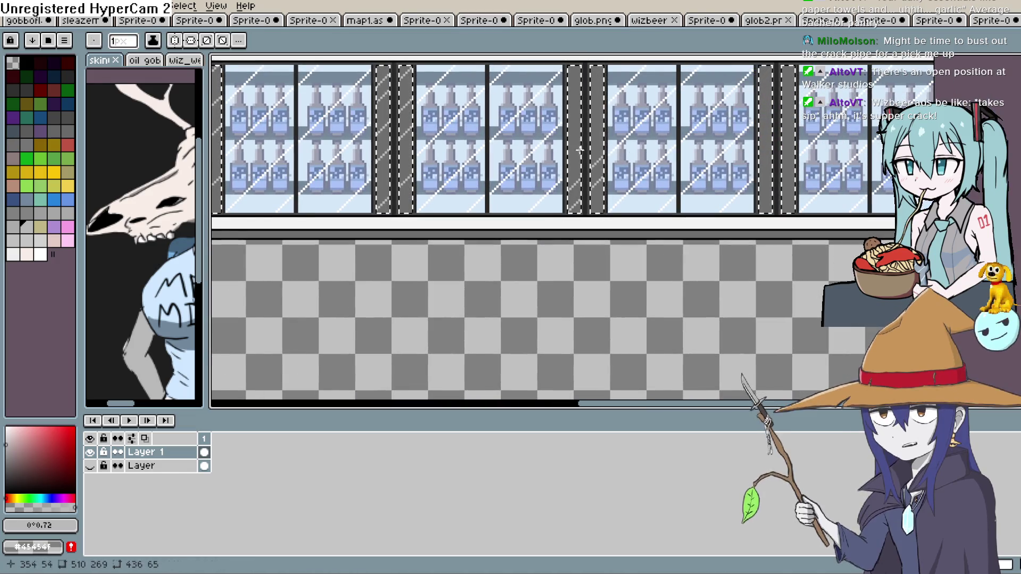
scroll(625, 100, "up", 2)
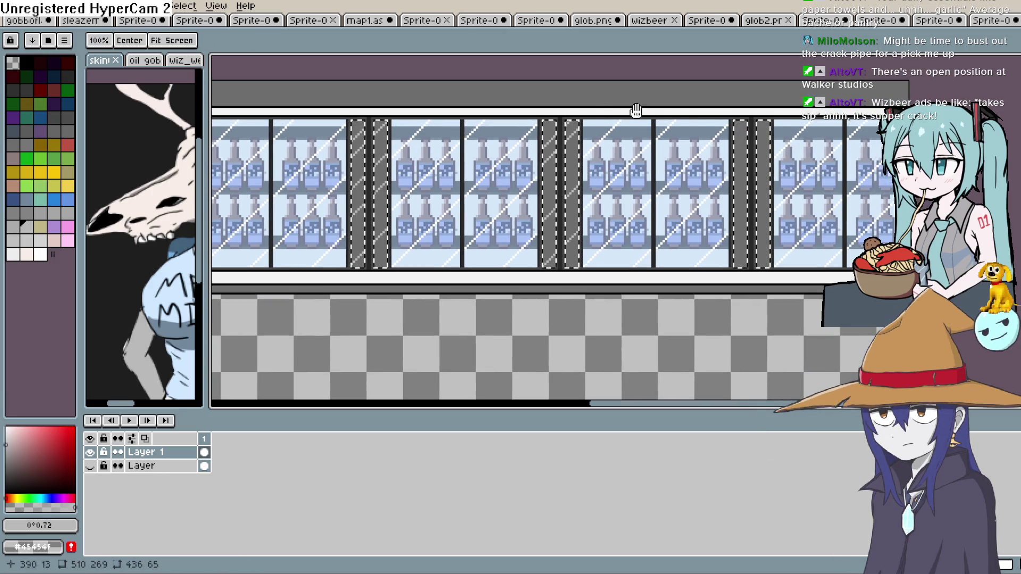
scroll(633, 106, "down", 2)
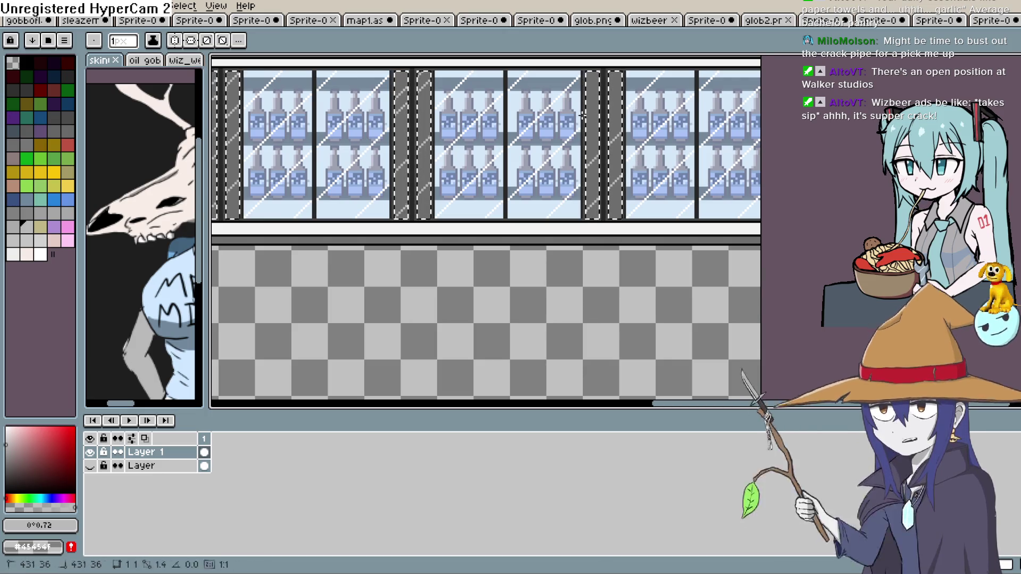
scroll(622, 102, "up", 1)
scroll(582, 100, "up", 2)
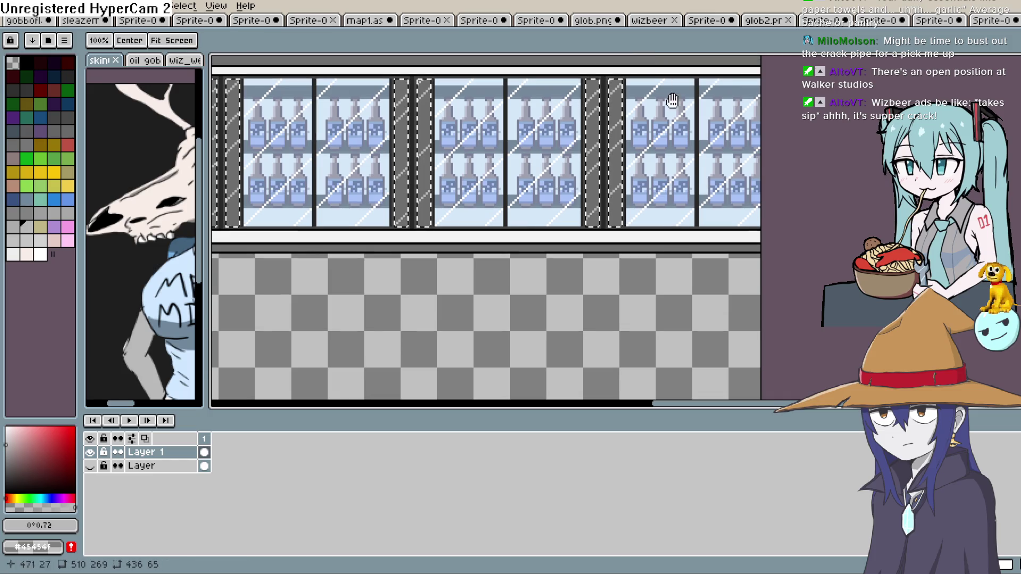
scroll(651, 123, "left", 5)
key("shift+p")
key("Escape")
key("w")
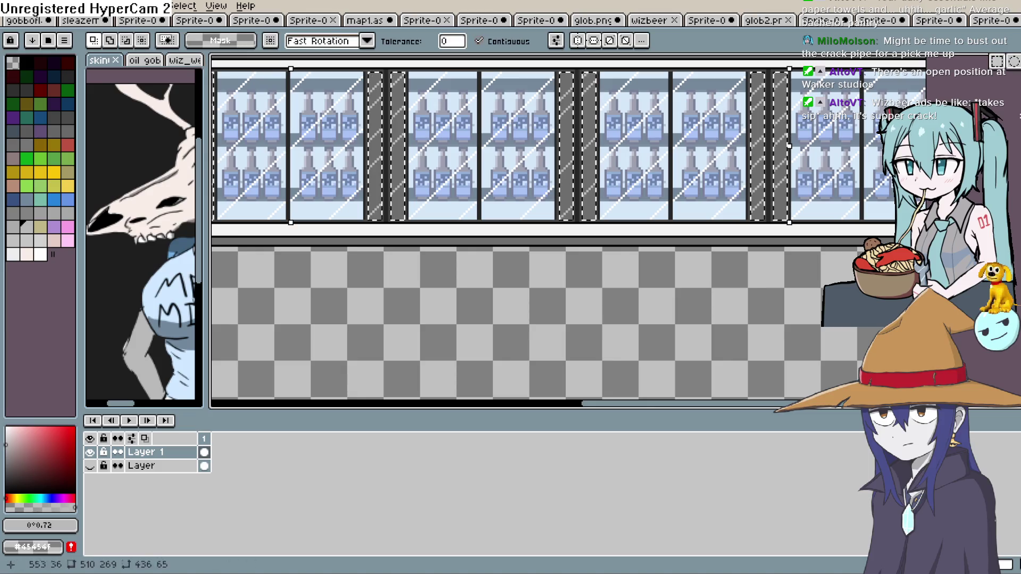
scroll(903, 169, "down", 2)
left_click_drag(847, 210, 712, 224)
scroll(712, 199, "up", 1)
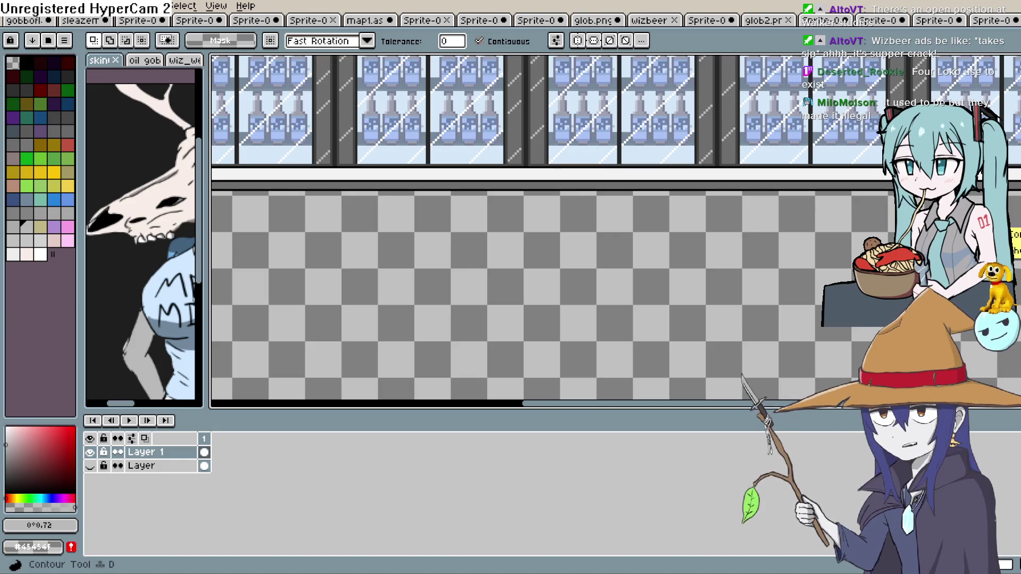
mouse_move(576, 130)
left_mouse_down()
mouse_move(546, 221)
mouse_move(583, 221)
mouse_move(588, 237)
left_mouse_up()
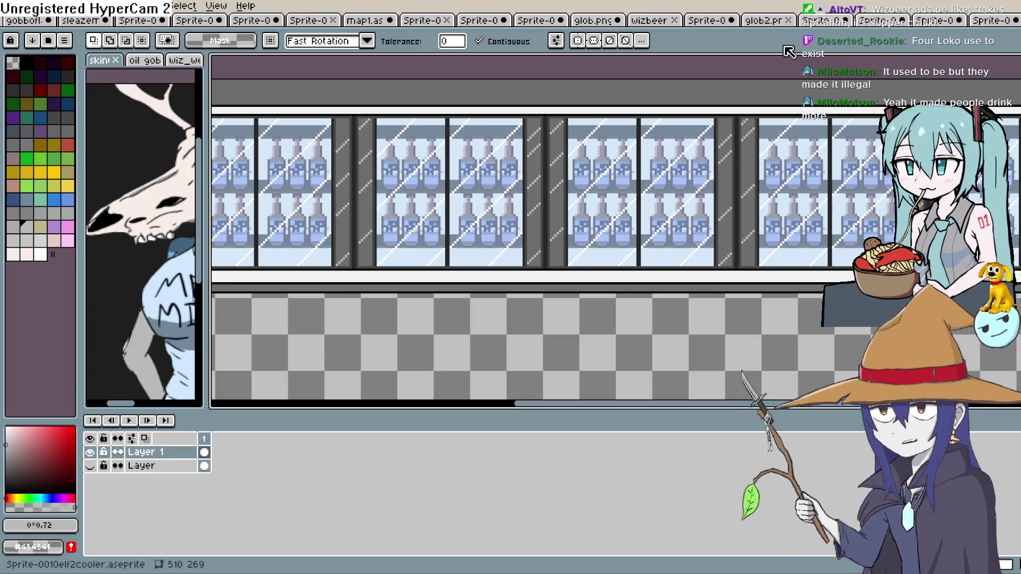
key("space")
scroll(694, 261, "down", 3)
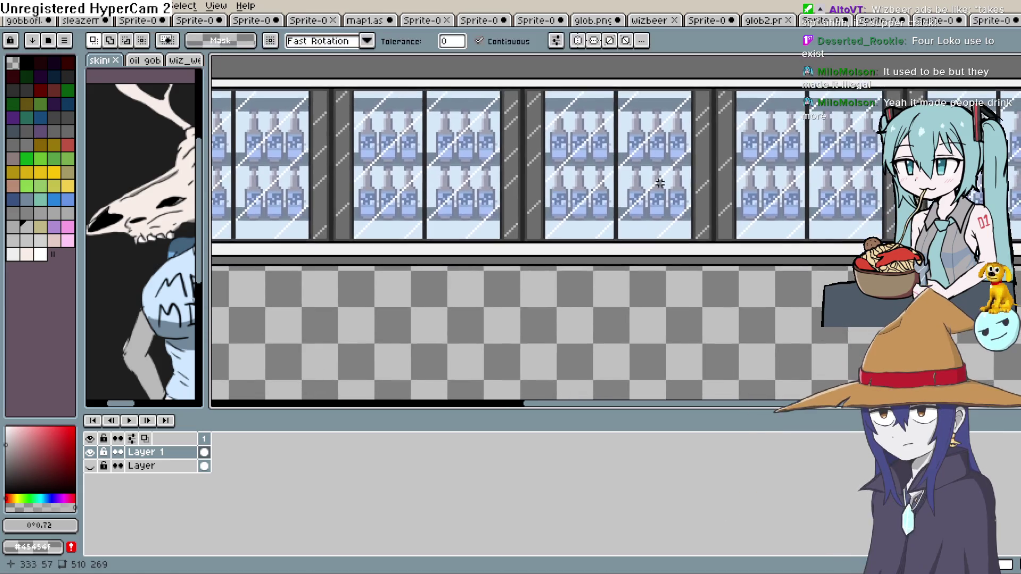
scroll(664, 276, "up", 2)
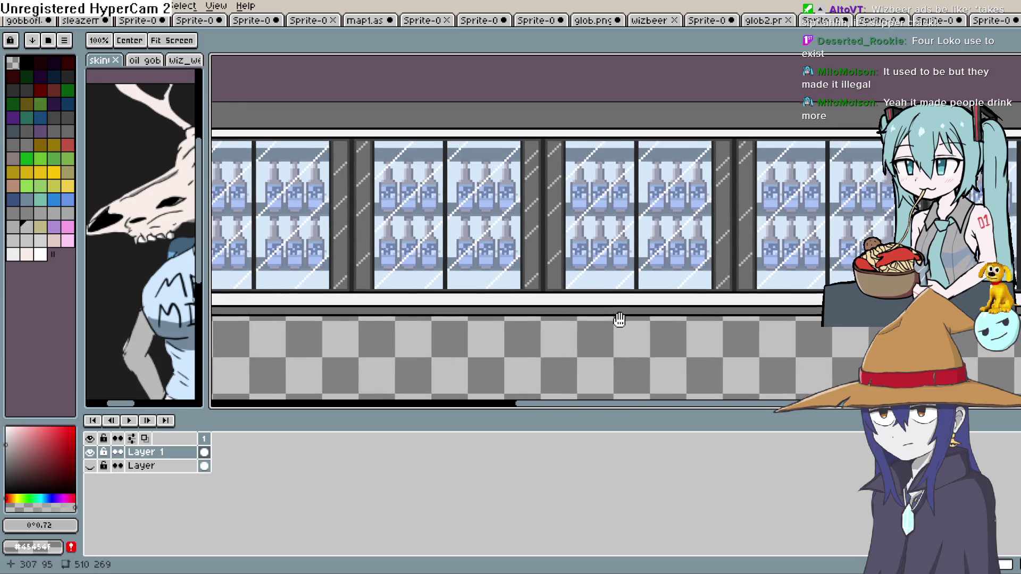
mouse_move(618, 319)
left_mouse_down()
mouse_move(763, 269)
mouse_move(671, 324)
left_mouse_up()
left_click_drag(746, 280, 757, 302)
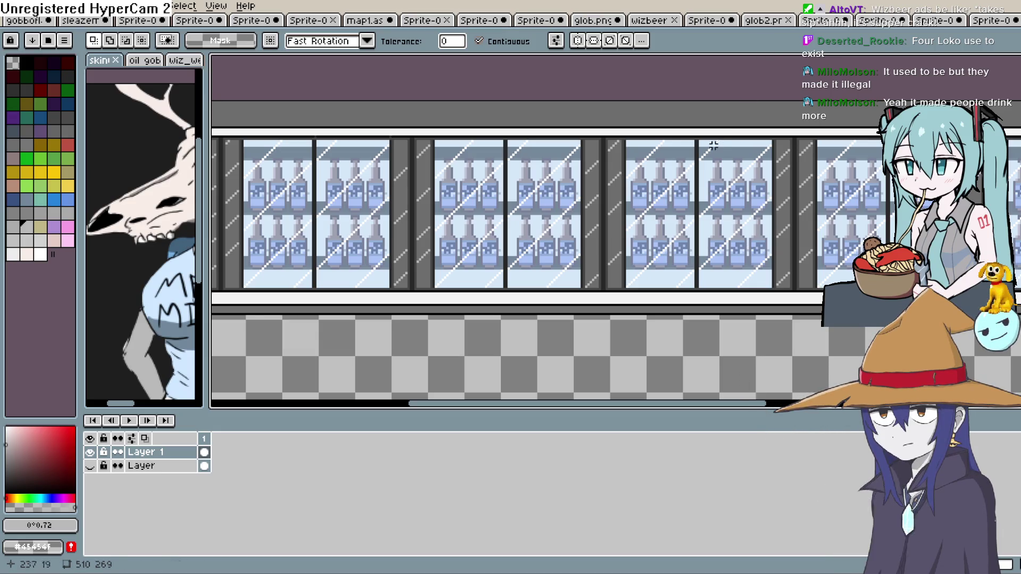
mouse_move(647, 199)
left_mouse_down()
mouse_move(632, 141)
mouse_move(620, 137)
mouse_move(638, 137)
mouse_move(624, 190)
mouse_move(650, 176)
mouse_move(840, 194)
mouse_move(752, 194)
mouse_move(684, 216)
mouse_move(679, 207)
mouse_move(680, 217)
mouse_move(883, 176)
mouse_move(875, 173)
left_mouse_up()
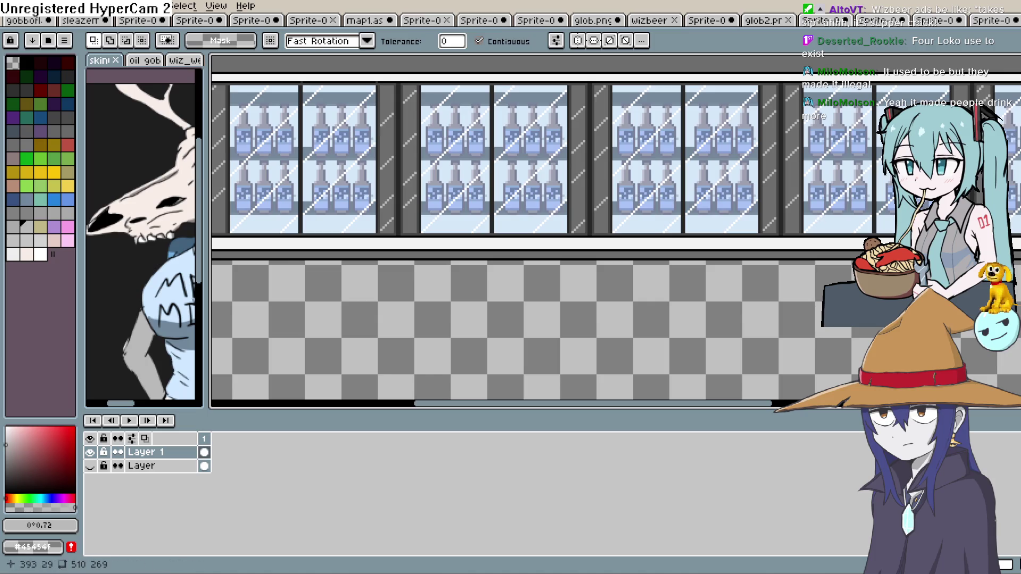
left_click(763, 250)
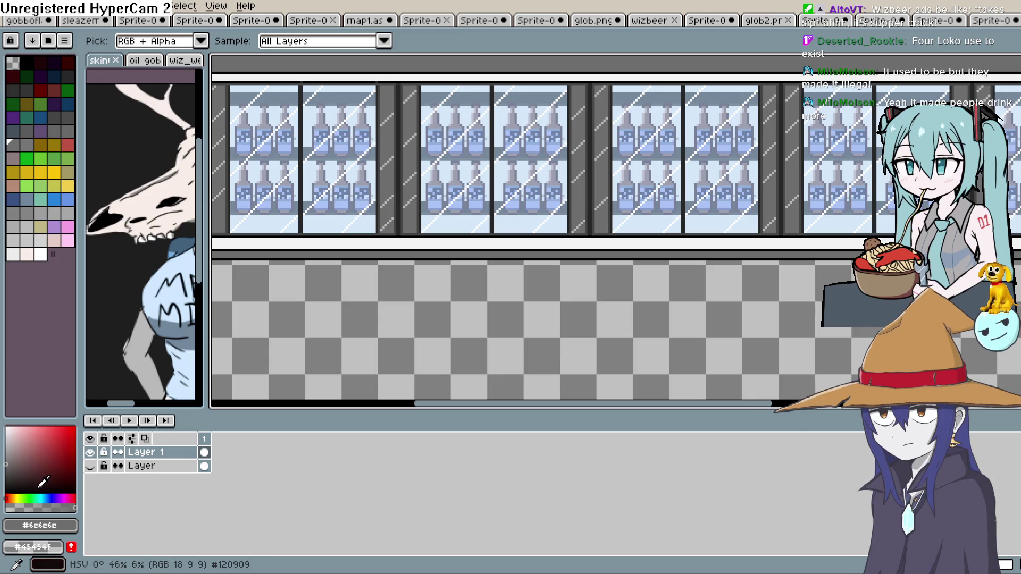
Rename the layer to Layer 1 and add a new Layer 2 above it.
double_click(168, 452)
key("BackSpace")
key("BackSpace")
type("1")
key("Return")
key("shift+n")
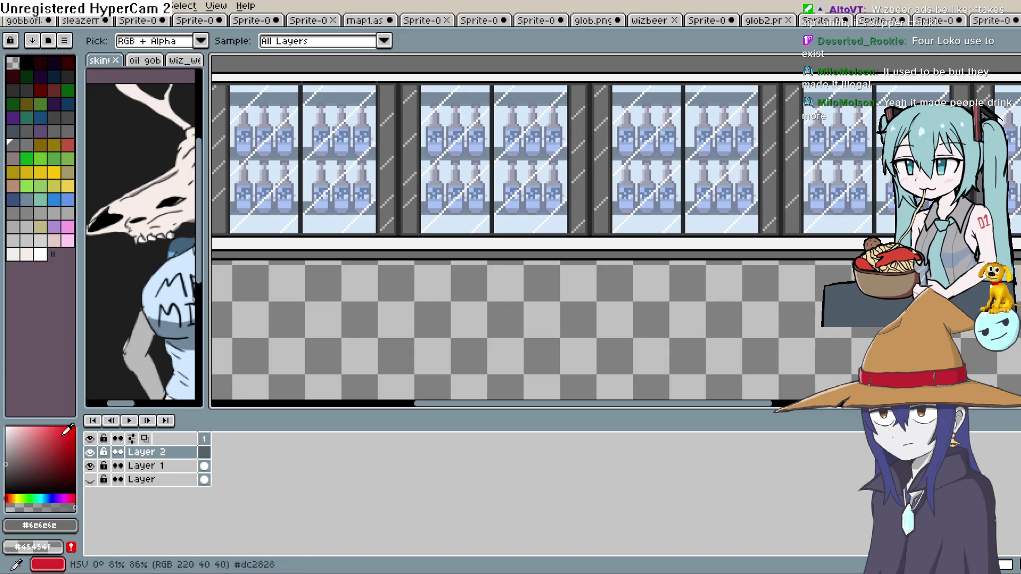
Draw a dark blue line along the cooler door's bottom edge.
left_click(68, 199)
scroll(594, 258, "up", 2)
mouse_move(638, 258)
left_mouse_down()
mouse_move(414, 257)
mouse_move(440, 264)
mouse_move(493, 245)
mouse_move(393, 246)
mouse_move(417, 296)
mouse_move(437, 304)
left_mouse_up()
key("h")
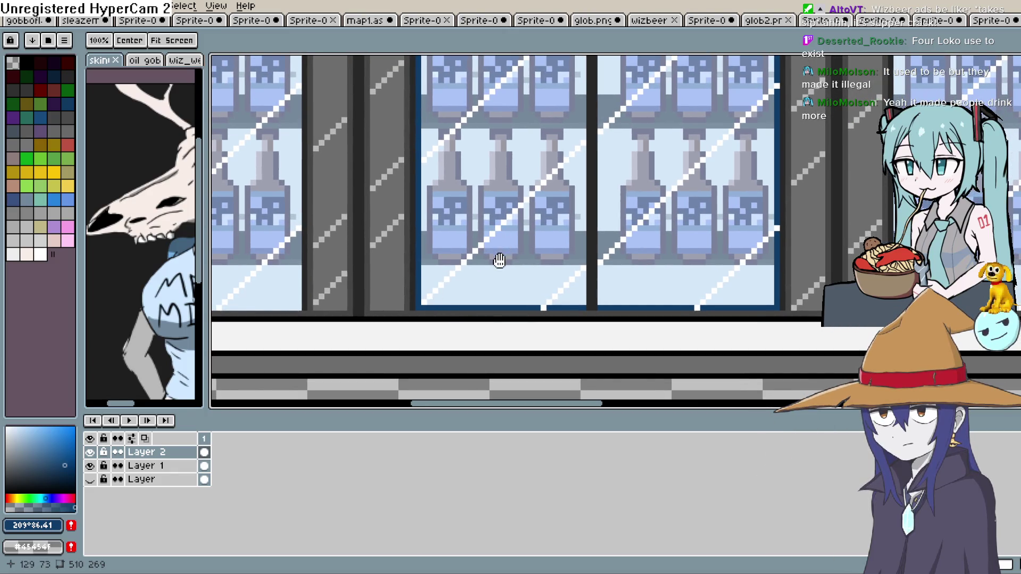
left_click_drag(502, 253, 538, 243)
left_click_drag(623, 254, 617, 284)
key("e")
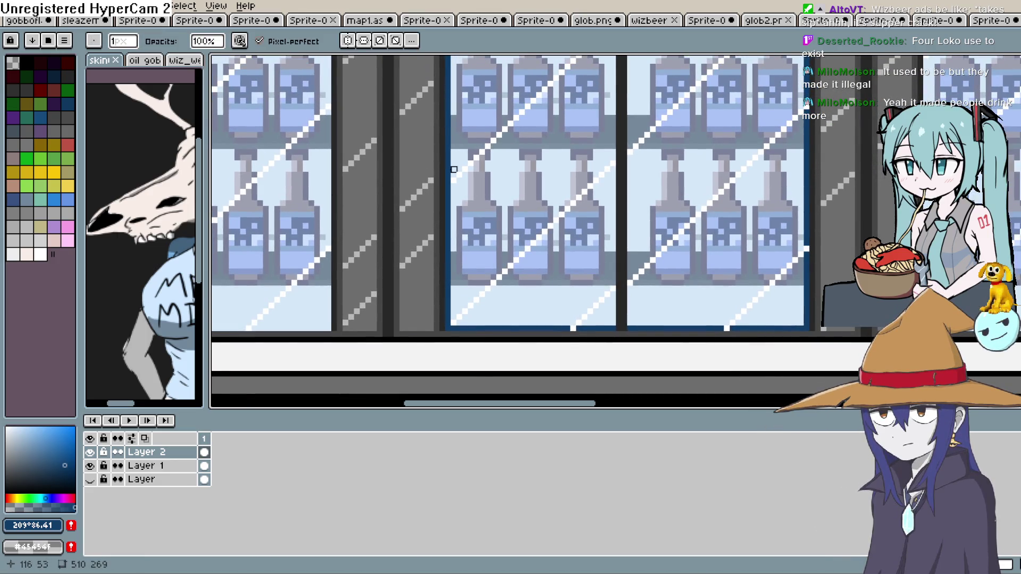
left_click(449, 181)
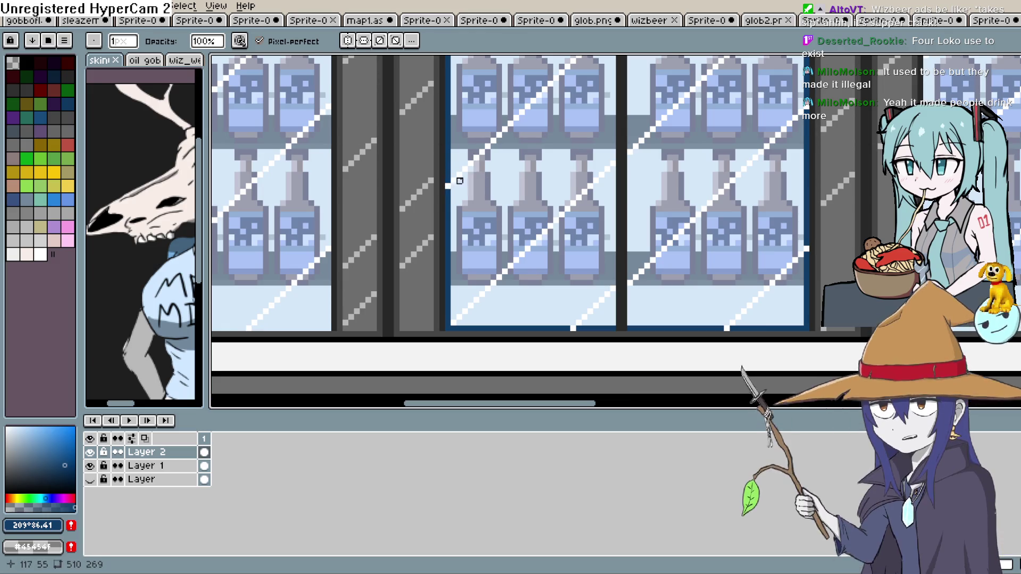
scroll(447, 189, "up", 5)
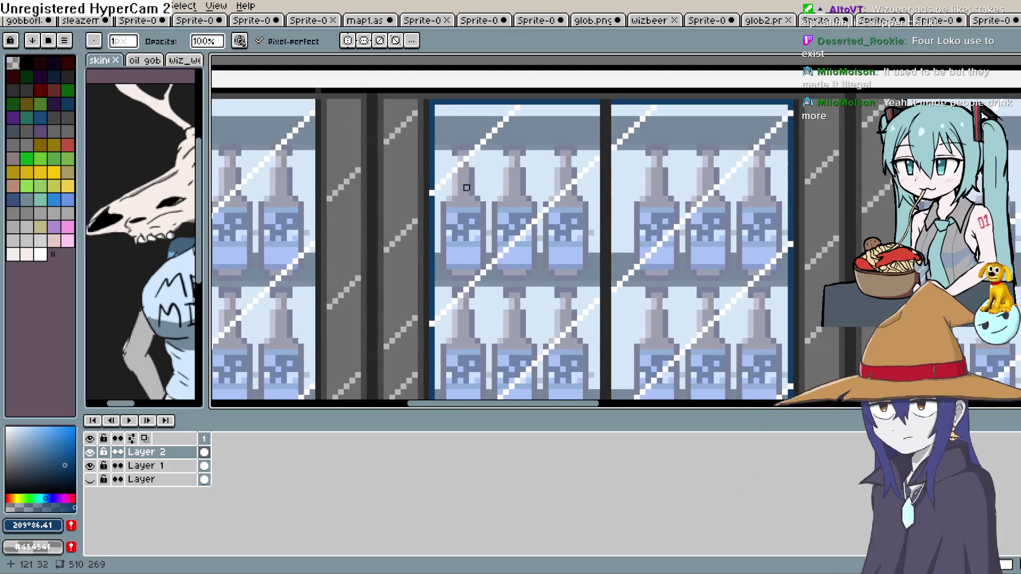
scroll(515, 137, "up", 2)
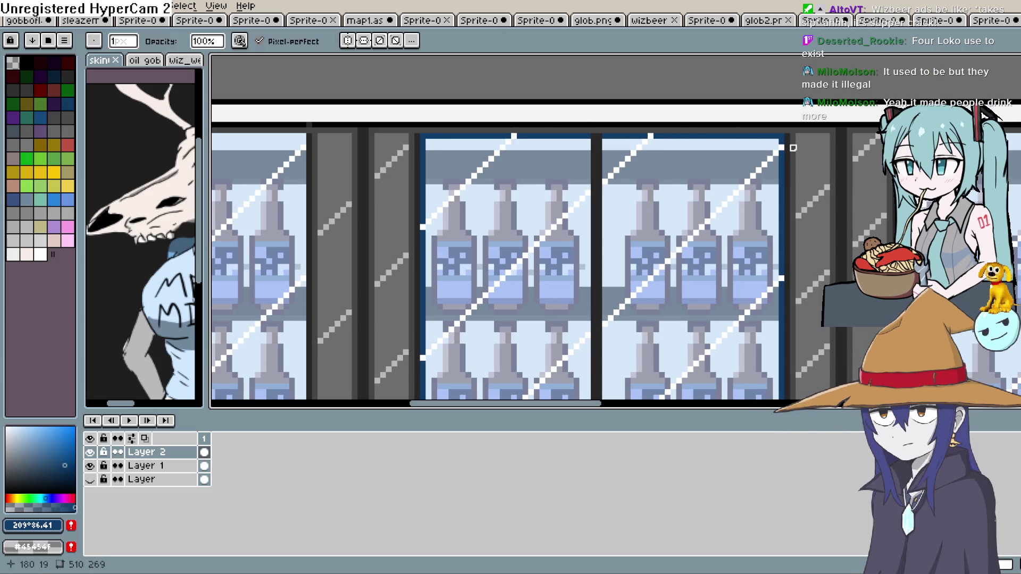
scroll(718, 181, "down", 10)
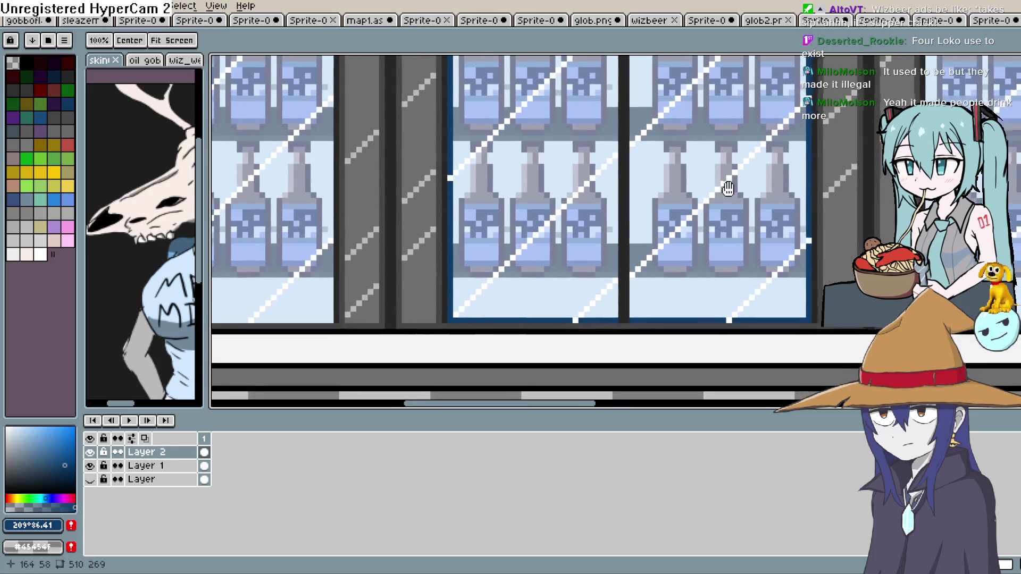
scroll(719, 181, "down", 1)
scroll(703, 200, "down", 2)
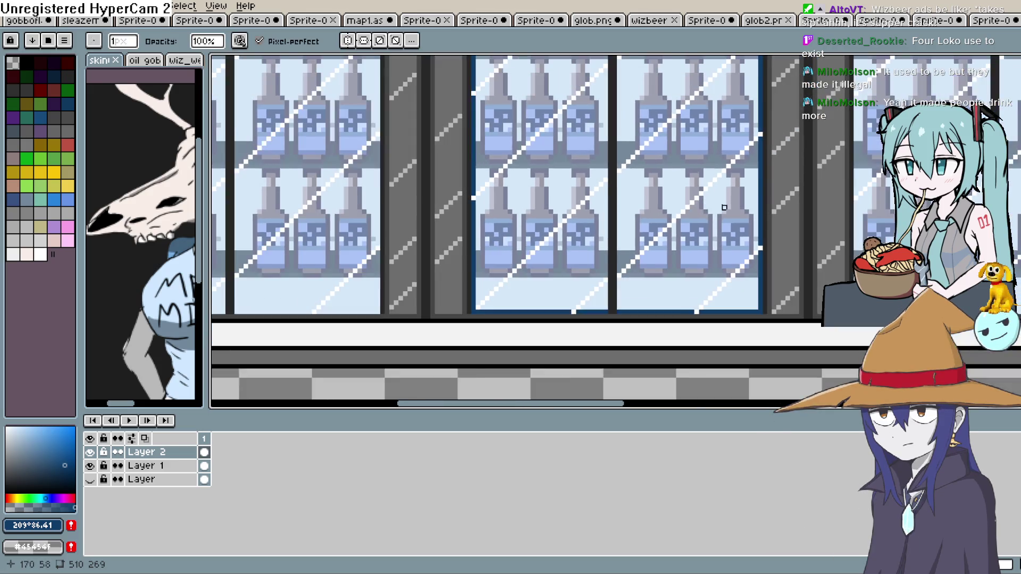
left_click_drag(727, 229, 635, 246)
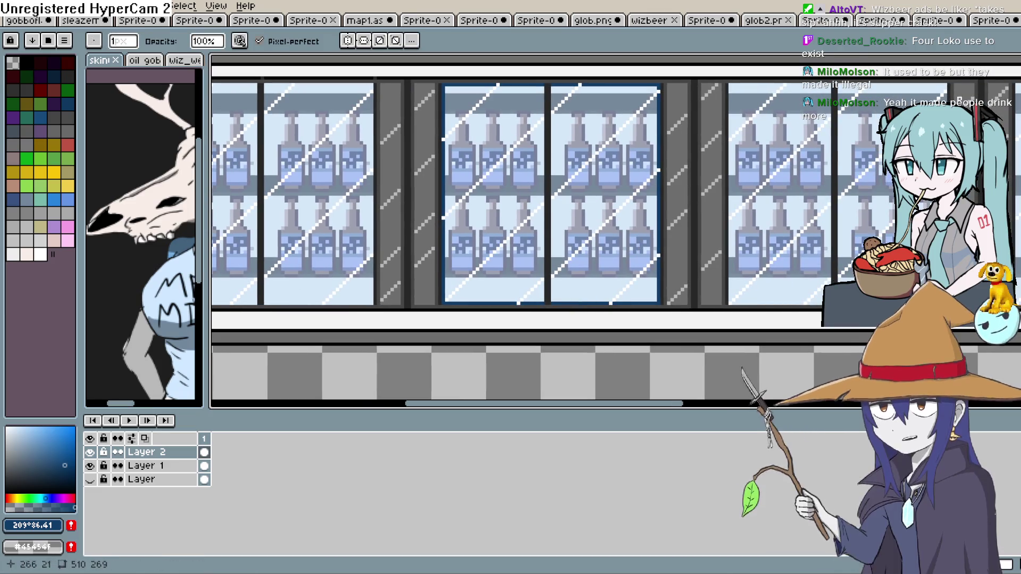
double_click(155, 452)
Drag Layer 2's opacity down to 37% and close Layer Properties.
left_click_drag(752, 230, 741, 237)
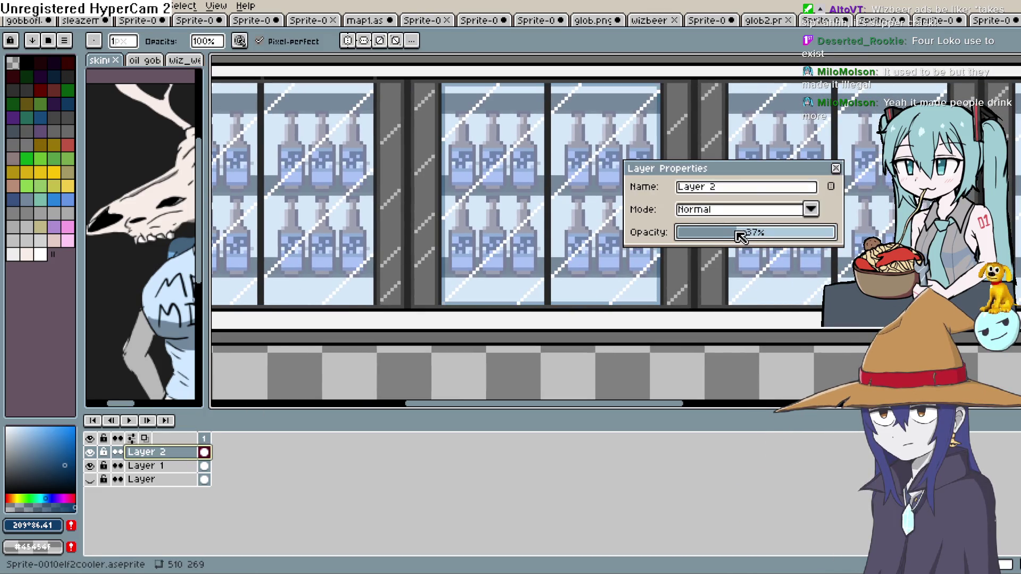
left_click(837, 169)
scroll(524, 323, "up", 3)
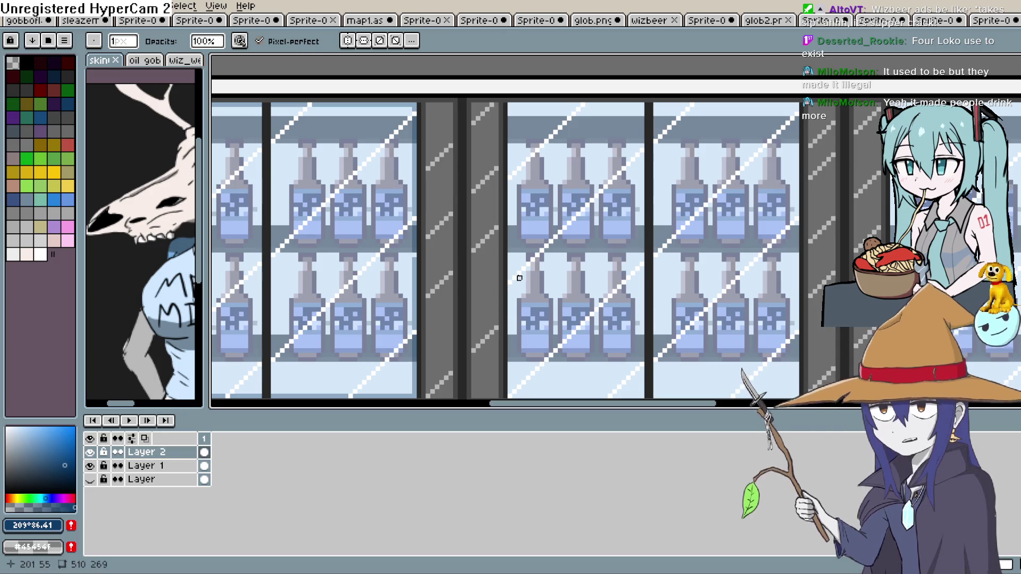
scroll(519, 296, "down", 5)
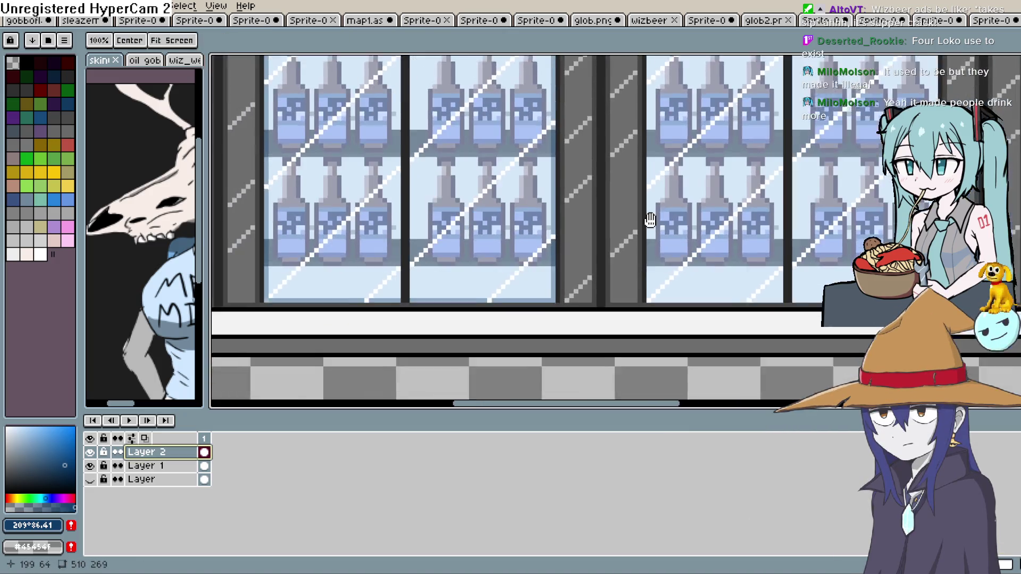
With the Line tool, draw dark straight lines down the panel's left edge and along its top.
key("l")
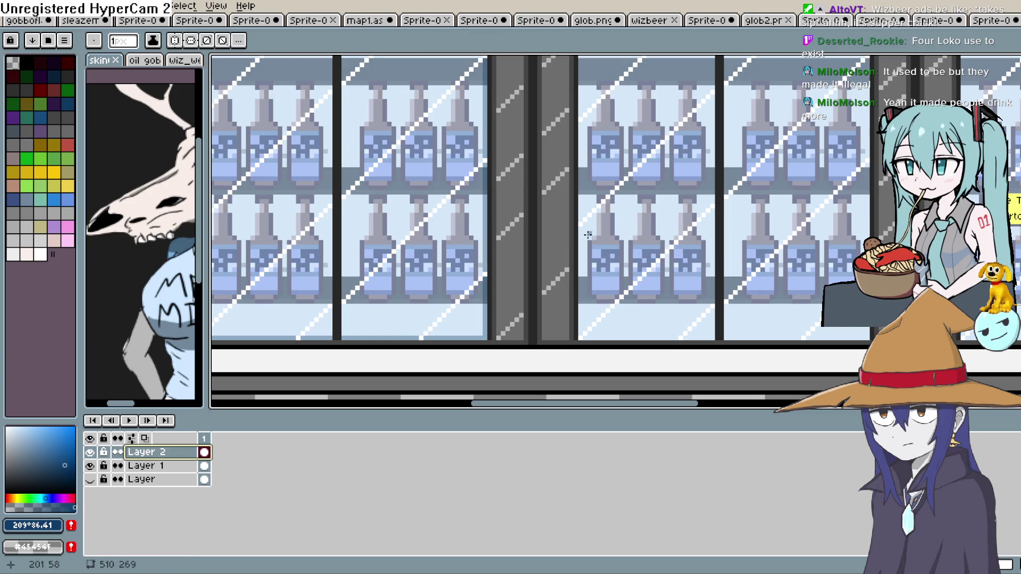
left_click_drag(580, 226, 580, 337)
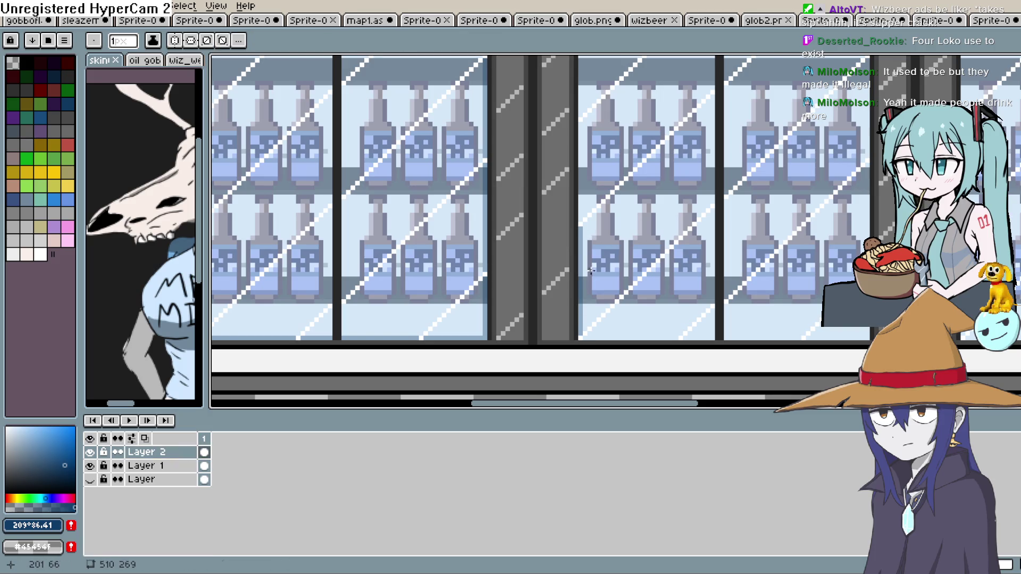
scroll(591, 271, "up", 1)
mouse_move(571, 253)
left_mouse_down()
mouse_move(569, 172)
mouse_move(554, 139)
mouse_move(622, 117)
left_mouse_up()
scroll(569, 172, "up", 1)
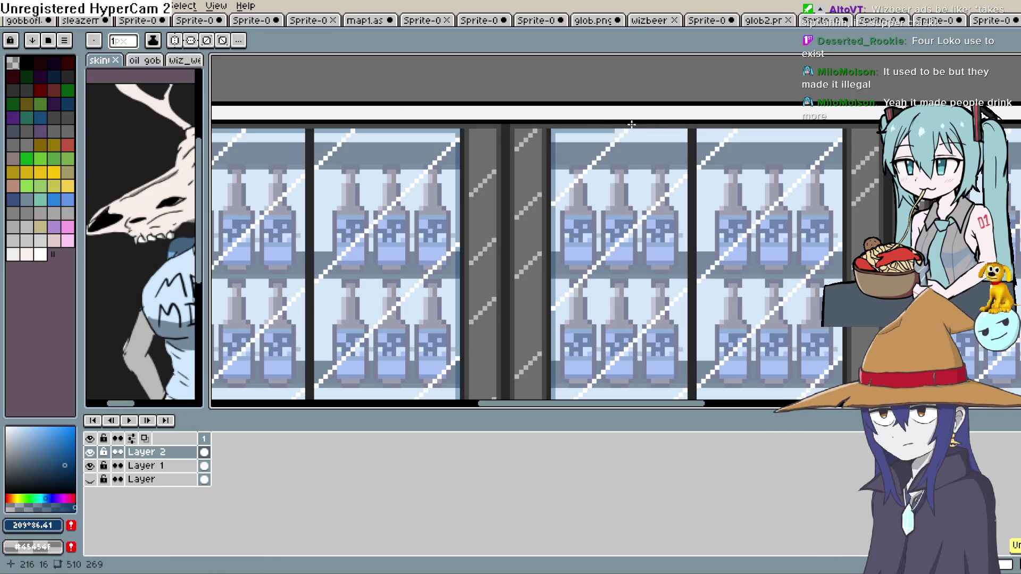
mouse_move(630, 130)
left_mouse_down()
mouse_move(839, 132)
mouse_move(577, 130)
mouse_move(561, 165)
mouse_move(677, 138)
mouse_move(679, 307)
mouse_move(691, 160)
mouse_move(685, 317)
mouse_move(697, 304)
mouse_move(694, 146)
left_mouse_up()
Pan up the bottle column and draw a horizontal dark line along the panel's edge.
key("space")
scroll(559, 152, "up", 2)
key("space")
key("space")
mouse_move(682, 220)
left_mouse_down()
mouse_move(474, 224)
mouse_move(665, 212)
mouse_move(463, 211)
left_mouse_up()
scroll(456, 210, "down", 3)
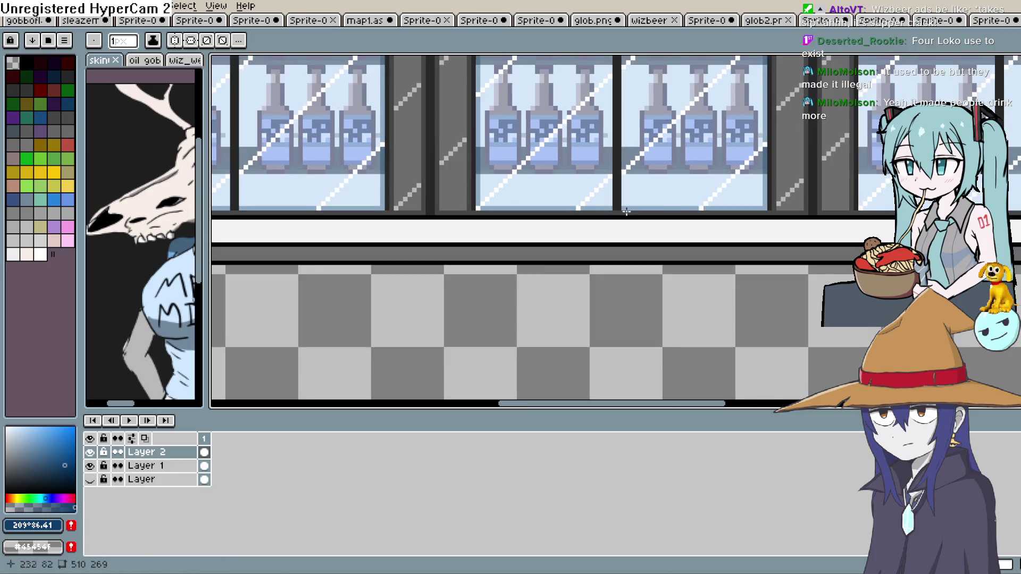
scroll(611, 264, "up", 2)
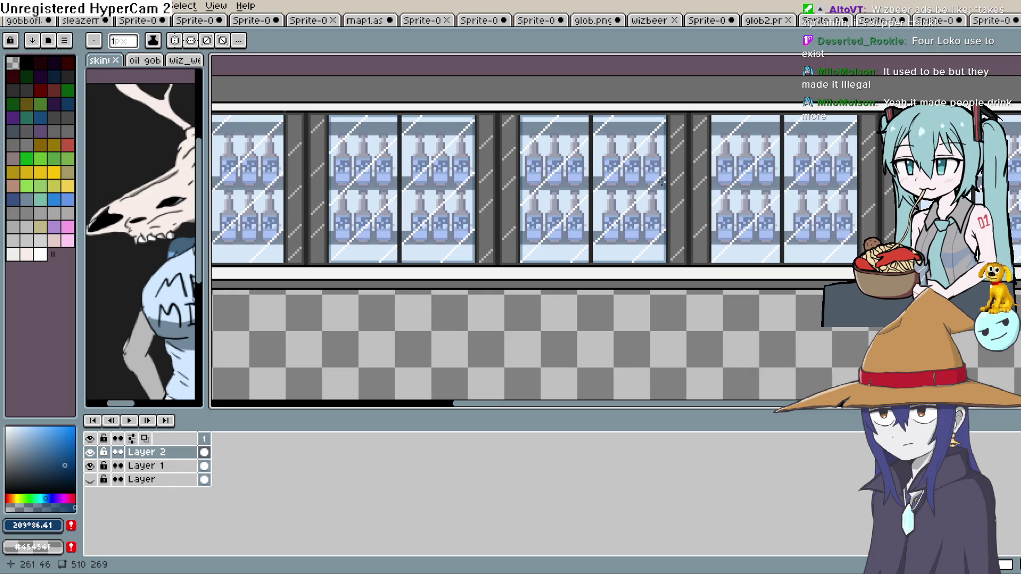
scroll(661, 181, "down", 1)
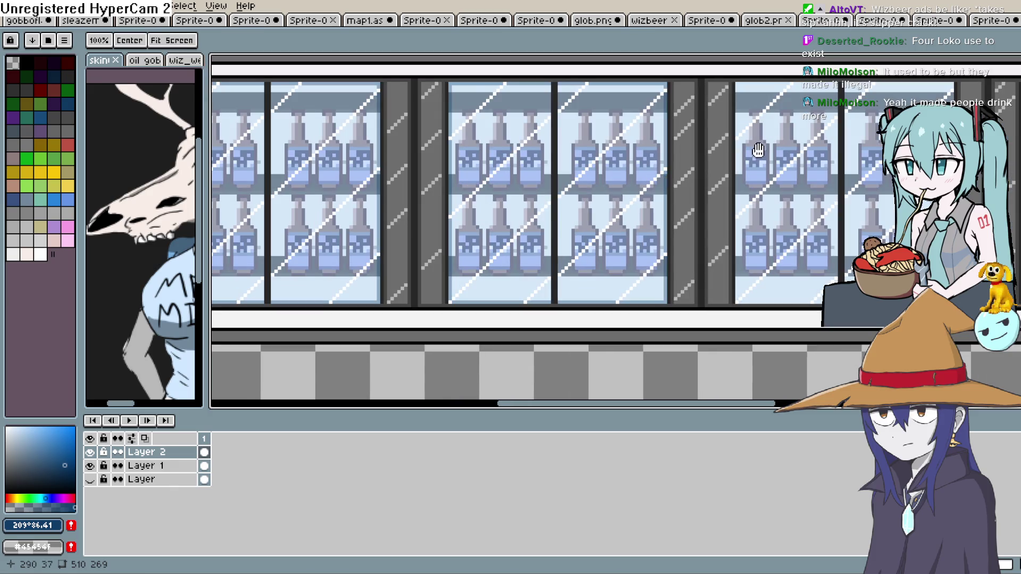
scroll(591, 123, "up", 1)
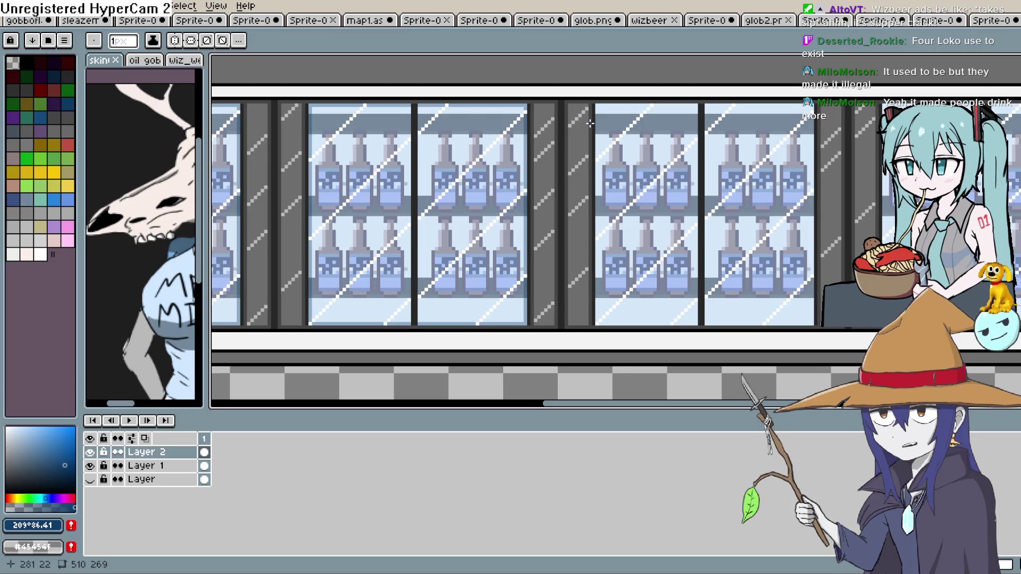
scroll(590, 124, "up", 1)
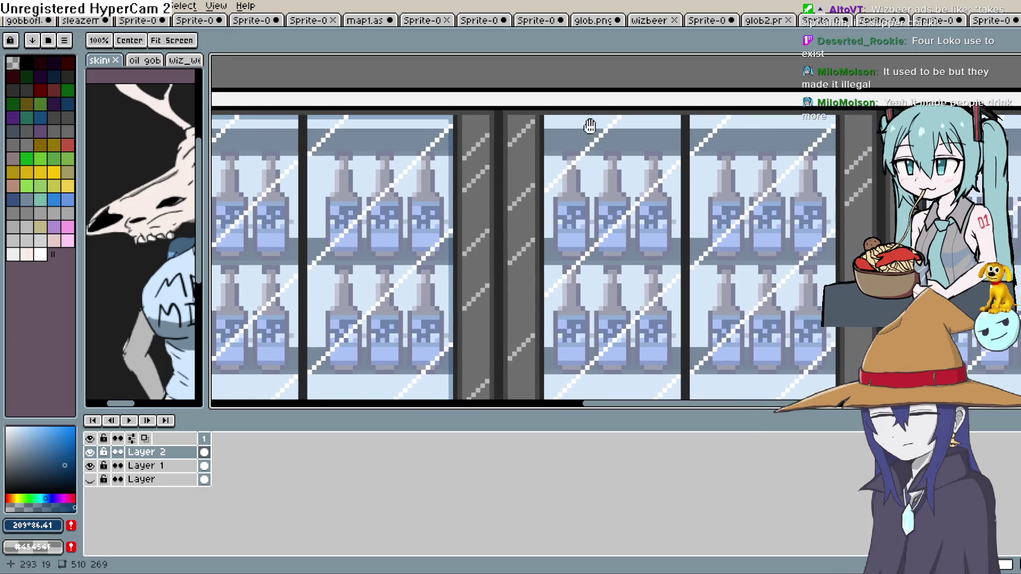
scroll(591, 125, "up", 1)
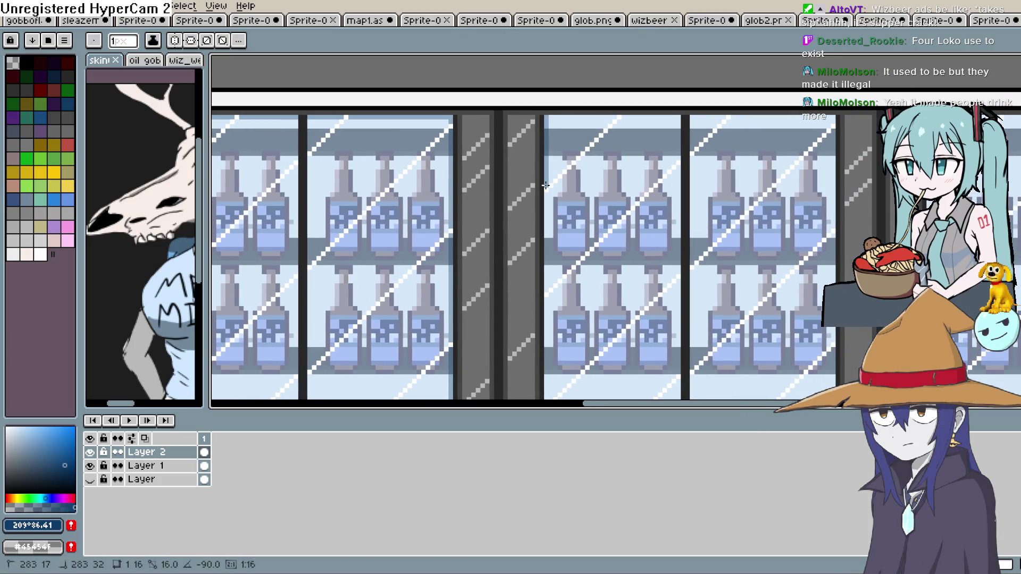
key("space")
Draw a dark line up the freezer door's right edge and along its top.
mouse_move(568, 290)
left_mouse_down()
mouse_move(553, 195)
mouse_move(552, 286)
mouse_move(646, 299)
mouse_move(817, 298)
left_mouse_up()
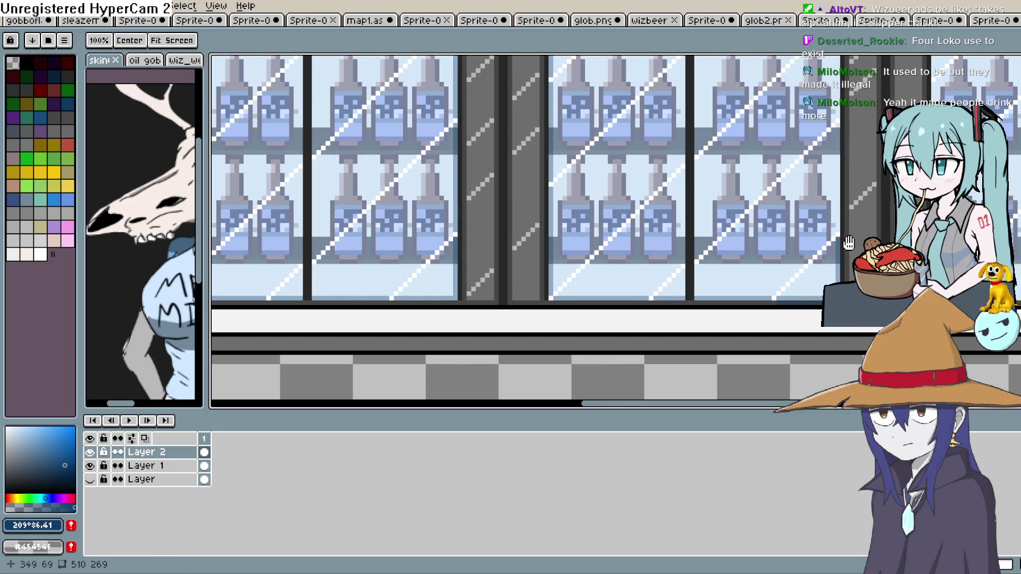
left_click_drag(837, 241, 609, 309)
left_click_drag(608, 198, 608, 297)
left_click_drag(609, 177, 610, 83)
left_click_drag(612, 76, 618, 128)
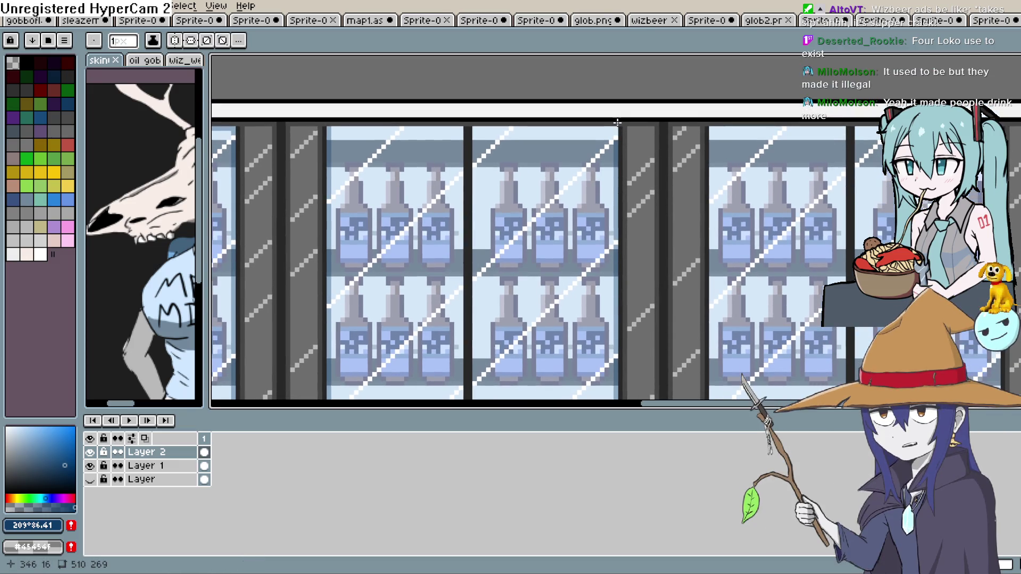
scroll(617, 130, "up", 3)
mouse_move(611, 139)
left_mouse_down()
mouse_move(412, 136)
mouse_move(581, 145)
left_mouse_up()
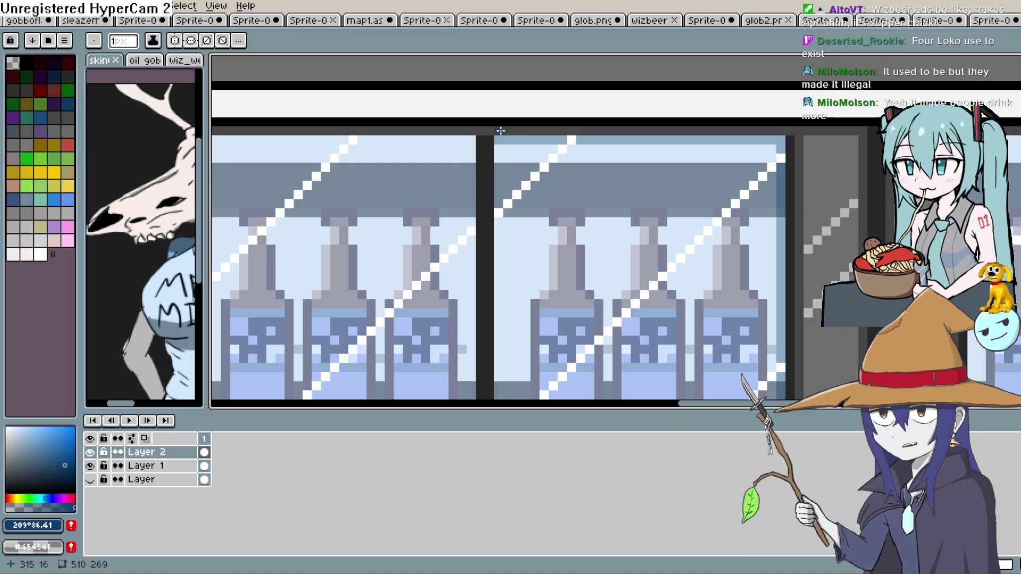
Outline the neighbouring tile's top and darken its left edge with a long vertical line.
mouse_move(472, 212)
left_mouse_down()
mouse_move(522, 222)
mouse_move(645, 137)
mouse_move(585, 109)
mouse_move(384, 116)
left_mouse_up()
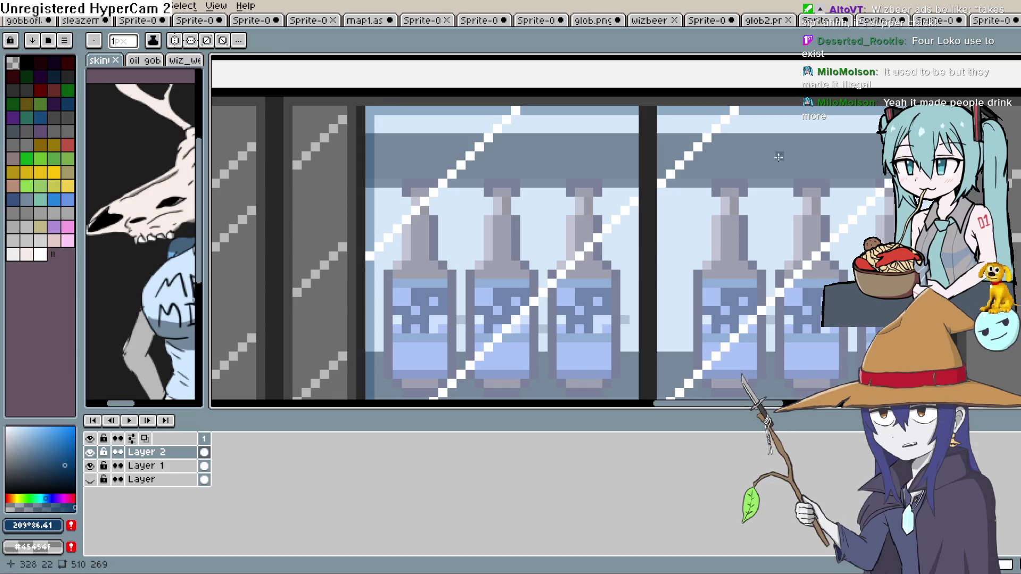
scroll(702, 240, "down", 2)
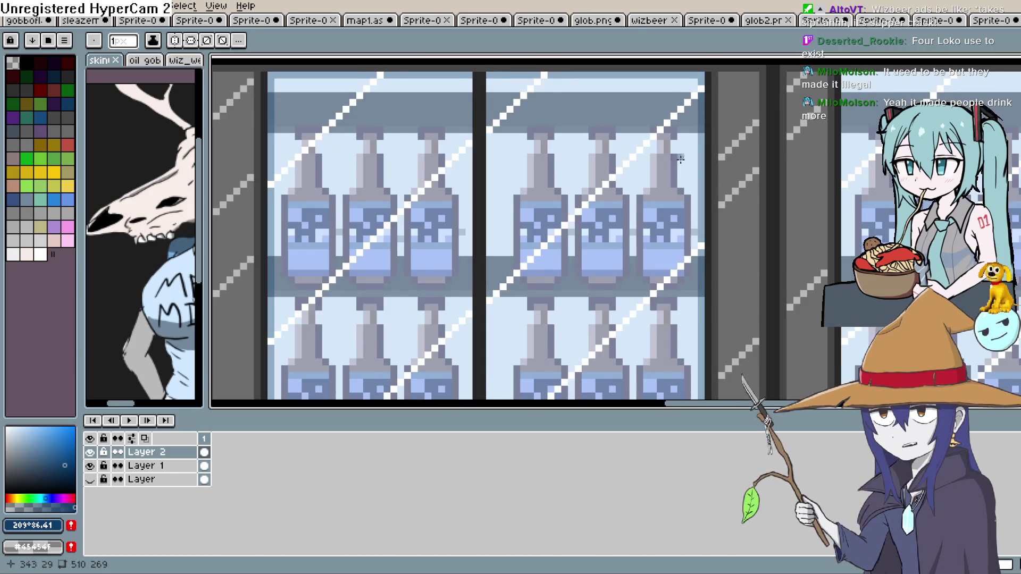
scroll(707, 165, "down", 1)
scroll(572, 174, "up", 2)
left_click_drag(499, 129, 579, 135)
left_click_drag(502, 137, 502, 347)
scroll(519, 338, "down", 3)
mouse_move(511, 158)
left_mouse_down()
mouse_move(510, 287)
mouse_move(779, 294)
left_mouse_up()
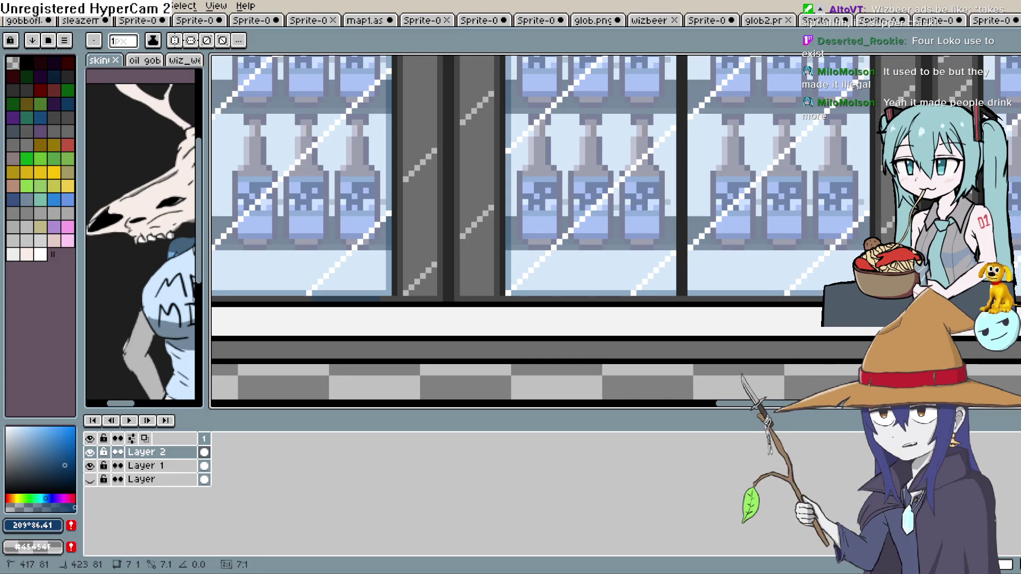
Draw short dark lines along the top edges of another cooler door and the canvas's top row.
left_click_drag(868, 240, 613, 192)
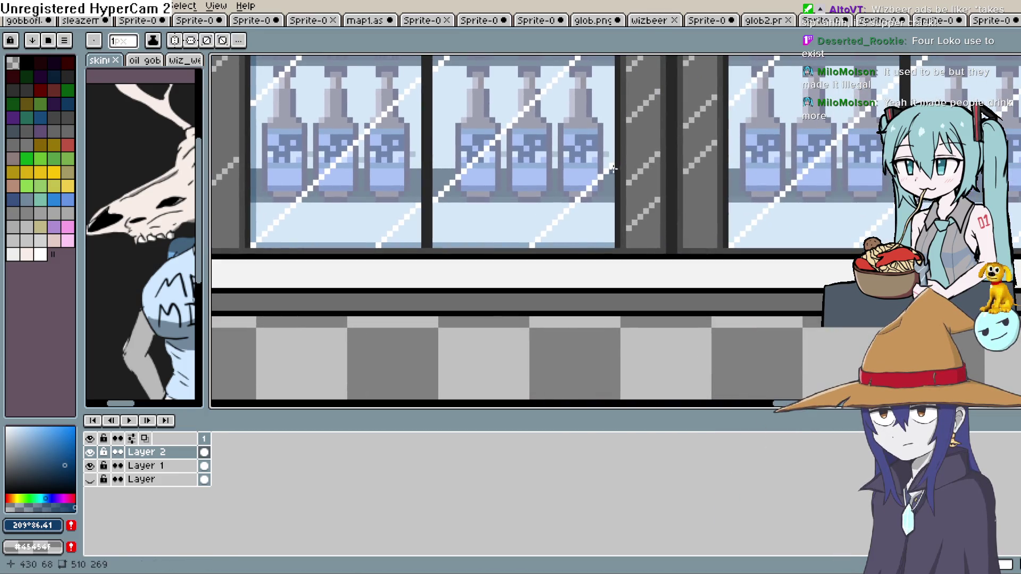
scroll(611, 216, "up", 1)
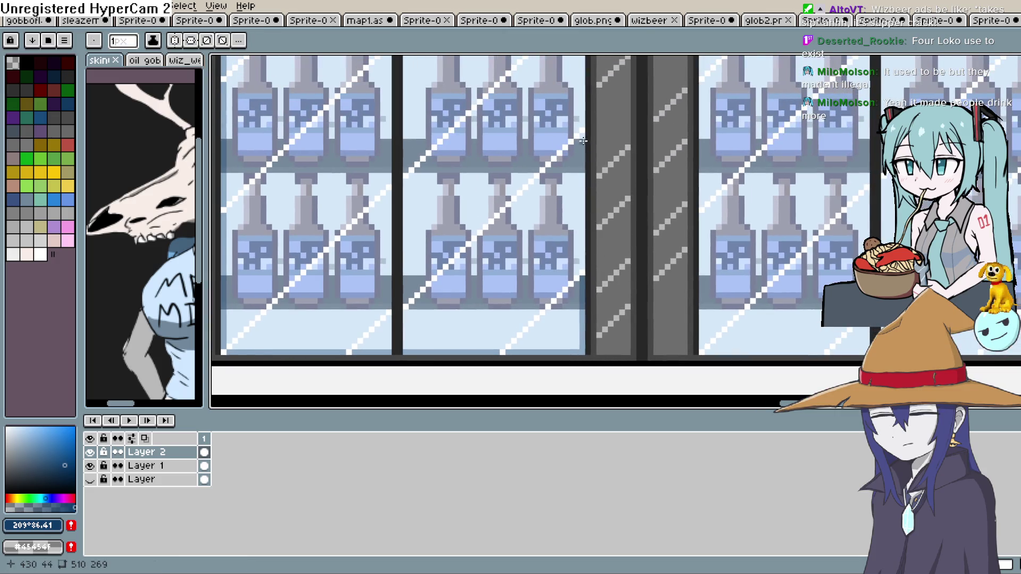
mouse_move(584, 269)
left_mouse_down()
mouse_move(566, 141)
mouse_move(562, 256)
left_mouse_up()
left_click_drag(566, 125, 565, 118)
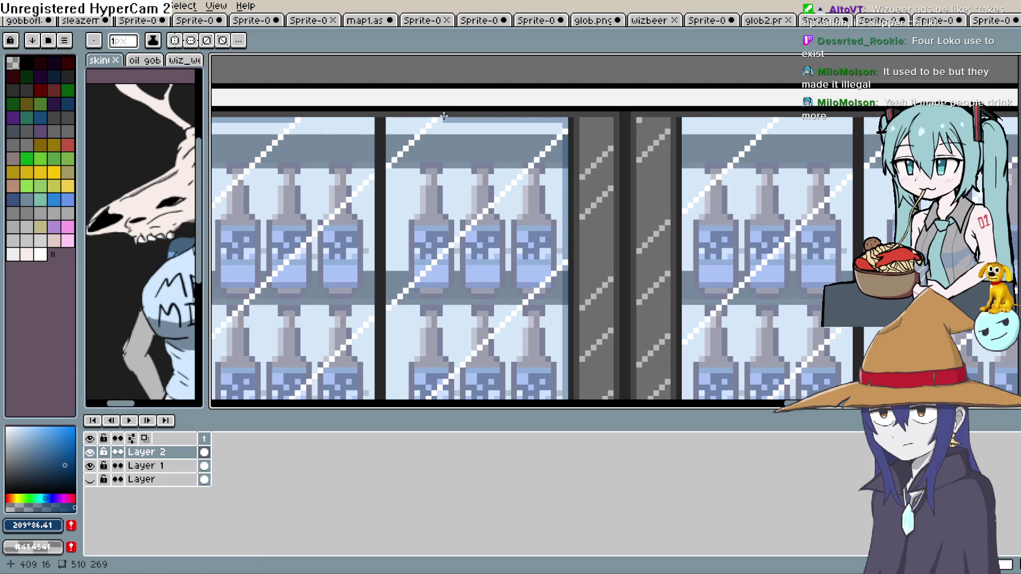
left_click_drag(372, 119, 328, 121)
mouse_move(661, 154)
left_mouse_down()
mouse_move(510, 82)
mouse_move(383, 85)
mouse_move(400, 321)
left_mouse_up()
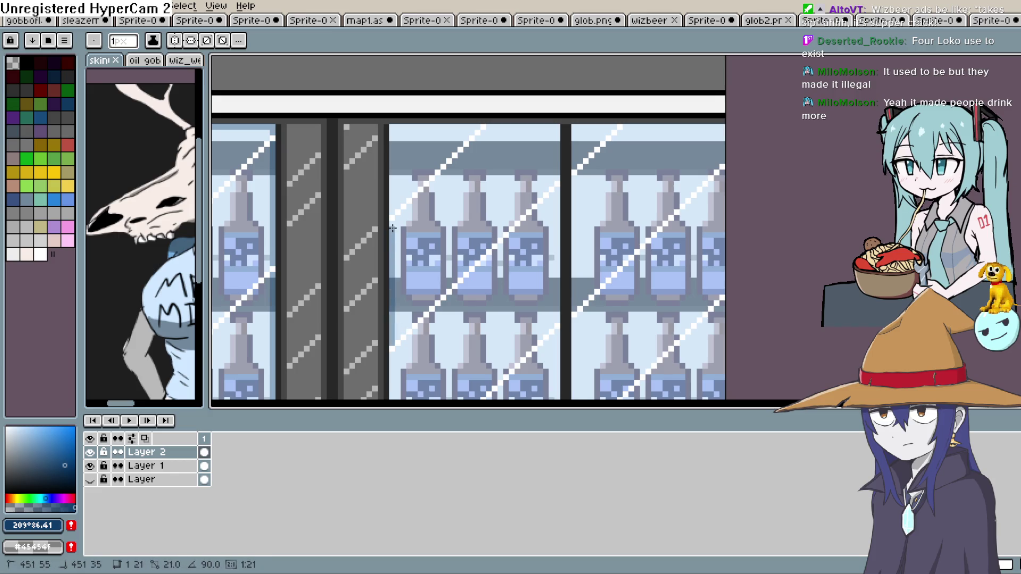
left_click_drag(396, 128, 556, 130)
mouse_move(556, 134)
left_mouse_down()
mouse_move(560, 250)
mouse_move(571, 168)
left_mouse_up()
mouse_move(581, 128)
left_mouse_down()
mouse_move(699, 128)
mouse_move(689, 121)
left_mouse_up()
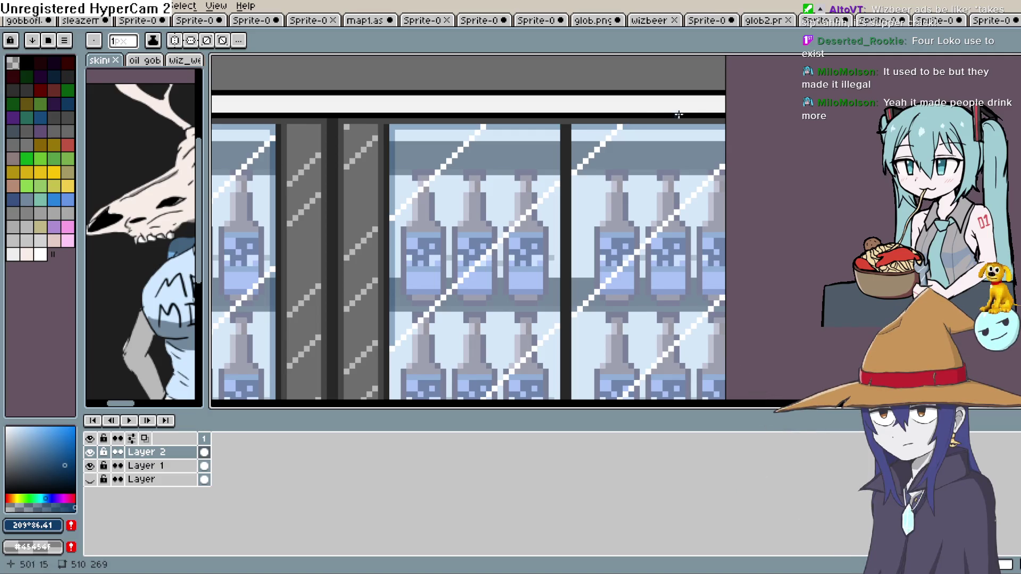
Draw dark lines up the shelf's left edge and along its bottom, then zoom out.
scroll(679, 114, "down", 2)
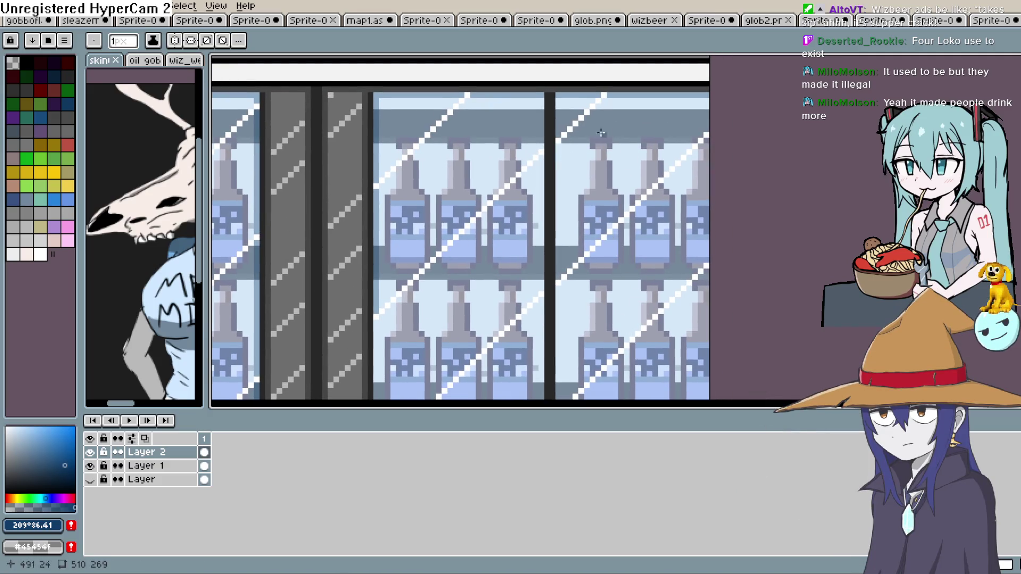
scroll(601, 133, "down", 5)
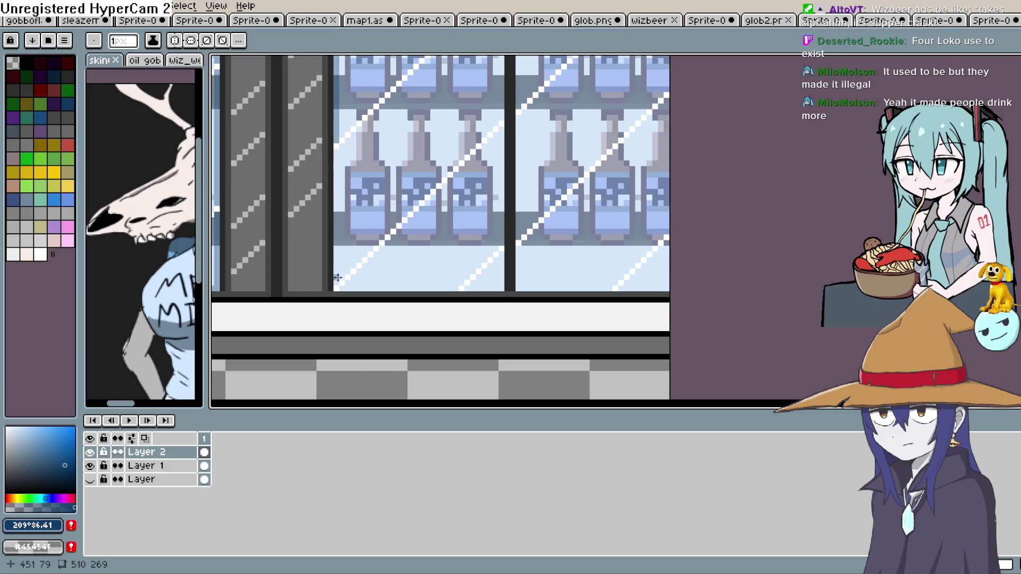
left_click_drag(337, 275, 337, 147)
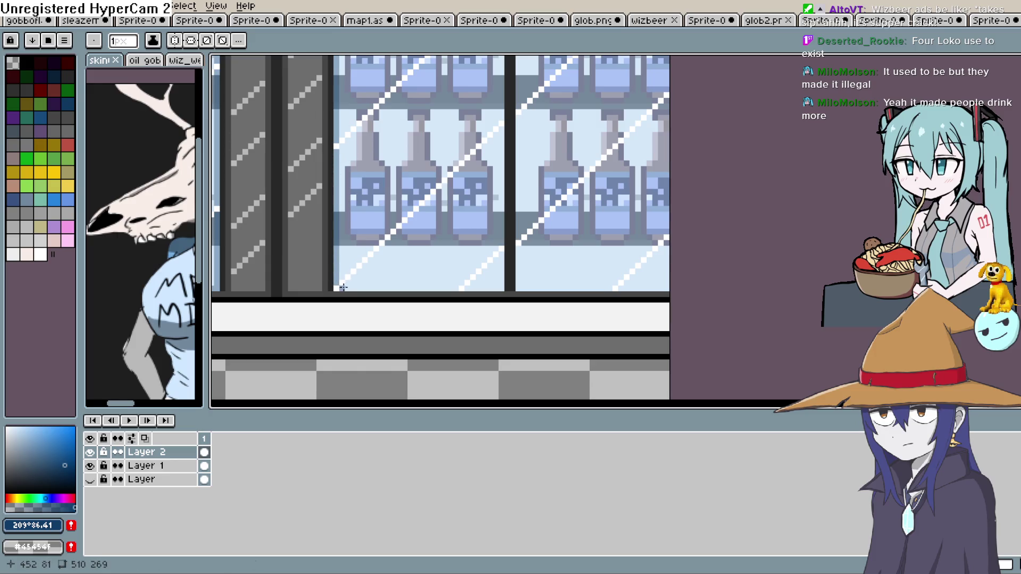
left_click(468, 289, "shift")
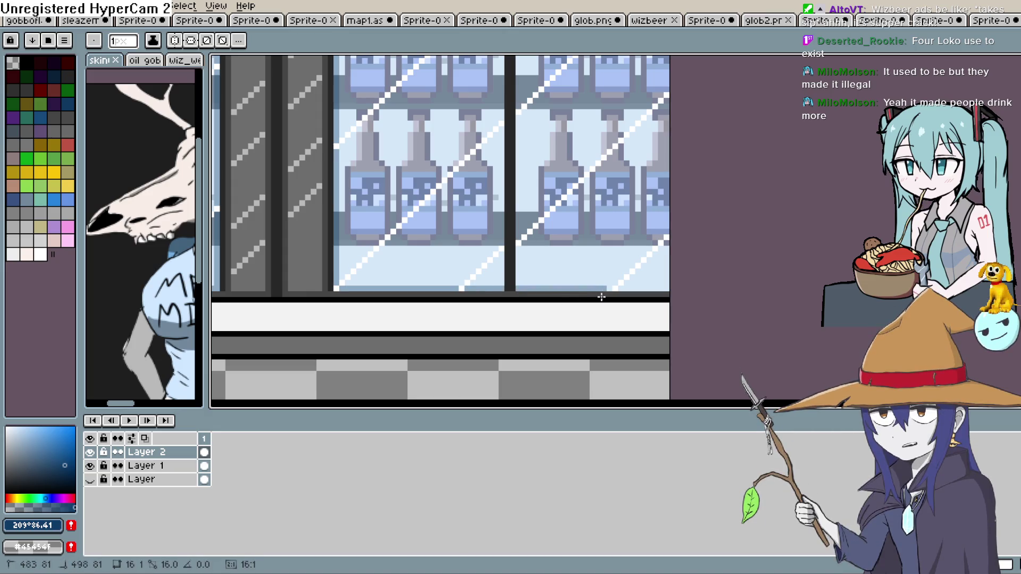
scroll(662, 288, "down", 1)
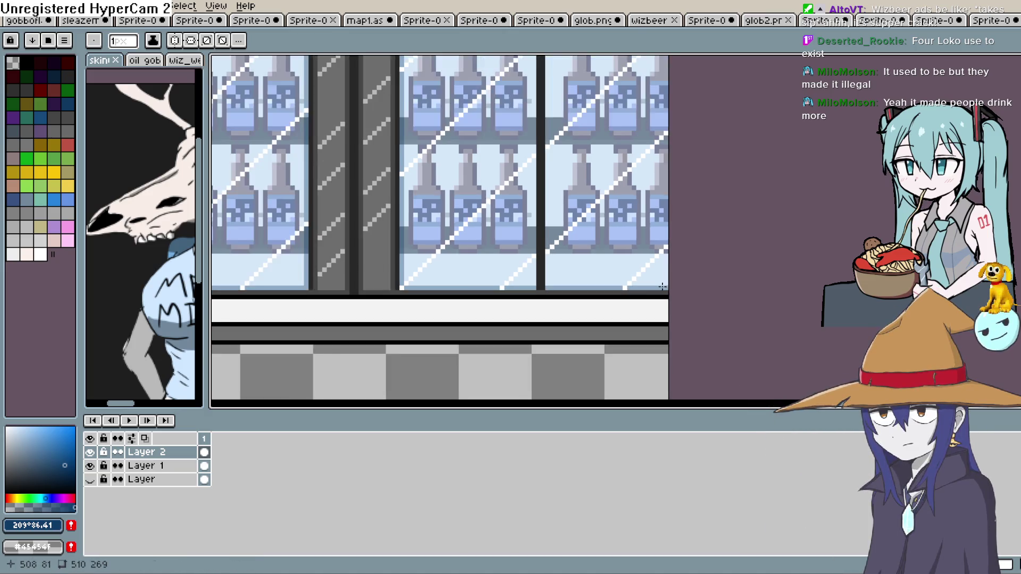
scroll(663, 287, "down", 2)
key("space")
scroll(526, 283, "up", 3)
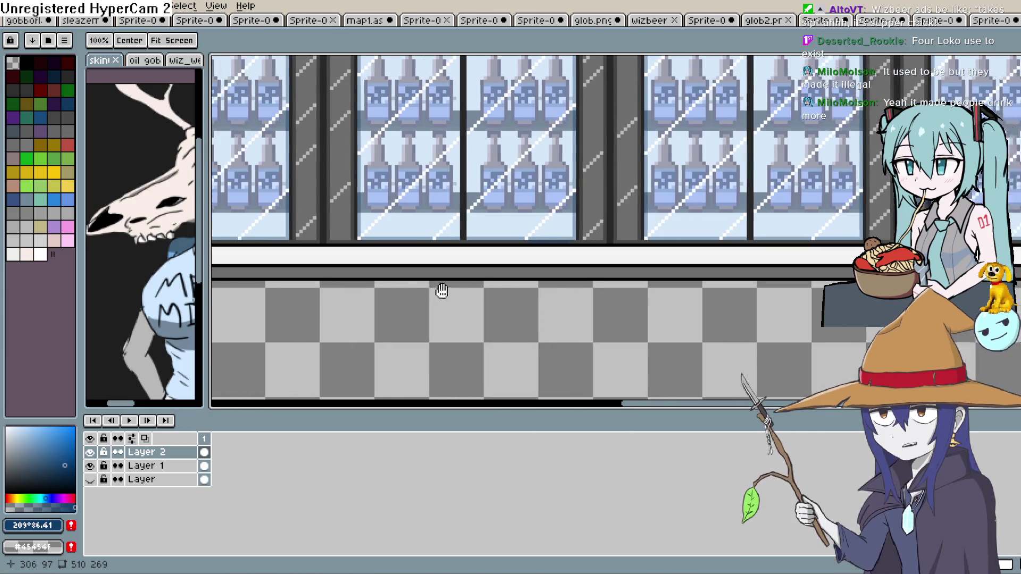
Paint a dark line down the panel's right edge and extend it up to the panel top.
scroll(559, 325, "up", 4)
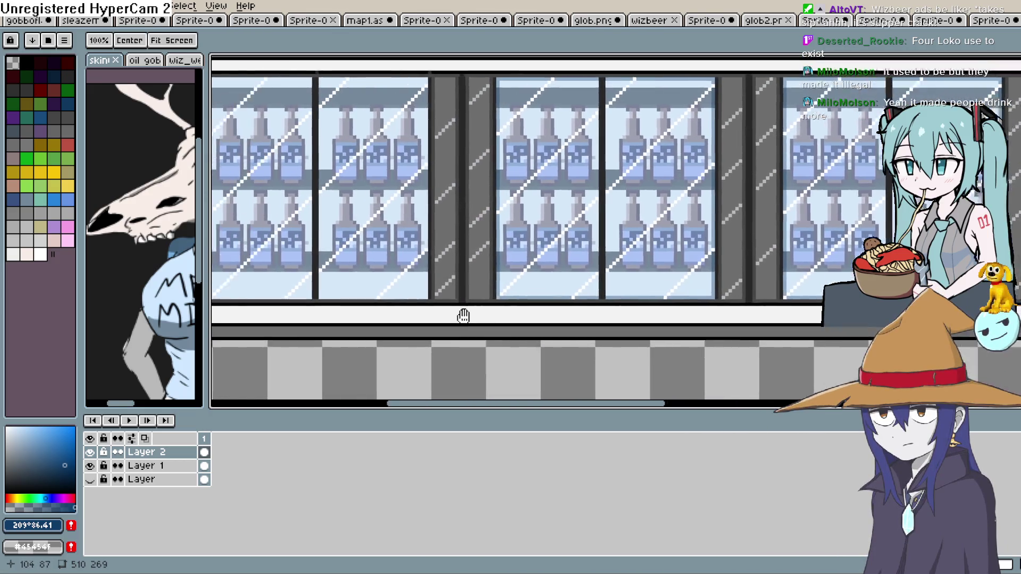
scroll(653, 302, "up", 1)
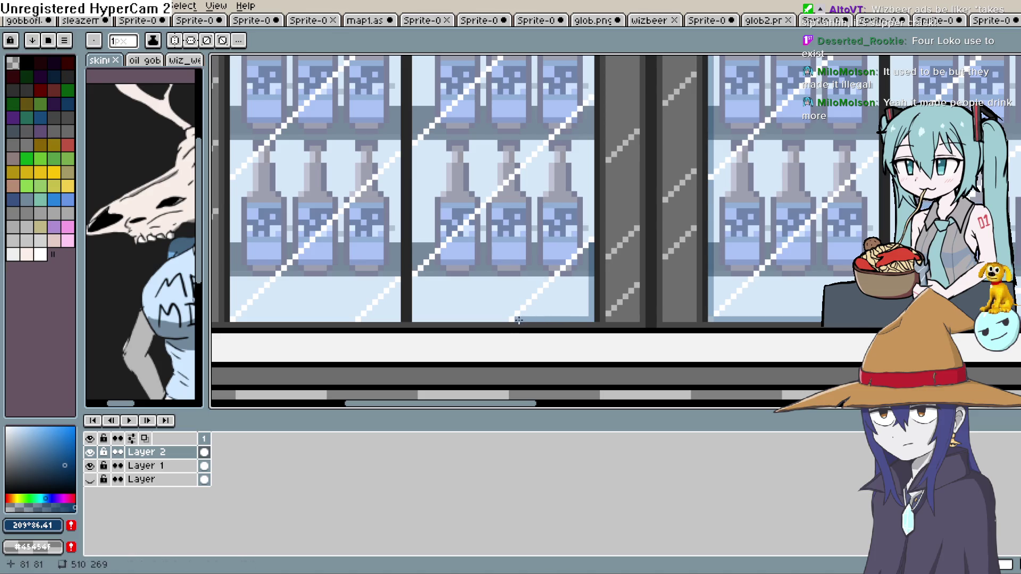
scroll(568, 278, "up", 1)
left_click_drag(443, 181, 446, 288)
scroll(443, 311, "up", 2)
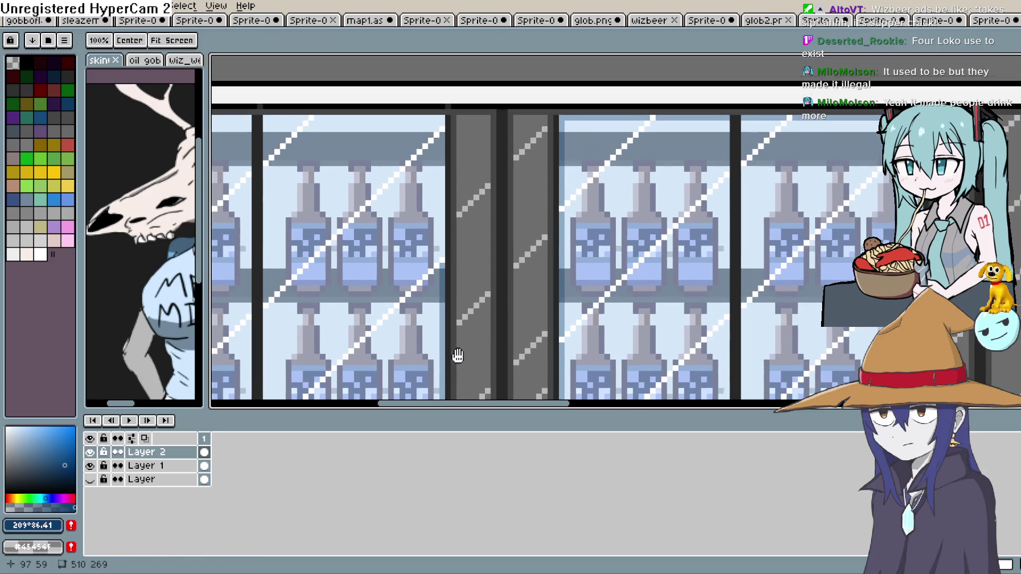
left_click_drag(442, 231, 443, 117)
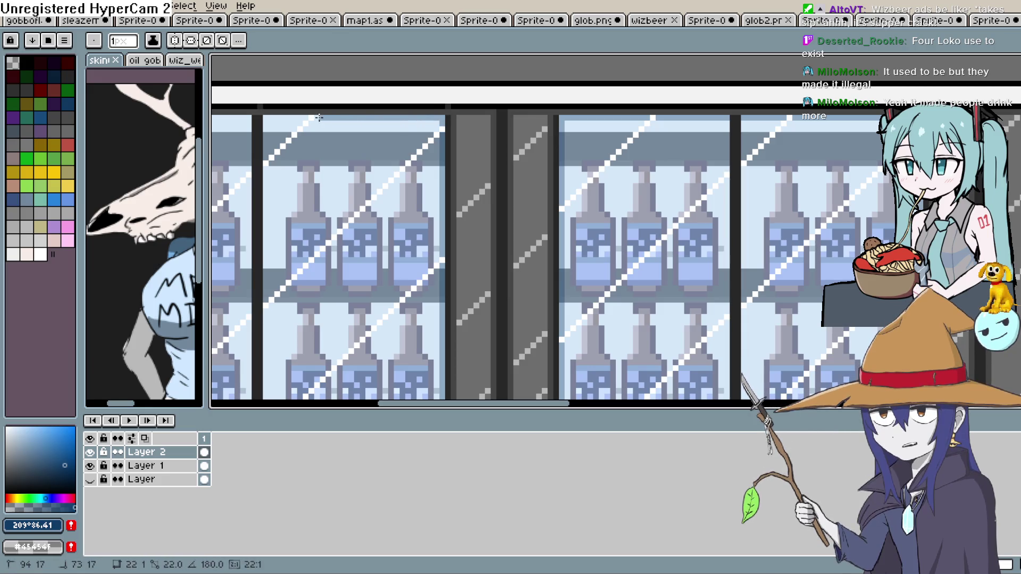
Add a short dark stroke along the panel's top edge and undo a misplaced vertical line.
left_click_drag(319, 150, 537, 240)
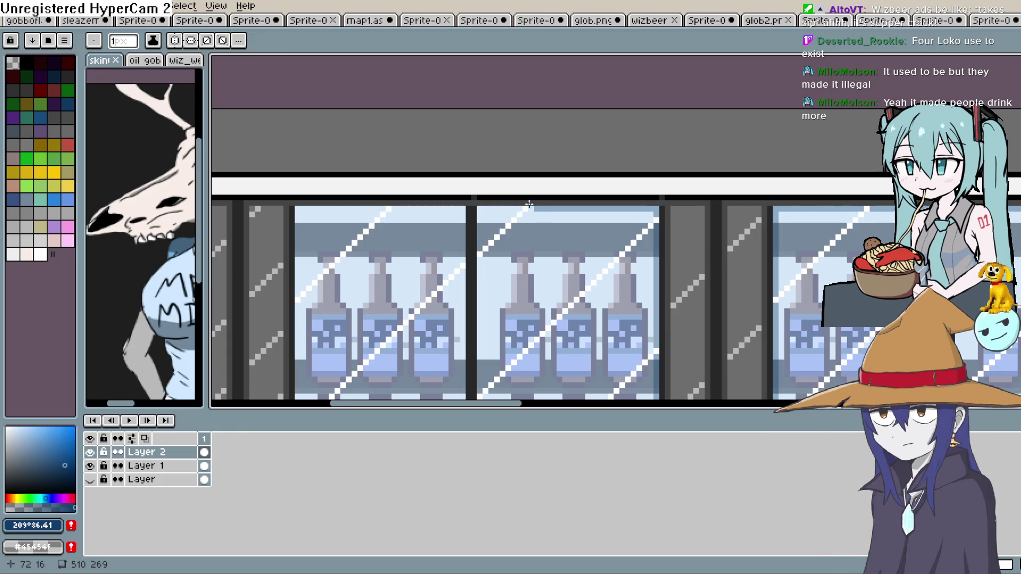
left_click(461, 208)
mouse_move(461, 208)
left_mouse_down()
mouse_move(303, 209)
mouse_move(387, 159)
left_mouse_up()
left_click_drag(386, 164, 388, 186)
mouse_move(386, 243)
left_mouse_down()
mouse_move(409, 196)
mouse_move(417, 139)
mouse_move(422, 257)
mouse_move(421, 159)
mouse_move(422, 226)
left_mouse_up()
left_click_drag(423, 292, 425, 184)
key("ctrl+z")
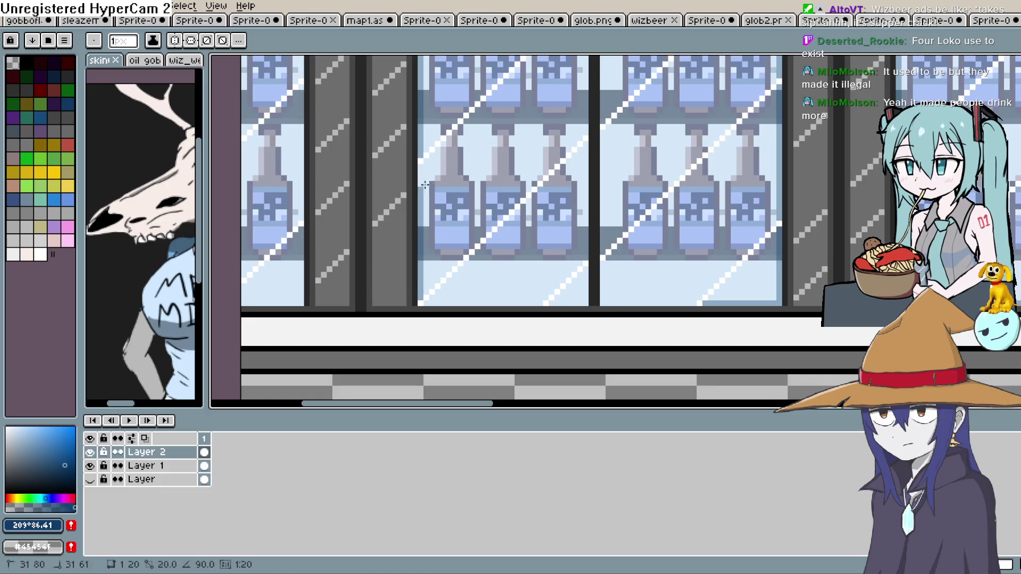
Draw a horizontal line along the panel bottom and a vertical line down the door edge.
mouse_move(423, 301)
left_mouse_down()
mouse_move(536, 310)
mouse_move(589, 298)
mouse_move(758, 319)
left_mouse_up()
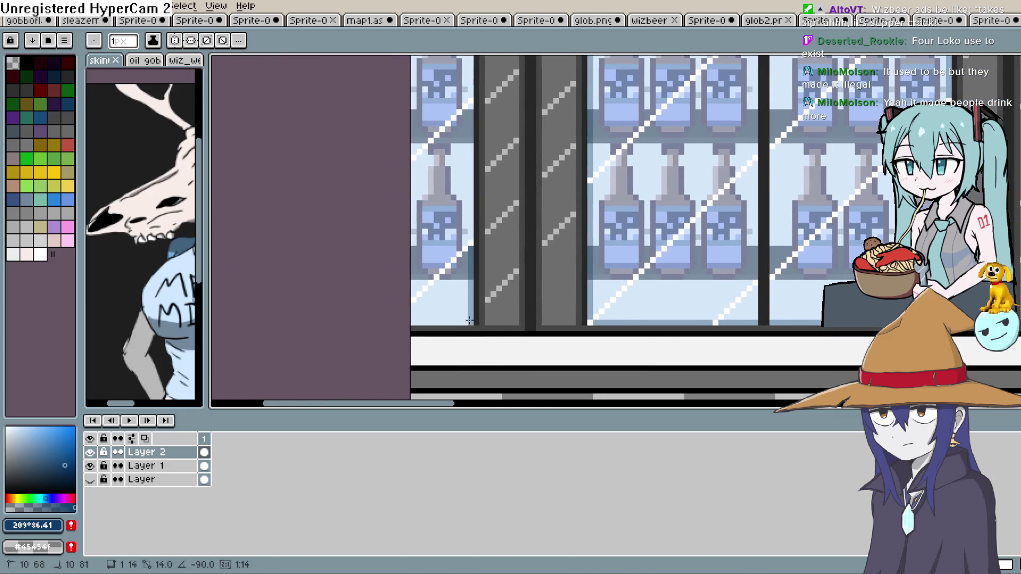
scroll(453, 215, "up", 2)
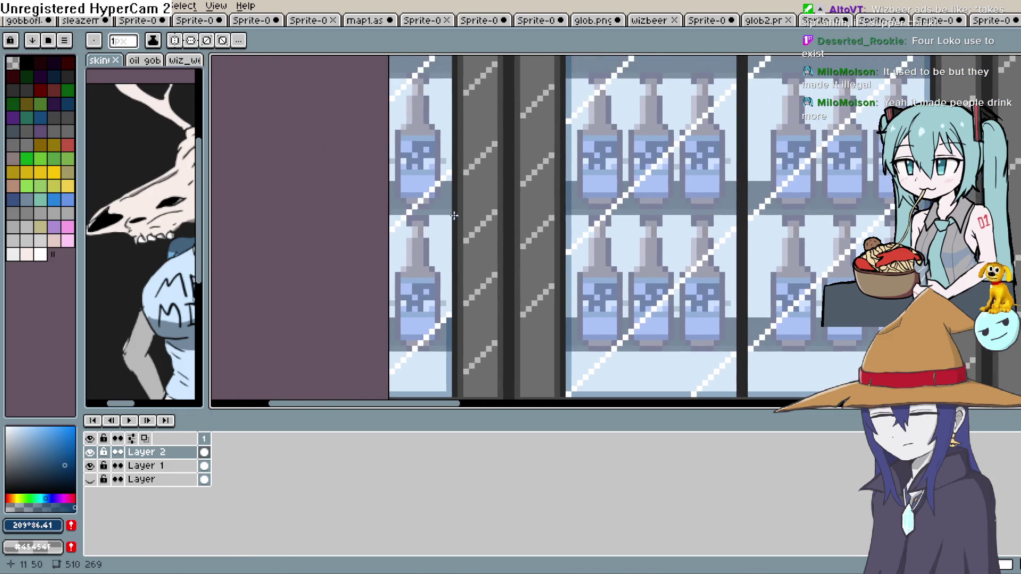
scroll(447, 177, "up", 3)
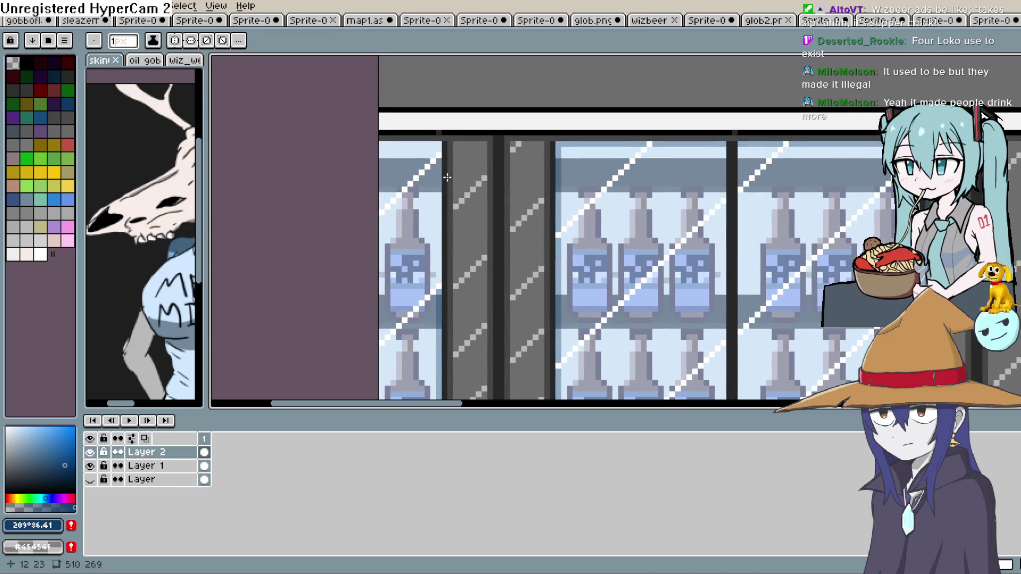
left_click_drag(438, 157, 438, 270)
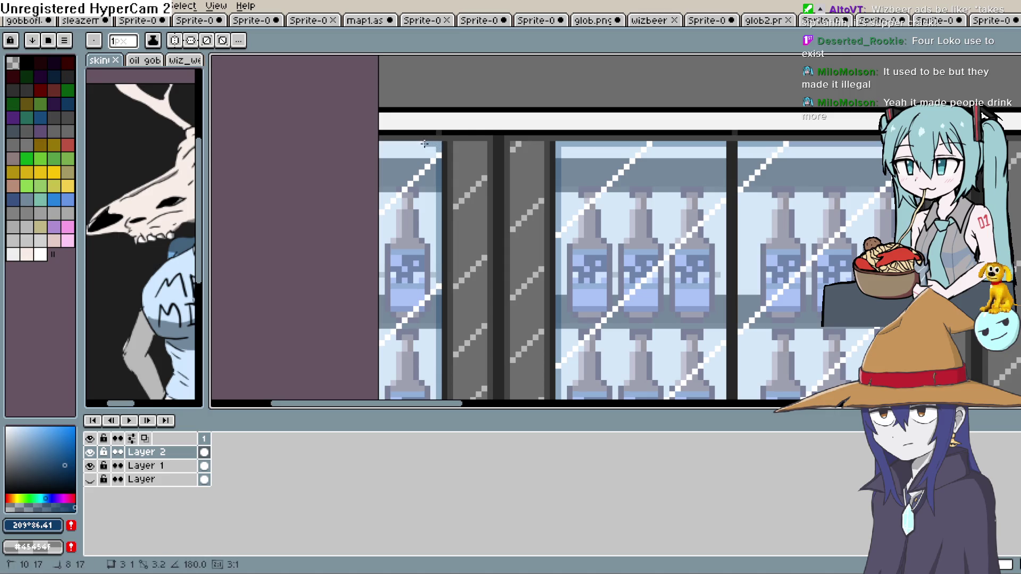
scroll(626, 212, "down", 2)
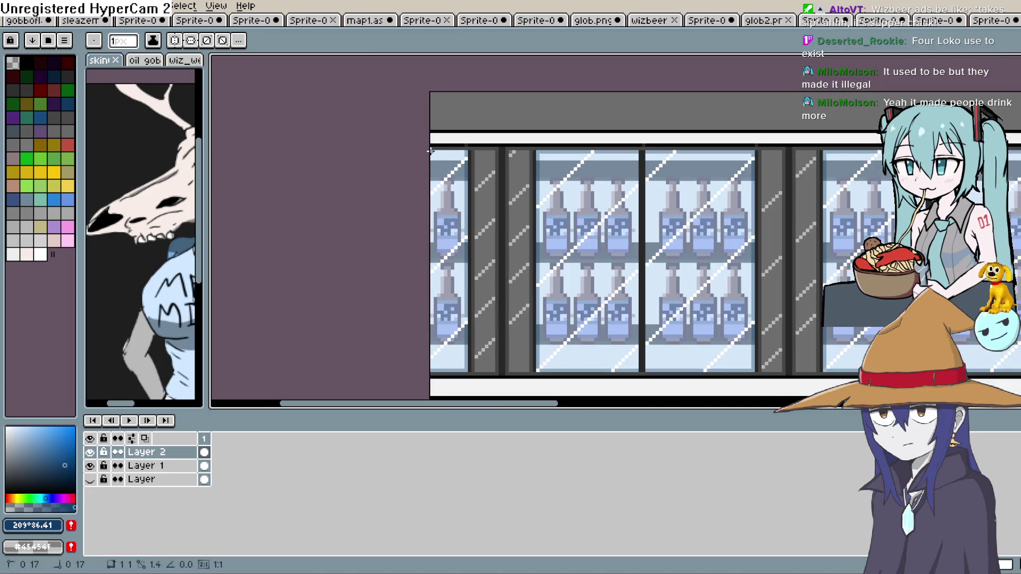
scroll(532, 213, "down", 2)
scroll(532, 212, "right", 3)
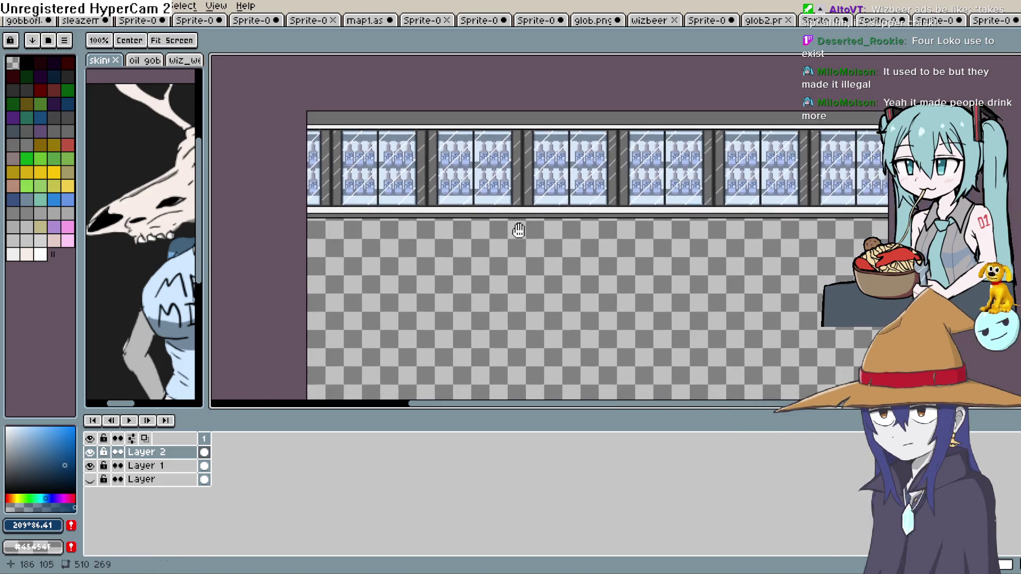
scroll(738, 213, "up", 1)
scroll(691, 239, "up", 3)
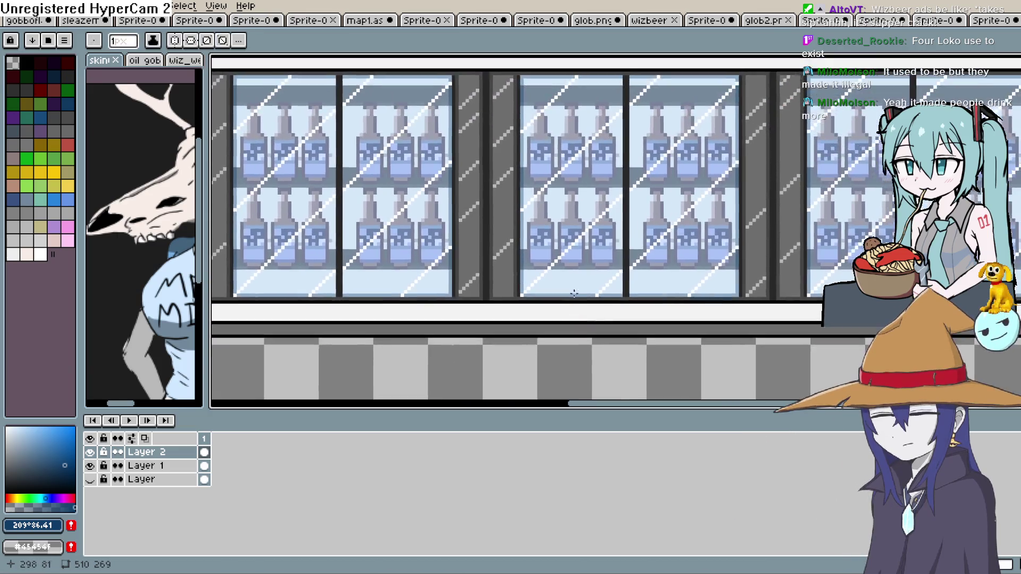
scroll(681, 278, "down", 2)
scroll(702, 224, "up", 2)
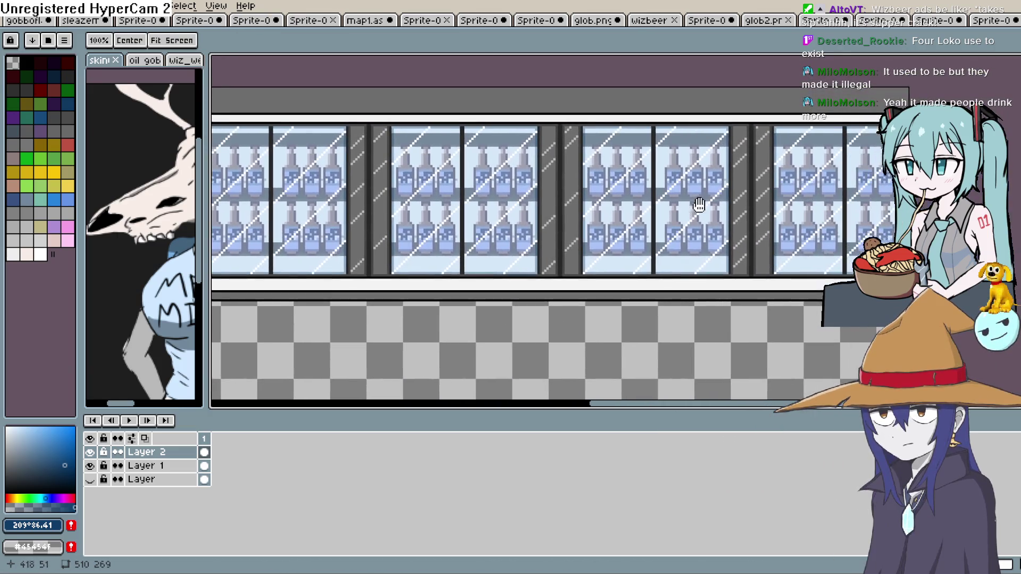
Pan across the canvas, return to the 1px brush, and pick the Filled Rectangle tool.
left_click_drag(683, 258, 720, 248)
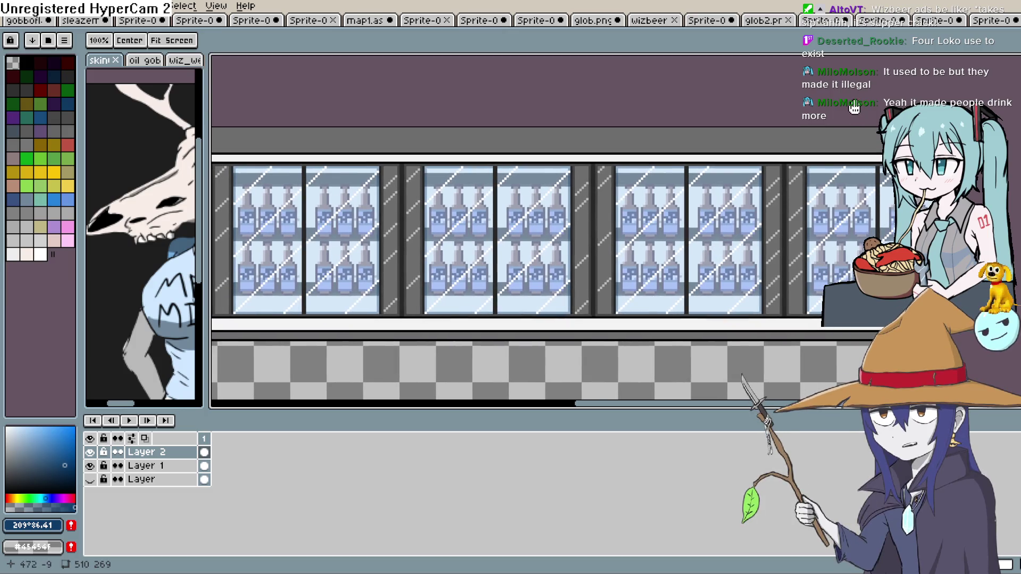
key("b")
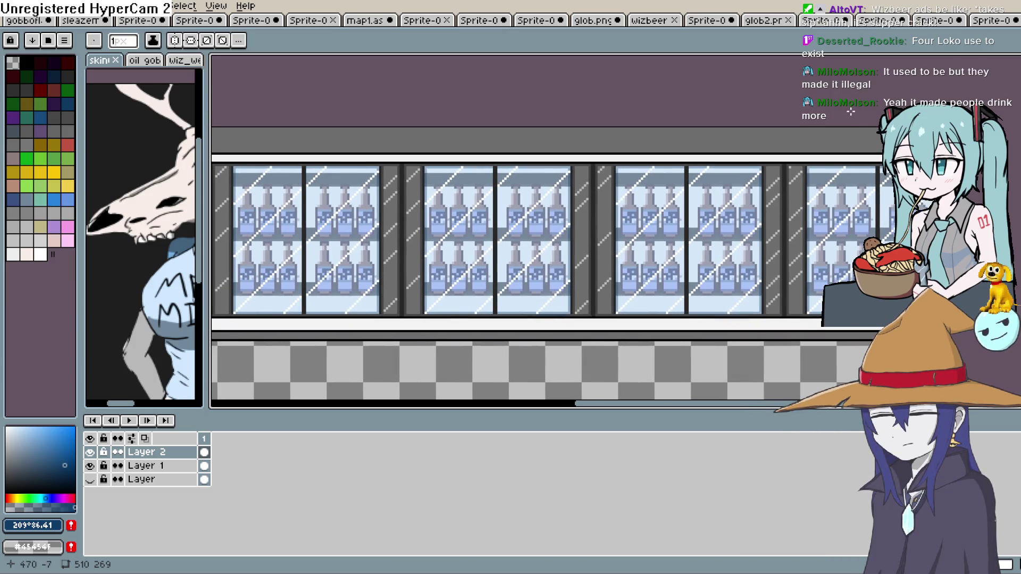
key("h")
mouse_move(643, 229)
left_mouse_down()
mouse_move(727, 255)
mouse_move(809, 226)
mouse_move(811, 255)
left_mouse_up()
key("b")
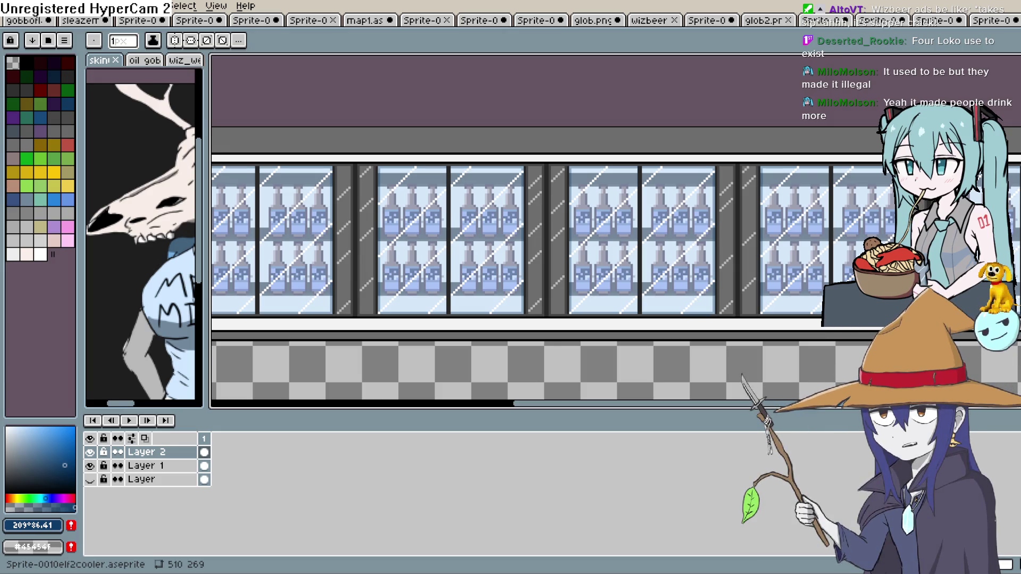
key("shift+u")
Draw a dark grey rectangle along the top strip above the leftmost cooler doors.
left_click_drag(416, 209, 472, 256)
scroll(366, 192, "left", 3)
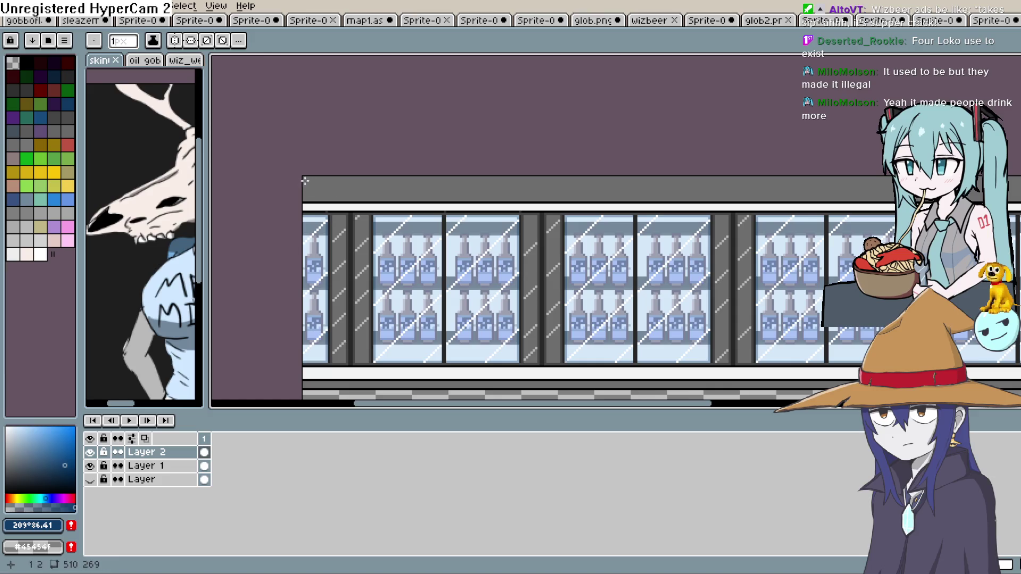
left_click(3, 468)
left_click(5, 476)
mouse_move(305, 178)
left_mouse_down()
mouse_move(315, 196)
mouse_move(755, 196)
mouse_move(449, 195)
left_mouse_up()
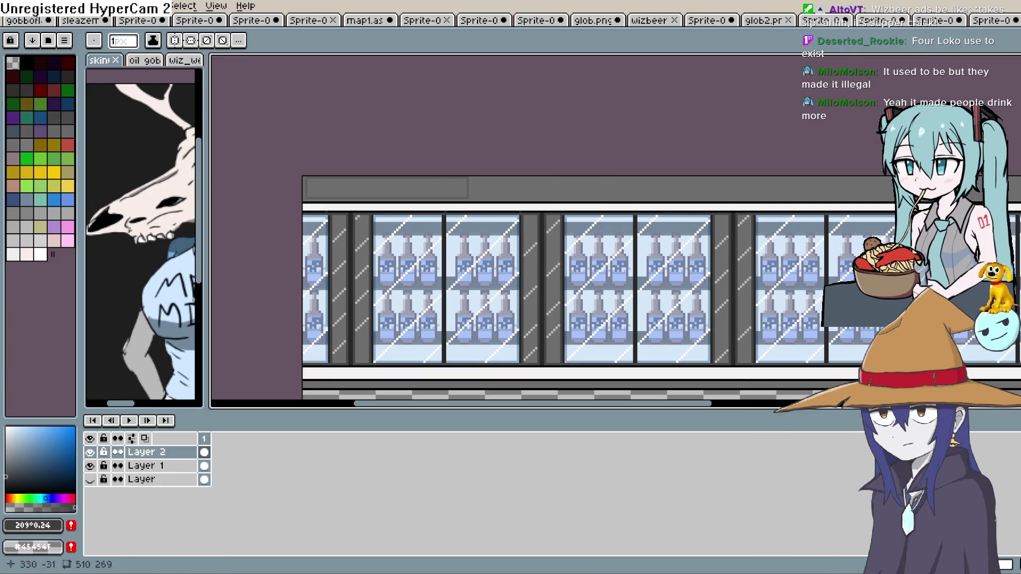
Try light blue and teal bucket fills on the sign bar, undoing both.
left_click(36, 432)
left_click(49, 496)
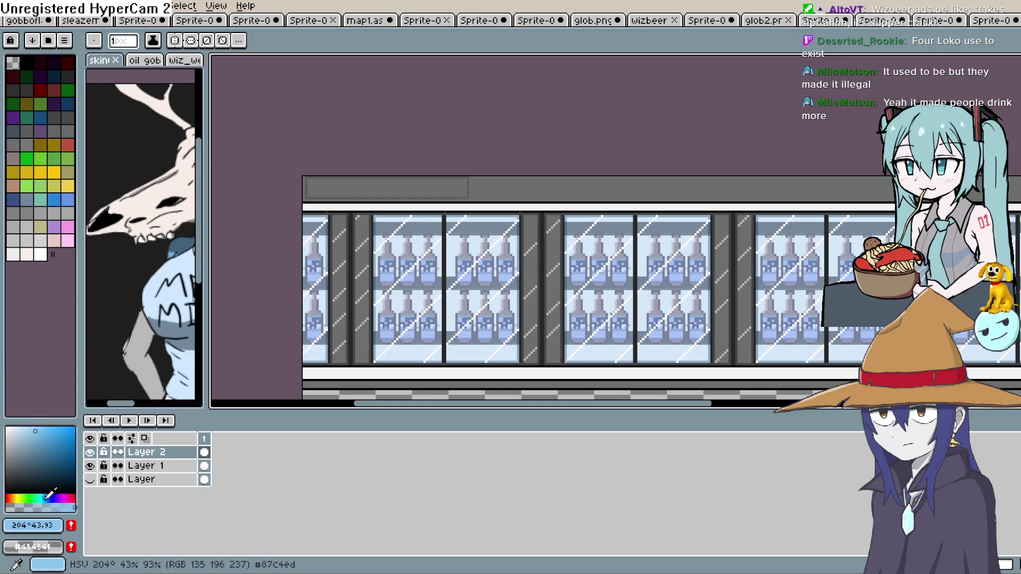
left_click_drag(49, 496, 42, 498)
left_click(37, 427)
key("g")
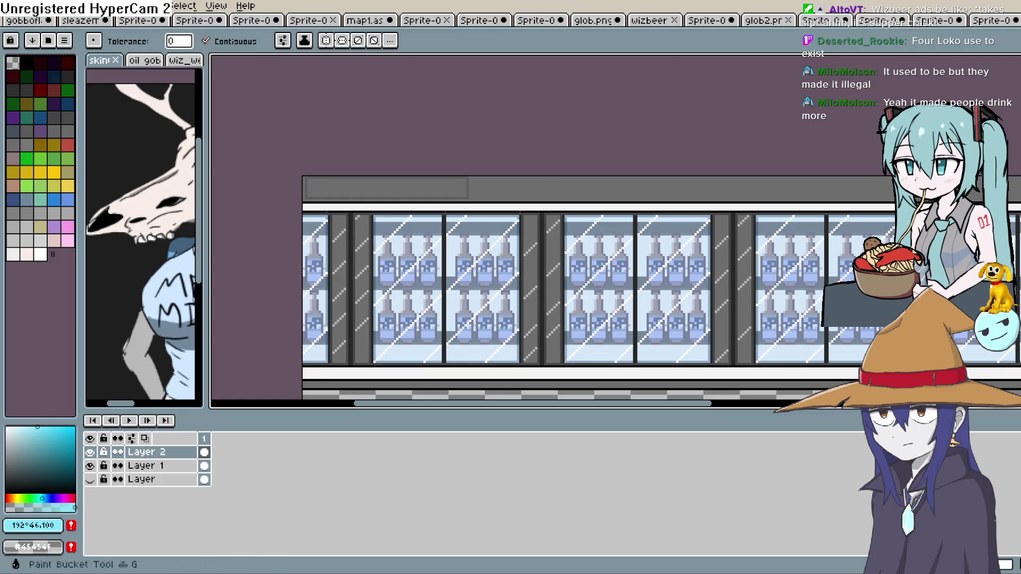
left_click(436, 188)
key("ctrl+z")
left_click(35, 428)
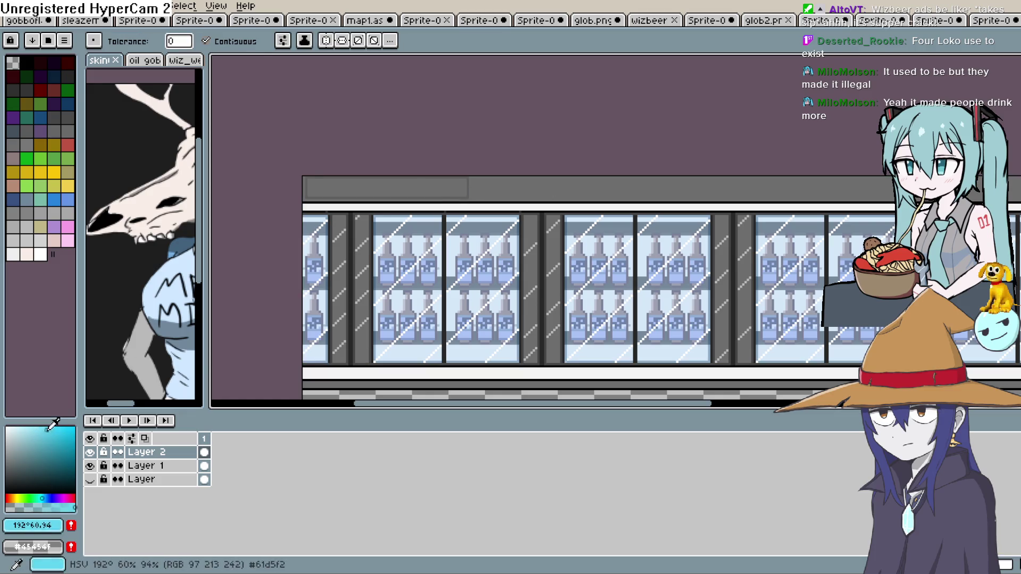
left_click(41, 498)
left_click(413, 186)
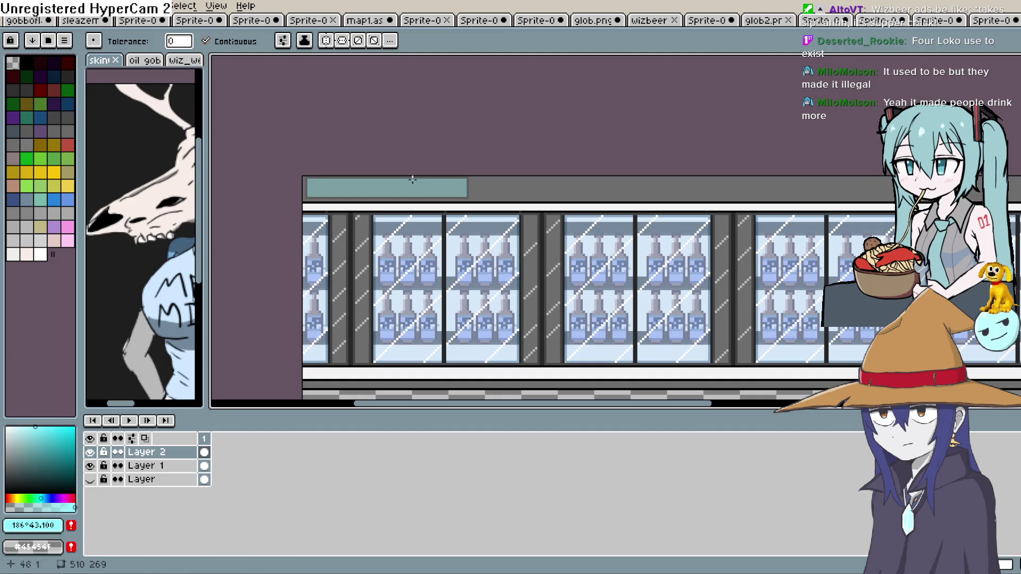
scroll(463, 210, "up", 1)
scroll(440, 255, "up", 1)
key("ctrl+z")
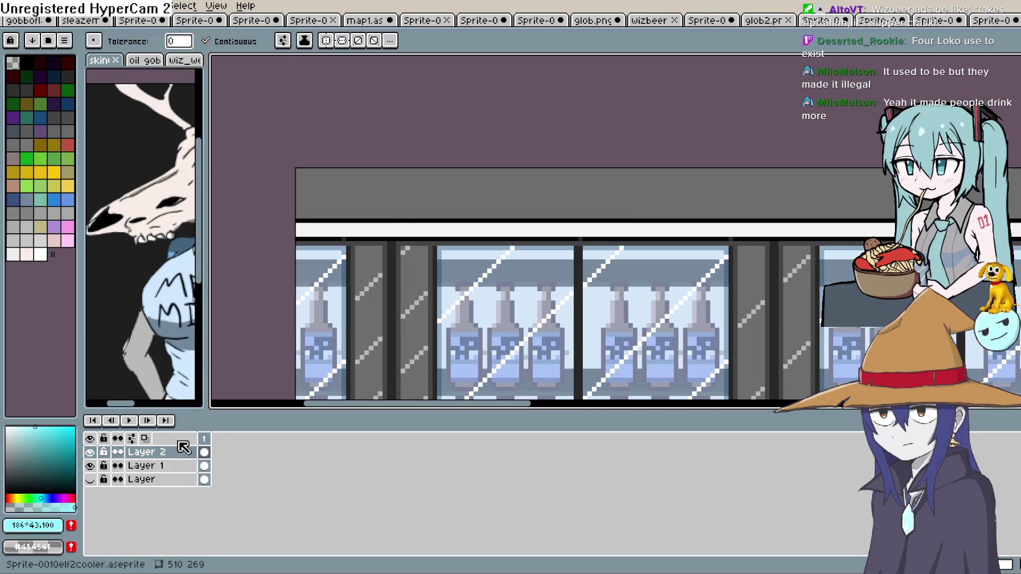
On a new layer, outline a cyan rectangle on the header strip with a cyan bar inside.
key("shift+n")
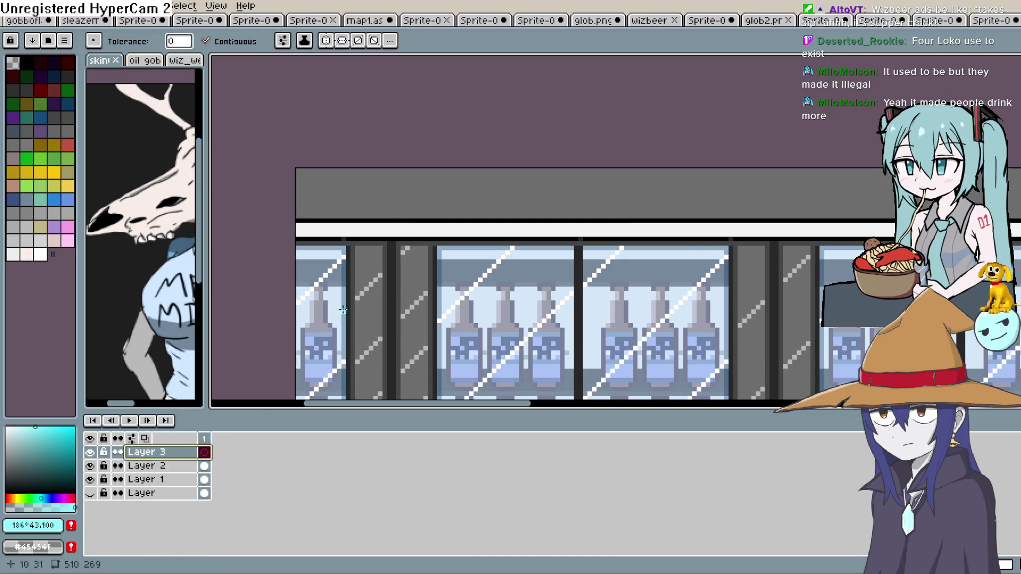
key("l")
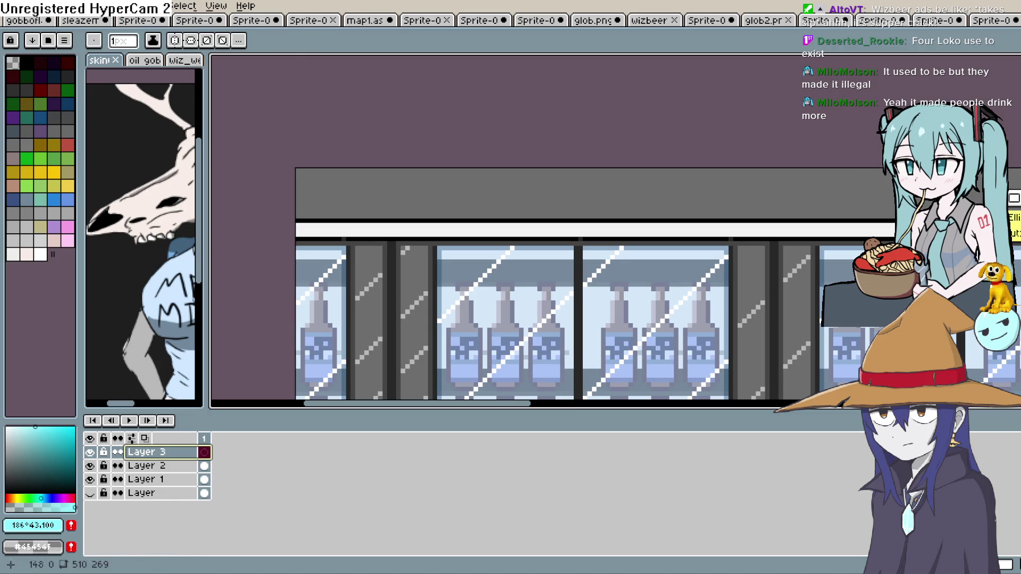
mouse_move(307, 176)
left_mouse_down()
mouse_move(448, 211)
mouse_move(628, 211)
left_mouse_up()
left_click(42, 435)
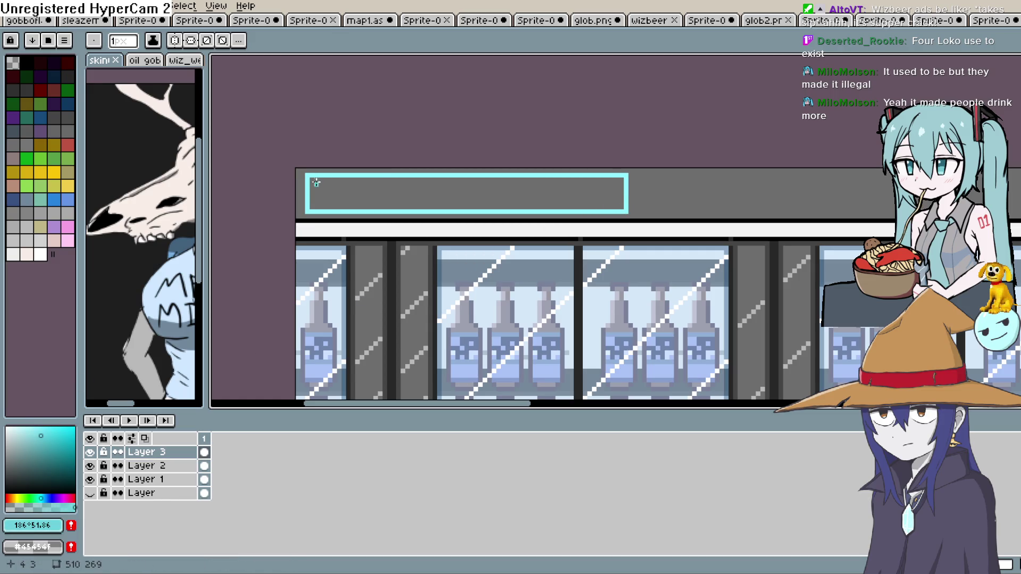
left_click_drag(337, 204, 620, 208)
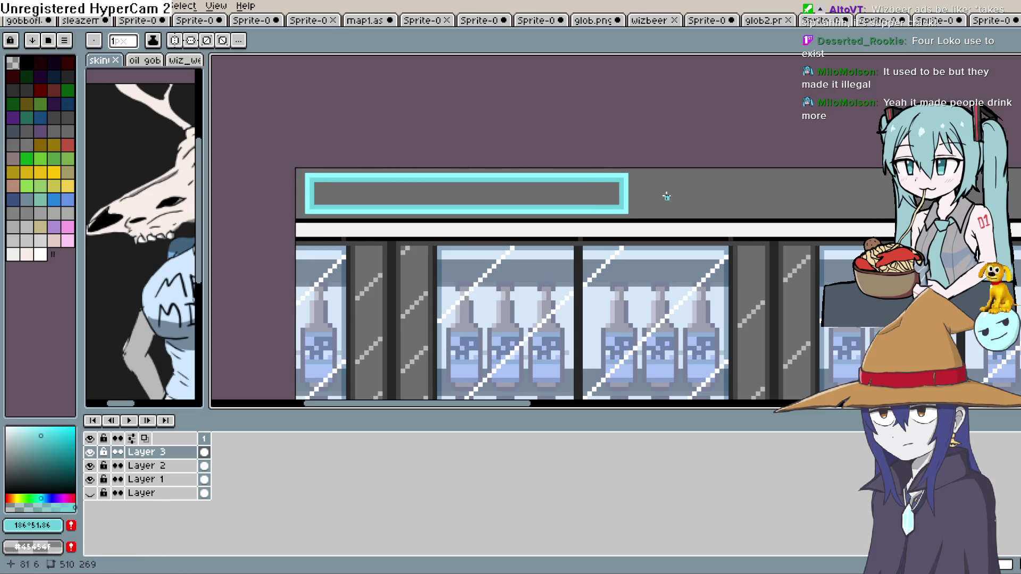
Bucket-fill the sign interior and its inner border with light cyan.
left_click(28, 432)
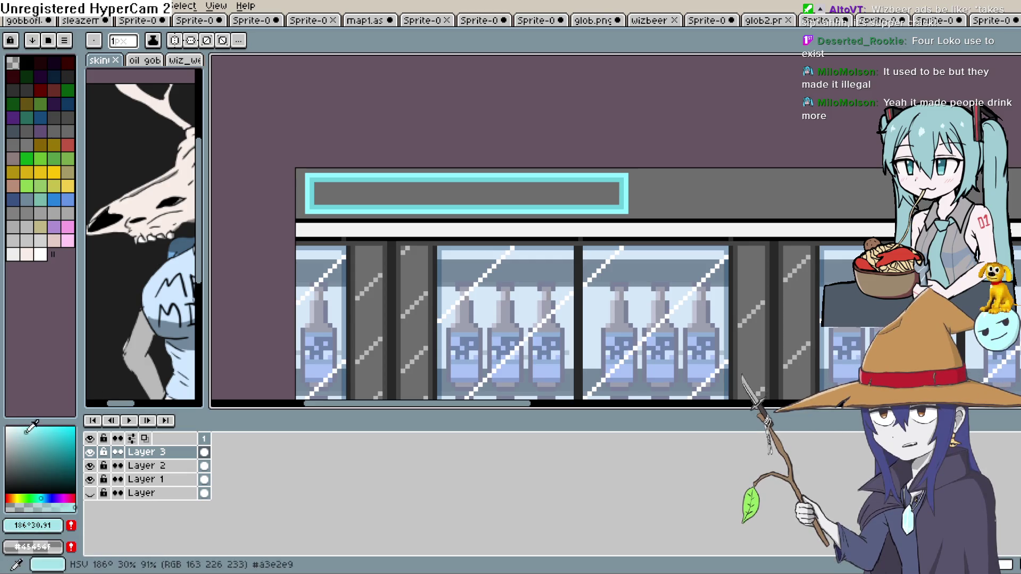
key("g")
left_click(578, 182)
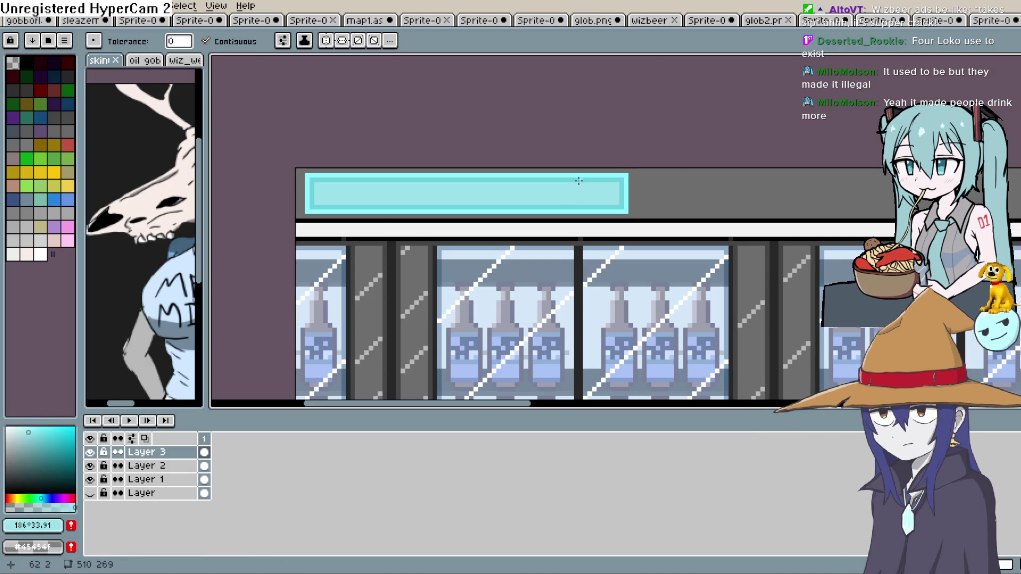
key("ctrl+z")
left_click(588, 178)
left_click(590, 194)
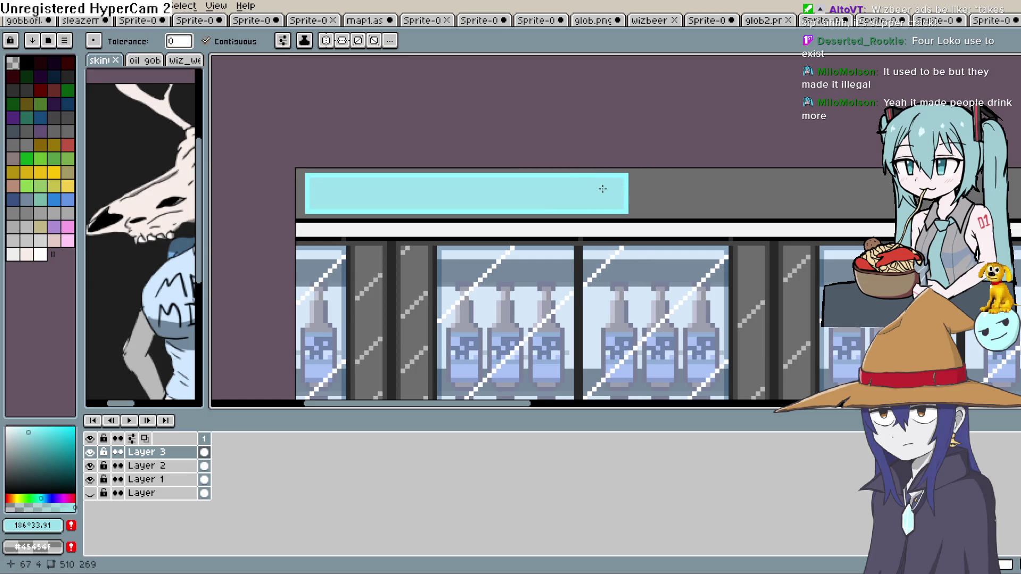
left_click(48, 7)
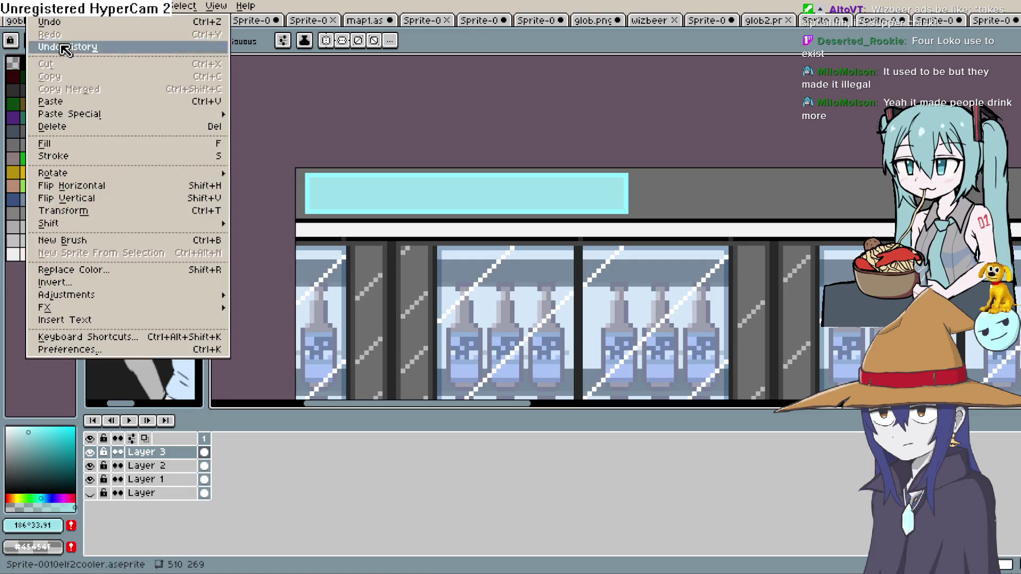
Insert the text 'WIZ BEER' via Edit > Insert Text, deleting the word 'NEW'.
mouse_move(126, 295)
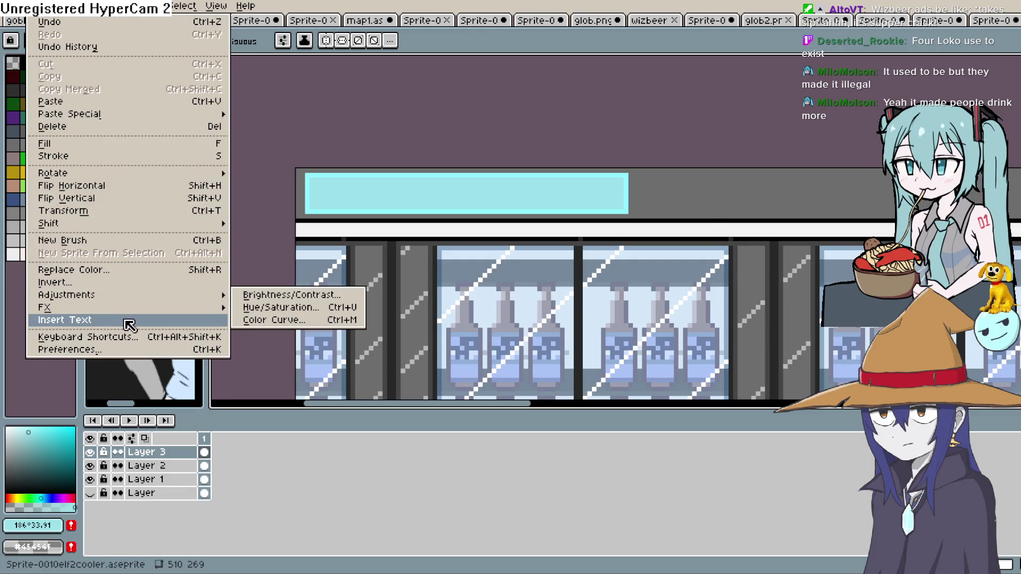
left_click(128, 322)
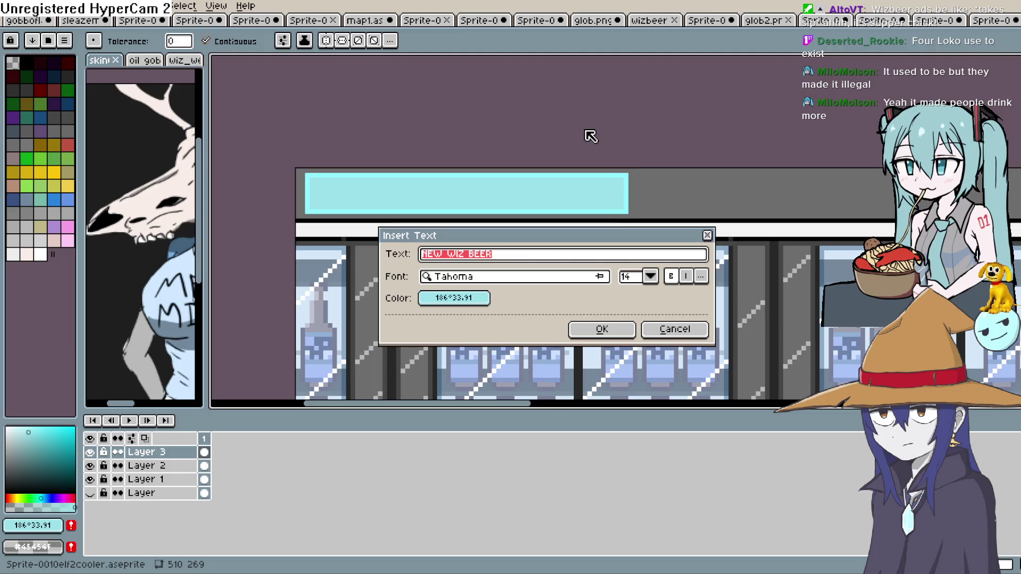
left_click_drag(449, 255, 411, 265)
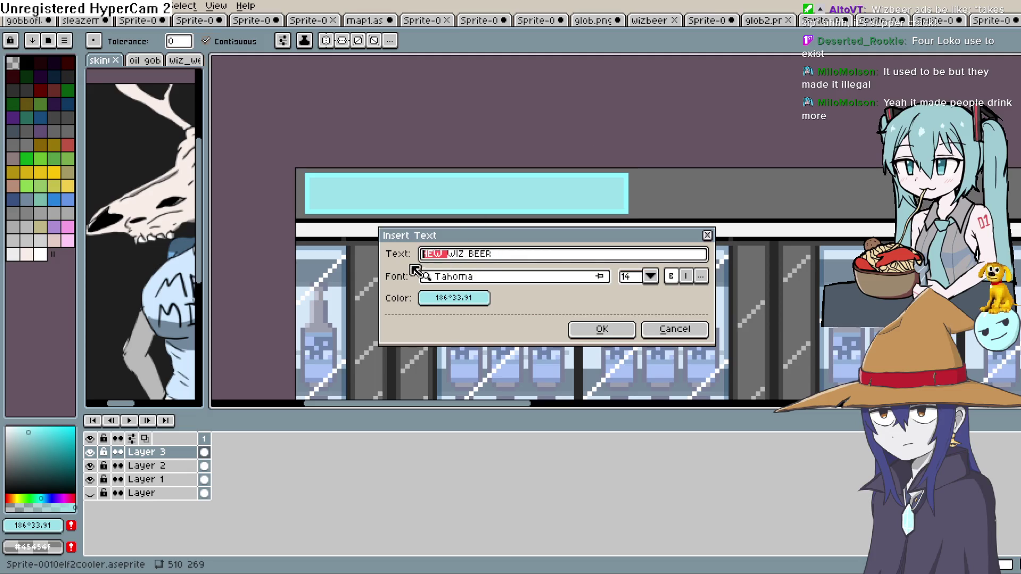
key("BackSpace")
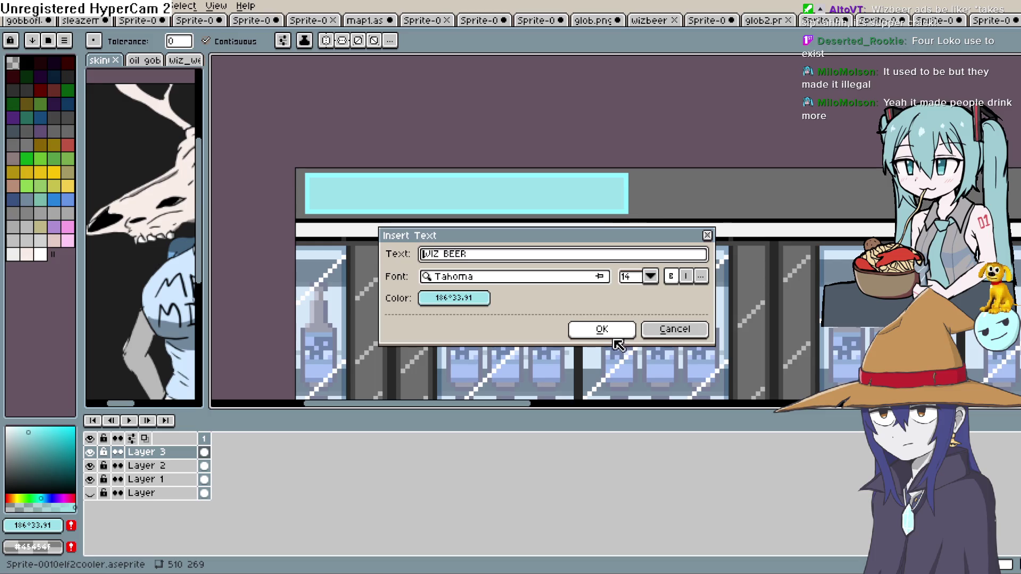
left_click(594, 333)
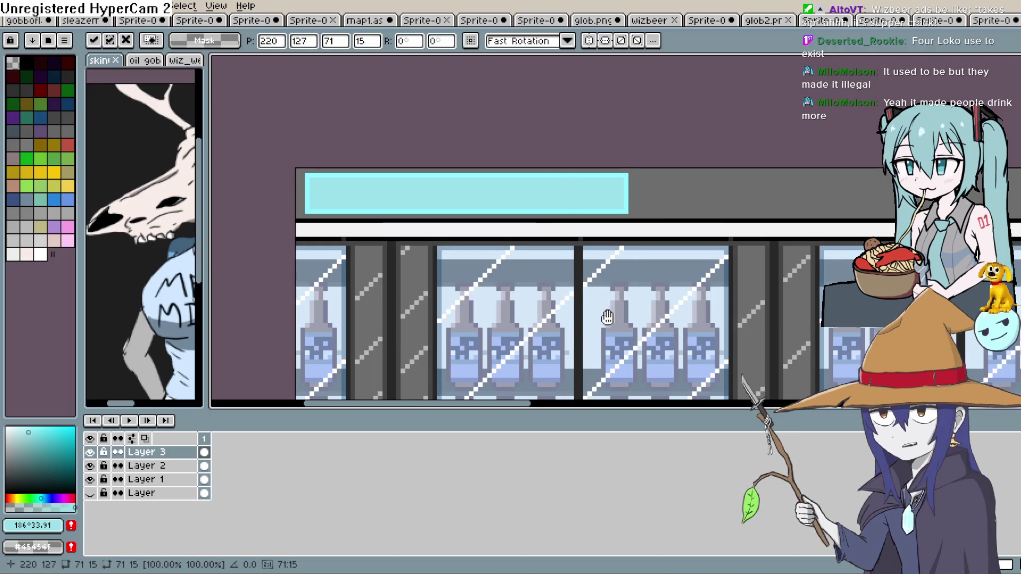
scroll(599, 125, "up", 2)
scroll(730, 275, "down", 3)
scroll(730, 275, "up", 2)
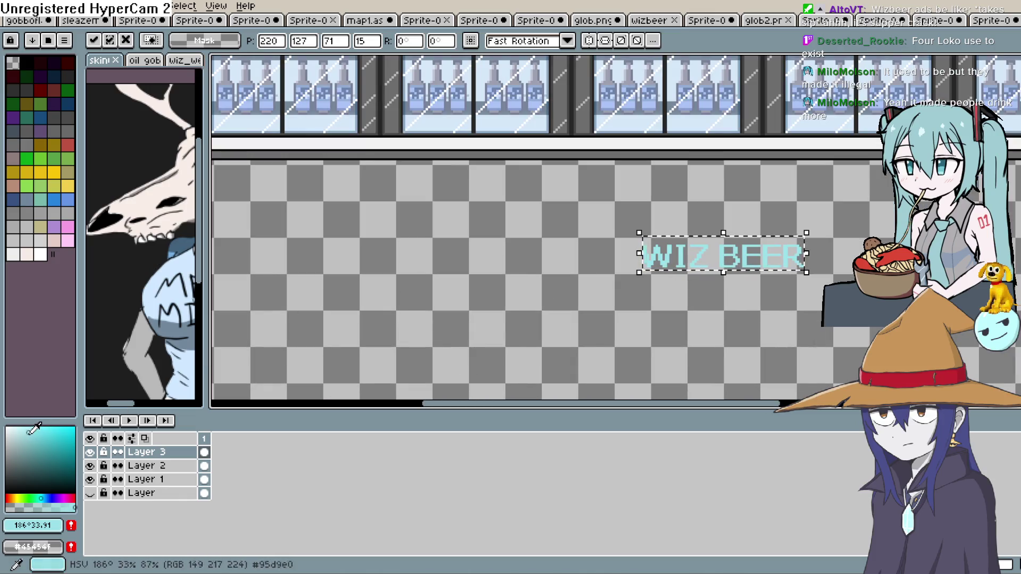
Discard the floating cyan text, set the drawing colour to black, and pan back to the sign.
left_click(40, 254)
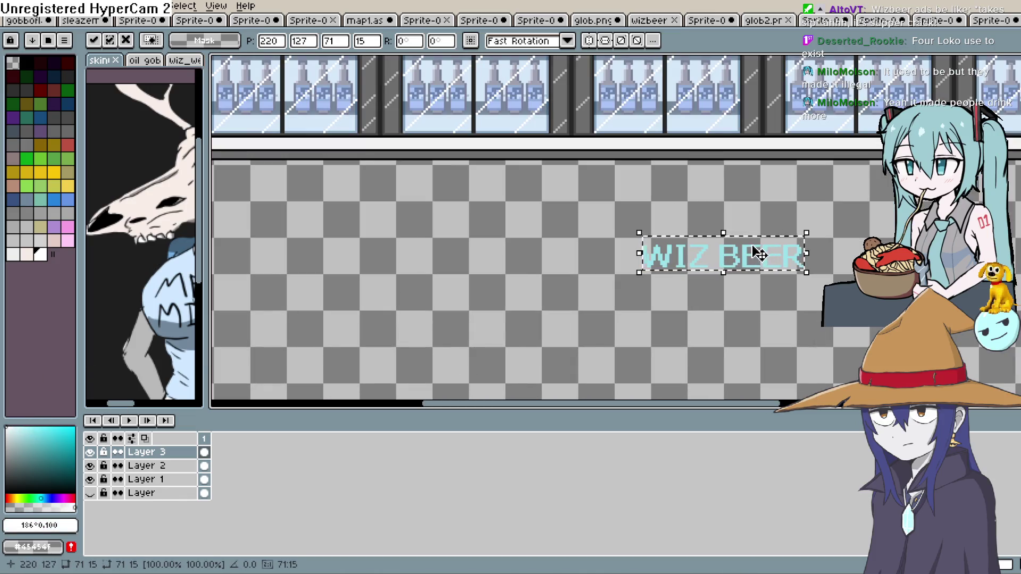
key("Escape")
left_click(495, 289, "alt")
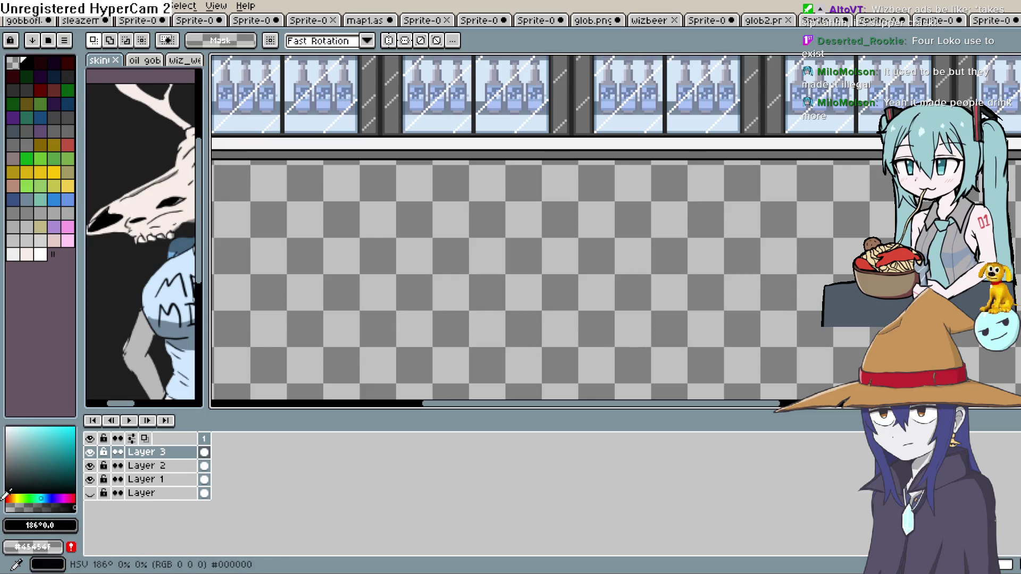
key("space")
mouse_move(370, 277)
left_mouse_down()
mouse_move(533, 303)
mouse_move(410, 337)
mouse_move(401, 262)
left_mouse_up()
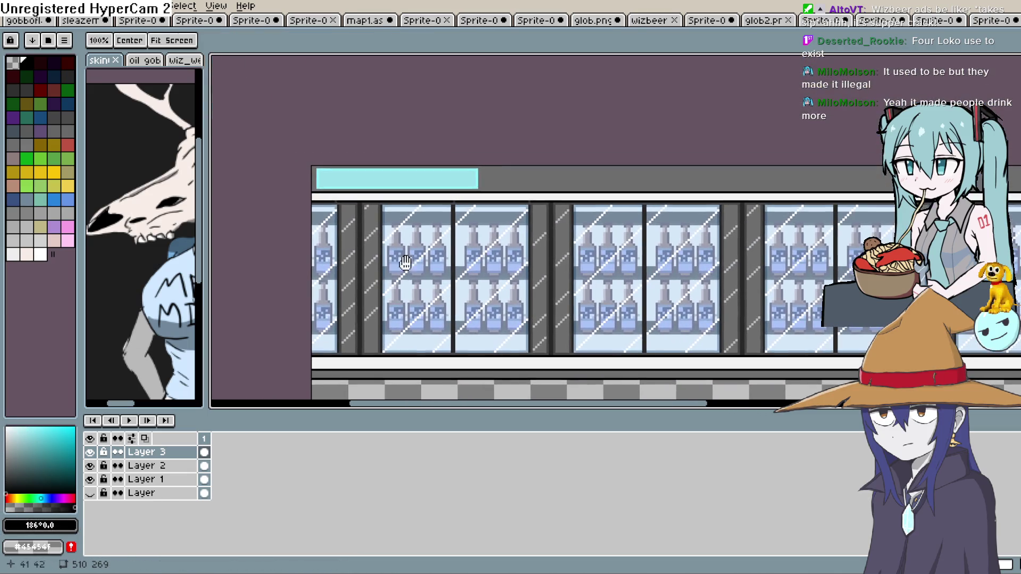
Insert black 'WIZ BEER' text and move it onto the cyan sign panel.
left_click(15, 6)
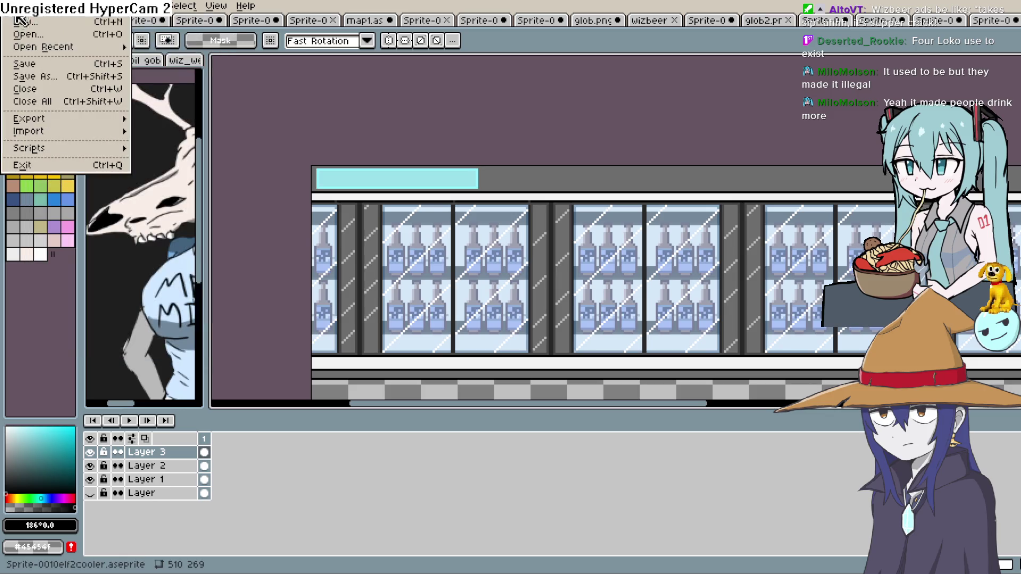
mouse_move(33, 6)
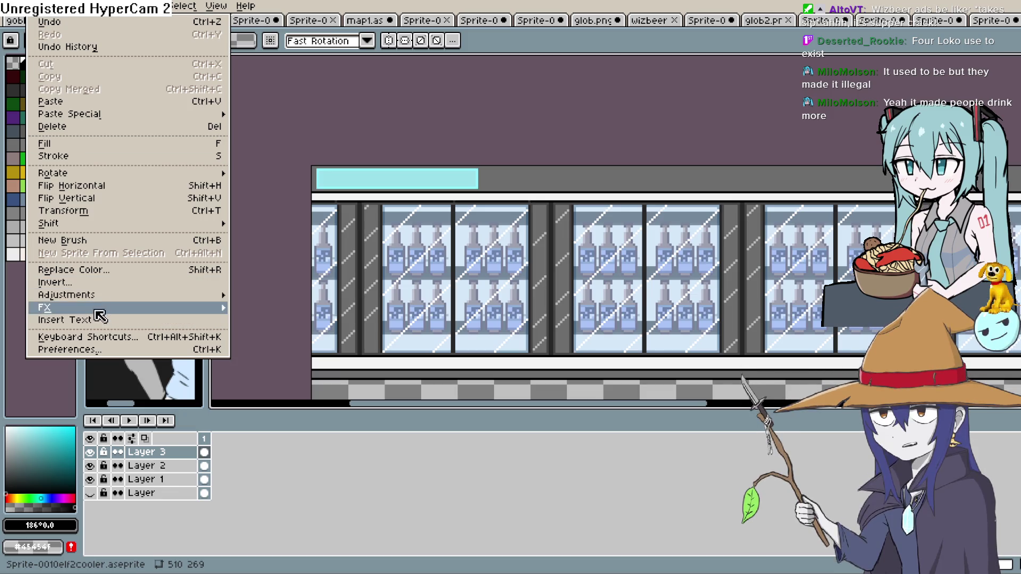
mouse_move(98, 297)
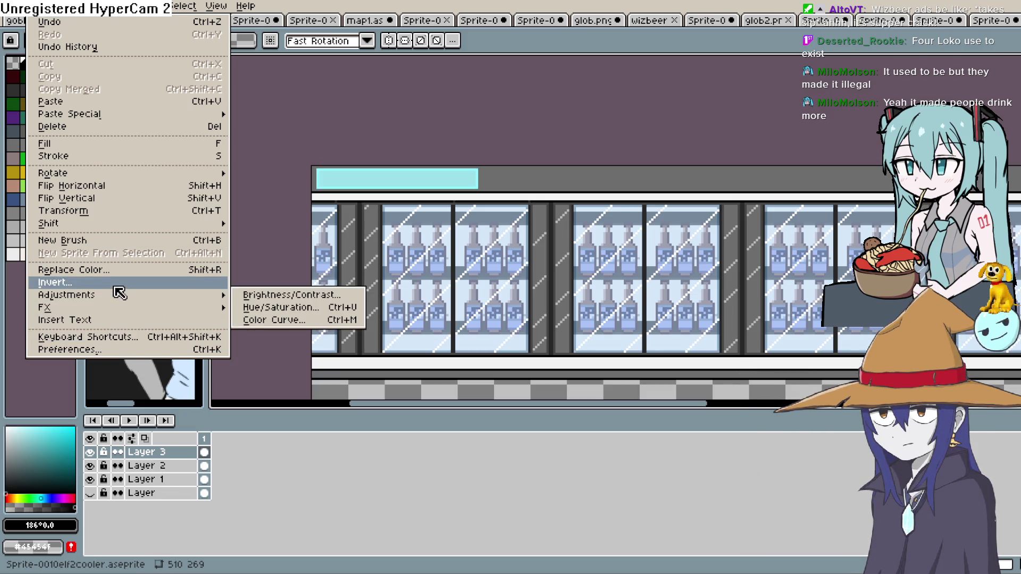
left_click(115, 321)
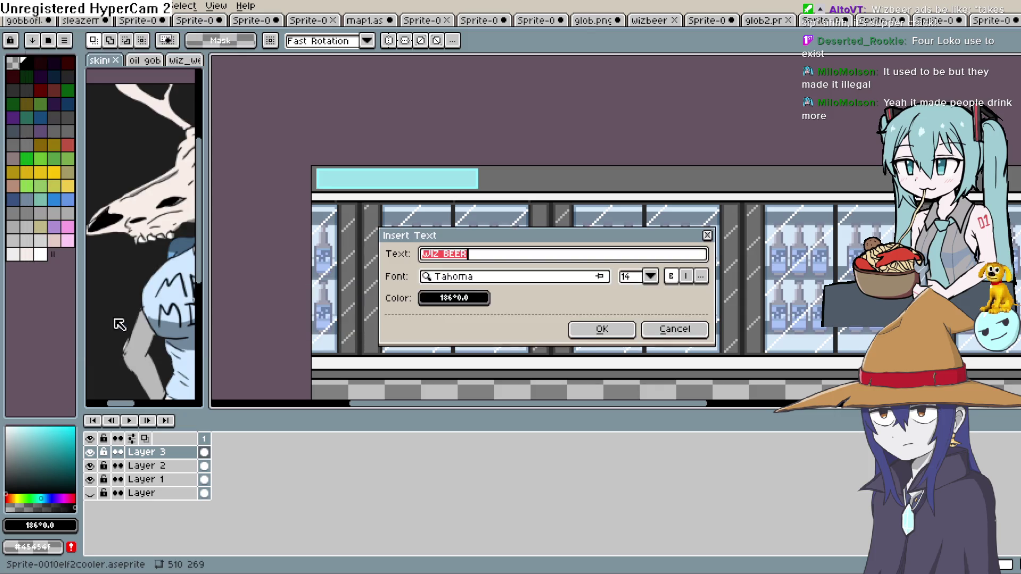
left_click(628, 327)
left_click_drag(628, 327, 590, 101)
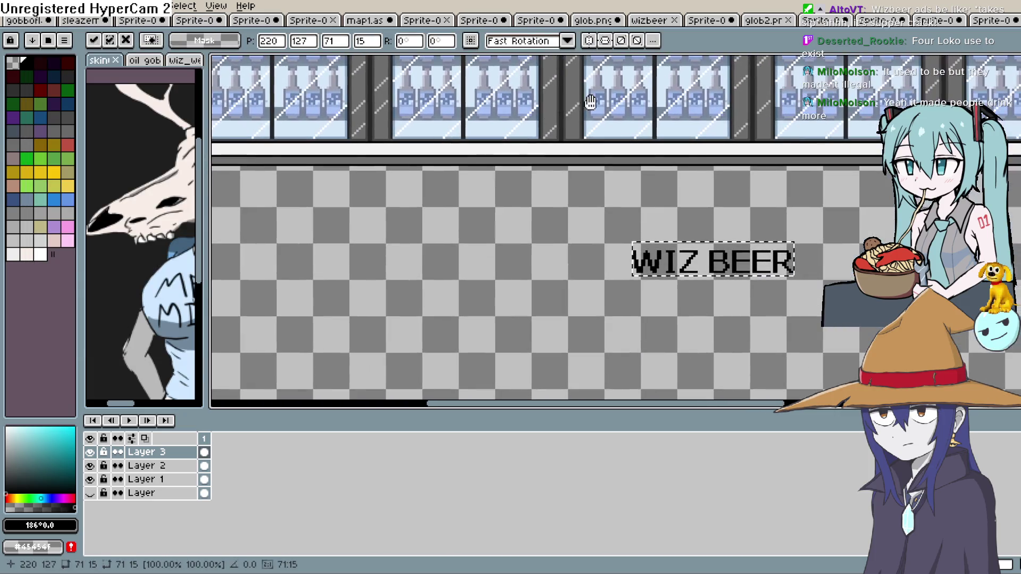
mouse_move(761, 277)
left_mouse_down()
mouse_move(374, 117)
mouse_move(541, 383)
mouse_move(434, 242)
mouse_move(469, 216)
left_mouse_up()
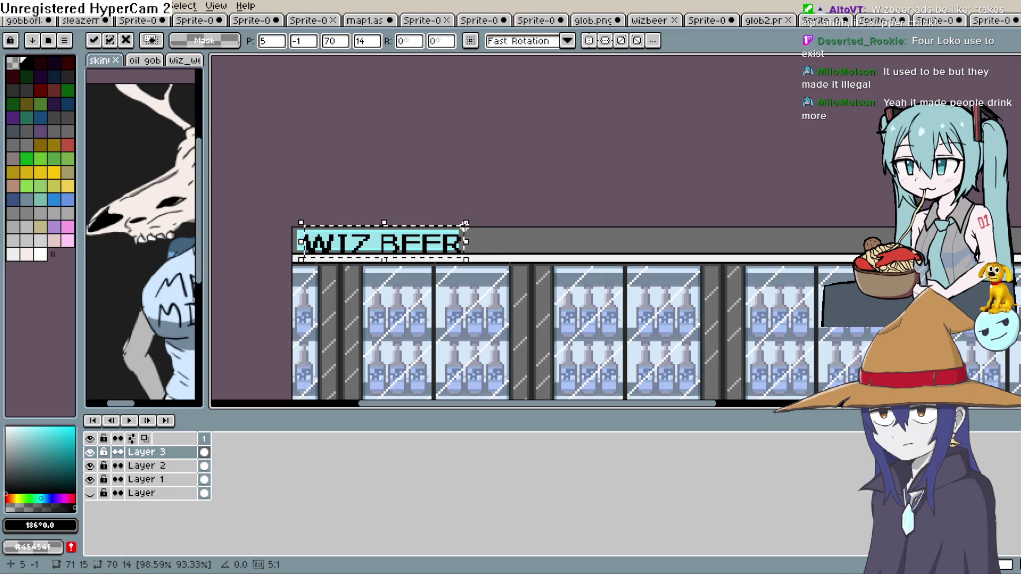
Narrow the lettering to fit inside the sign, then place a copy on the checkered floor.
left_click_drag(468, 220, 437, 230)
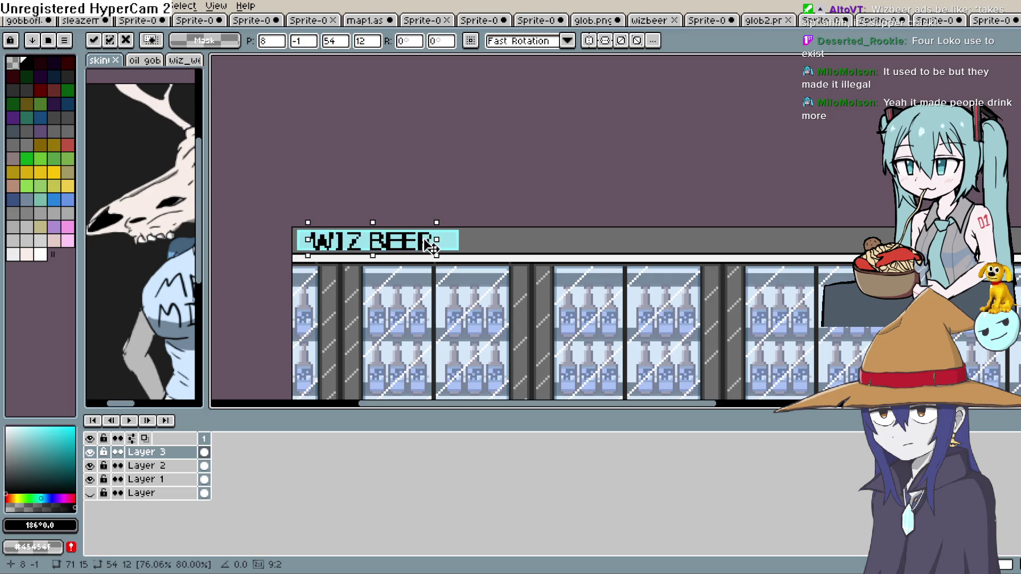
left_click_drag(436, 224, 434, 223)
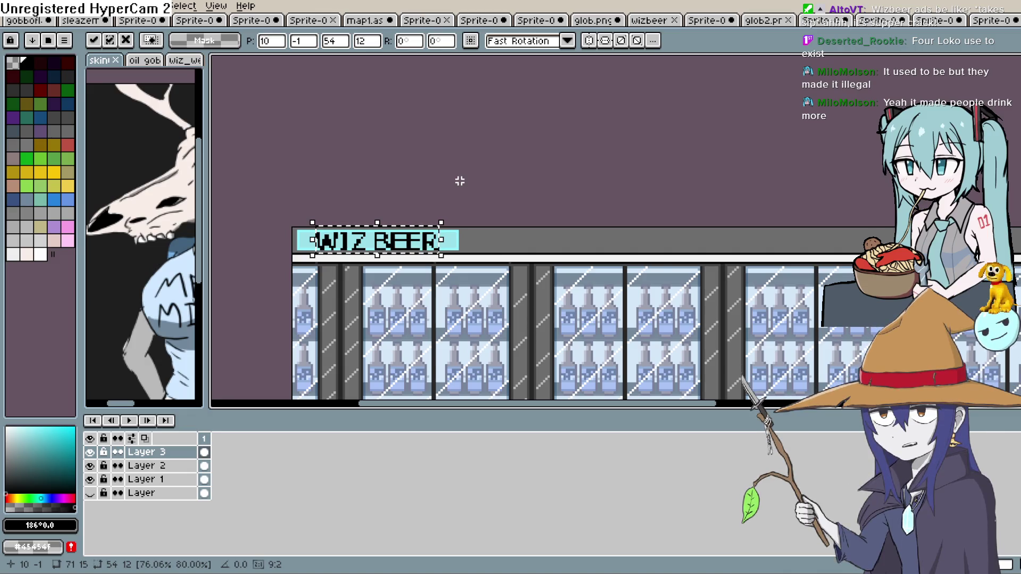
scroll(540, 221, "down", 2)
key("Up")
key("Up")
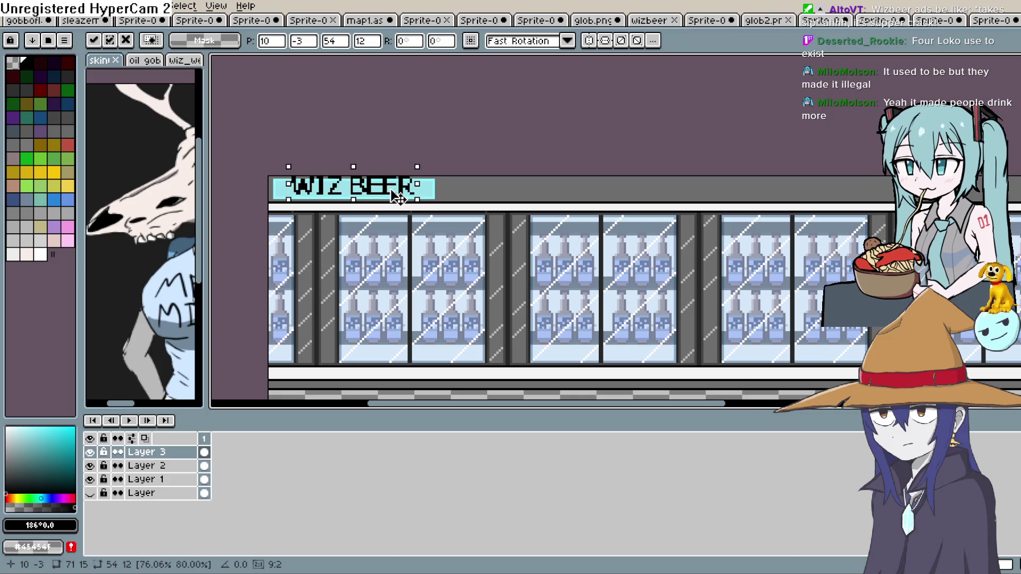
key("Down")
key("Down")
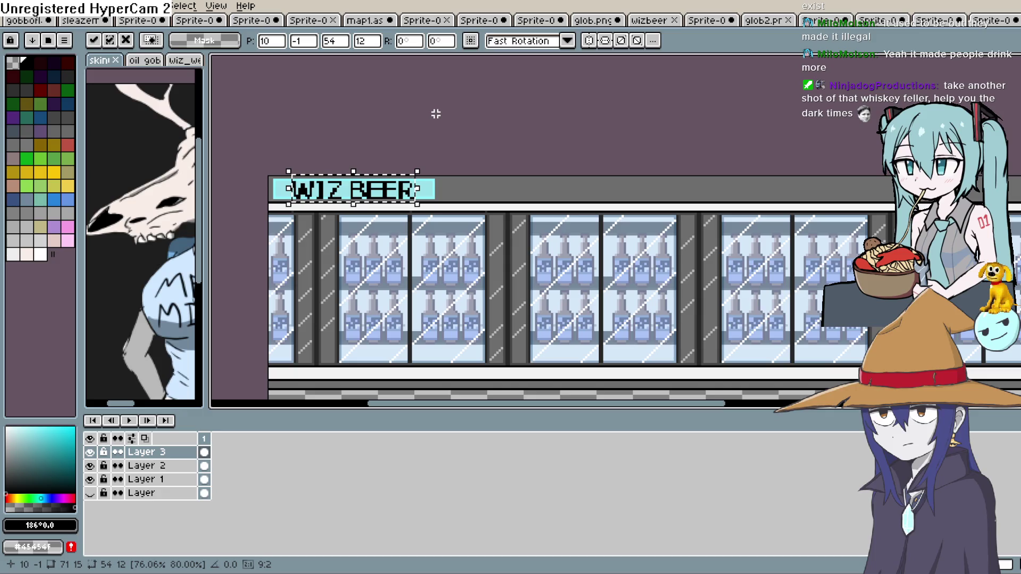
left_click_drag(424, 135, 417, 105)
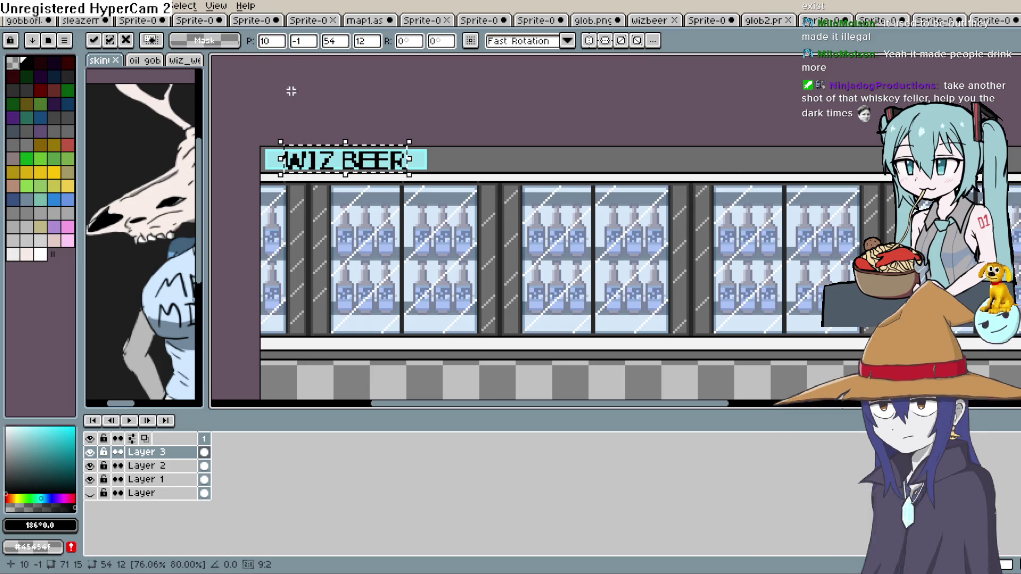
mouse_move(390, 160)
left_mouse_down()
mouse_move(401, 267)
mouse_move(516, 392)
left_mouse_up()
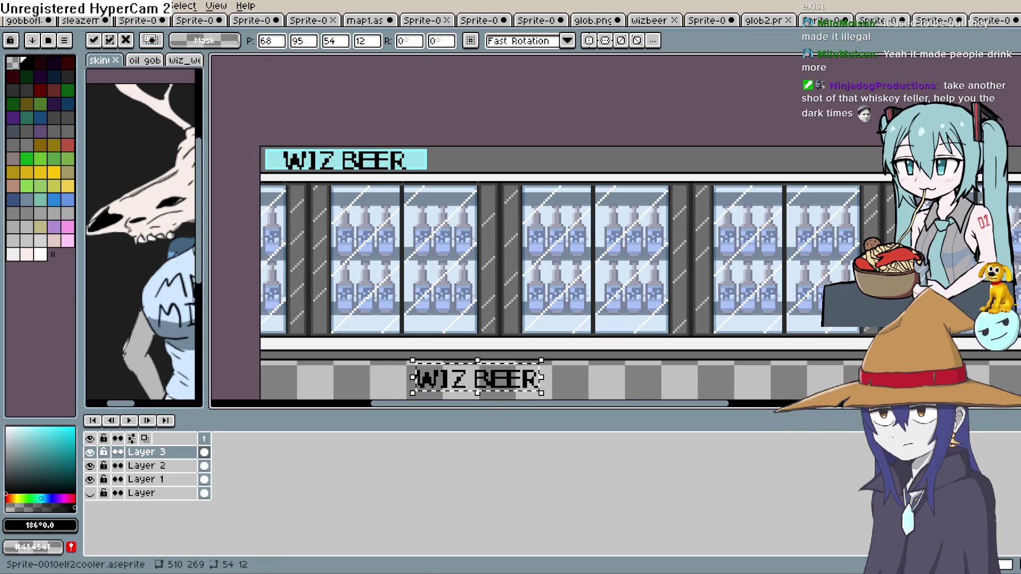
Try a hue shift on the copied WIZ BEER text with Hue/Saturation, then cancel it.
left_click(34, 6)
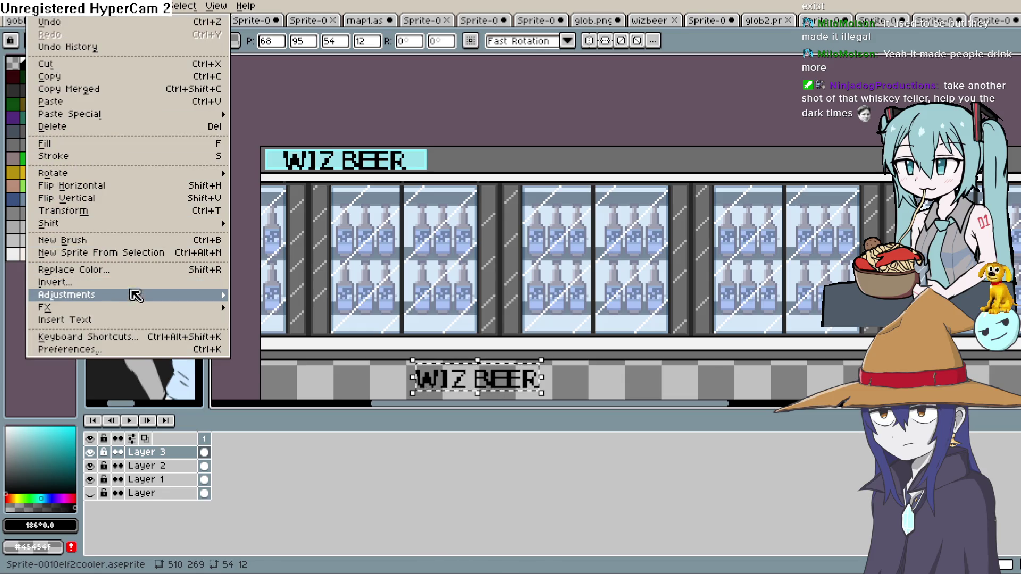
mouse_move(137, 298)
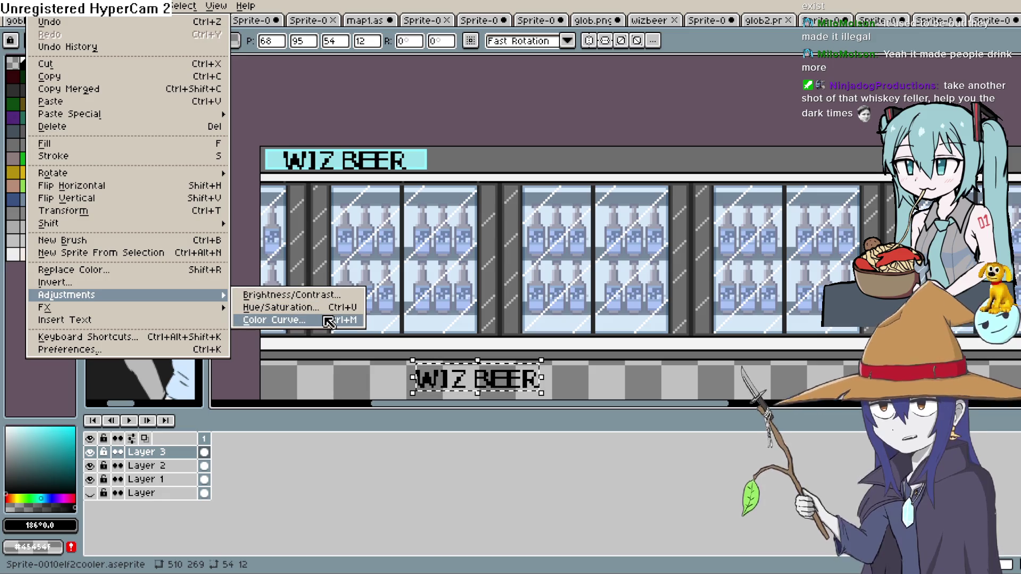
left_click(323, 307)
mouse_move(224, 207)
left_mouse_down()
mouse_move(260, 208)
mouse_move(204, 210)
left_mouse_up()
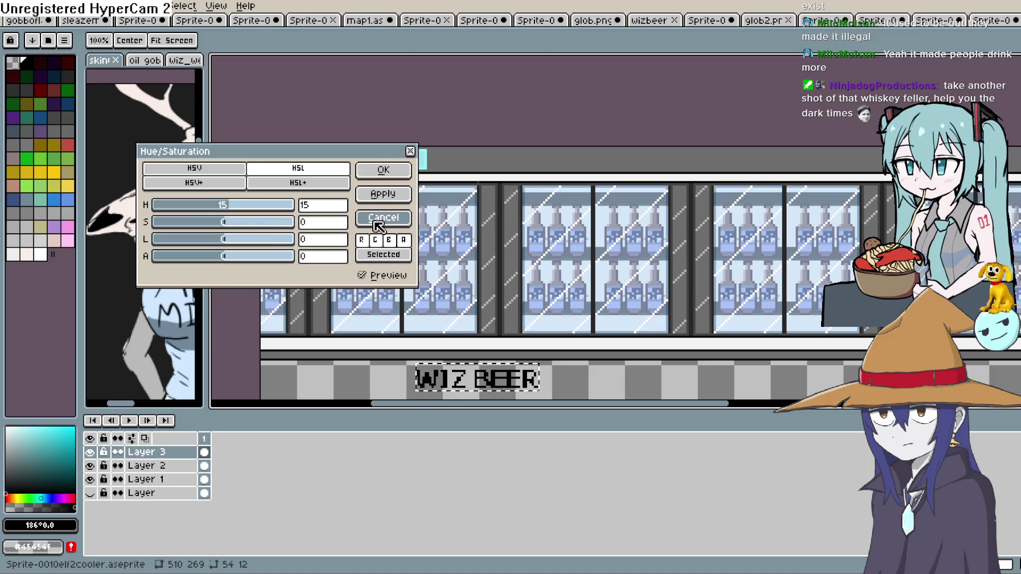
left_click(384, 169)
Choose a dark navy blue as the drawing colour.
left_click(47, 434)
mouse_move(42, 434)
left_mouse_down()
mouse_move(23, 441)
mouse_move(50, 469)
left_mouse_up()
left_click(46, 498)
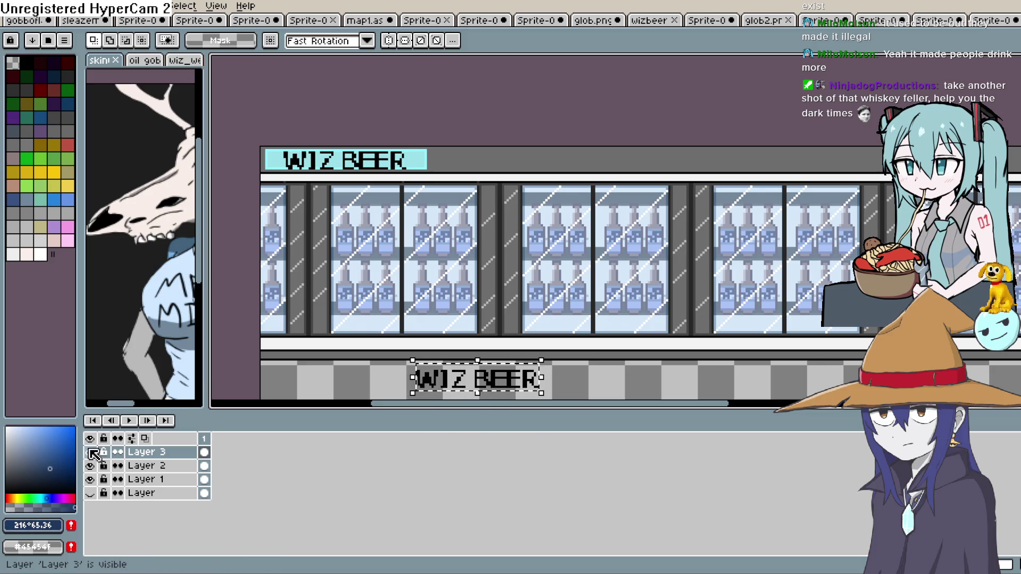
Paint Bucket each letter of the floor WIZ BEER copy dark navy, including stray specks on the R.
key("g")
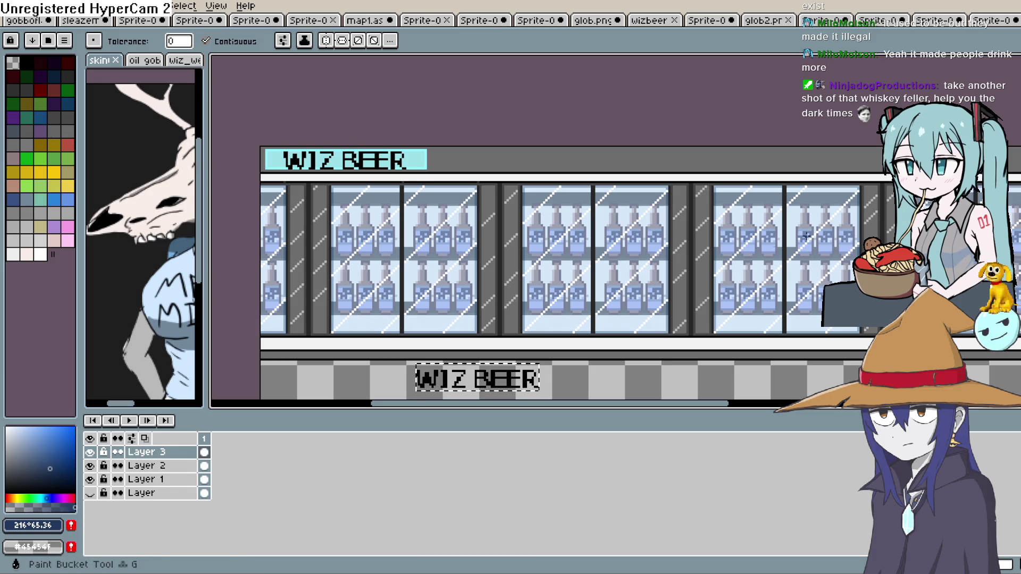
scroll(807, 236, "down", 3)
scroll(461, 288, "up", 1)
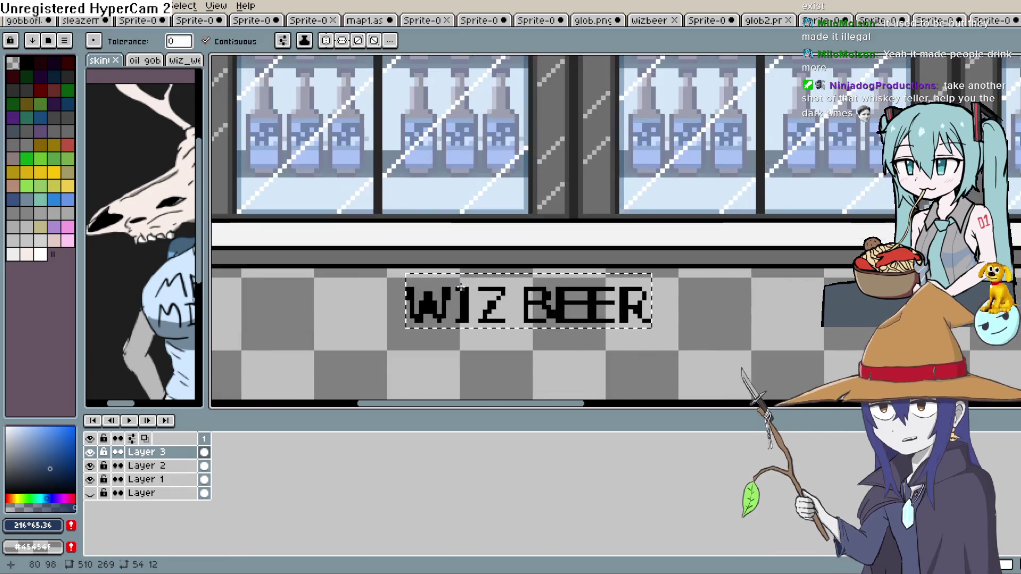
scroll(460, 287, "up", 1)
left_click(404, 308)
left_click(466, 309)
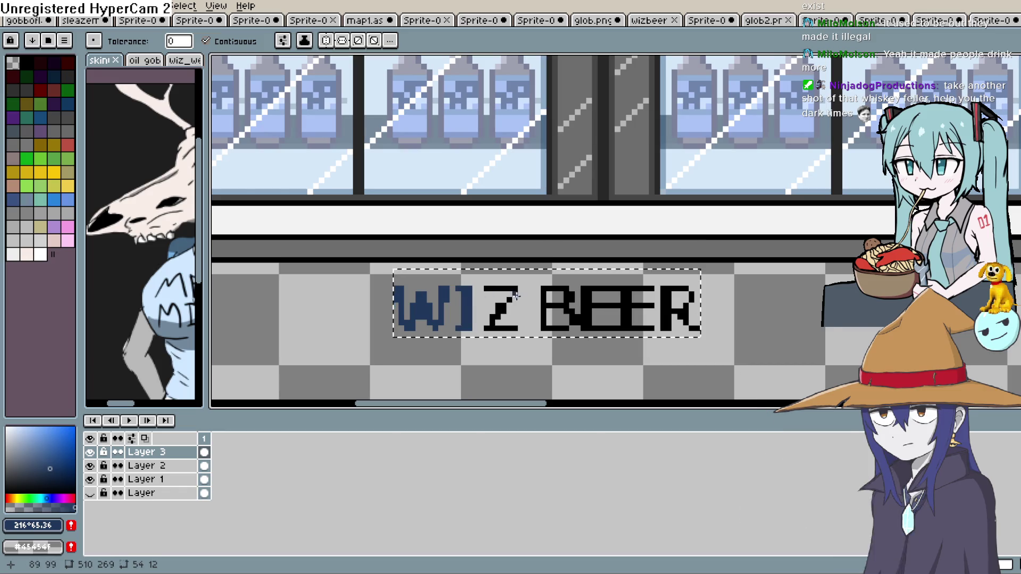
left_click(509, 316)
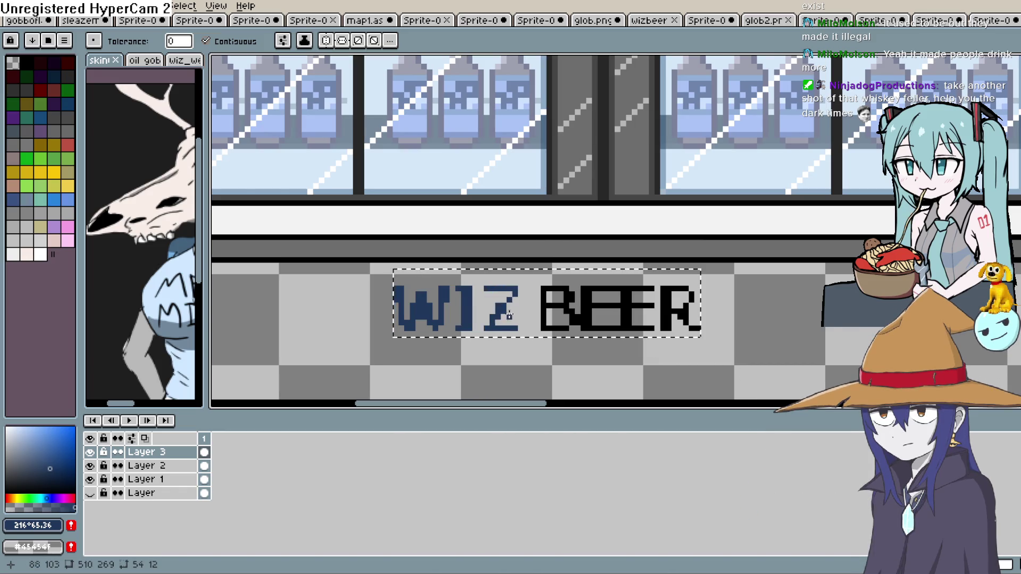
left_click(551, 308)
left_click(688, 310)
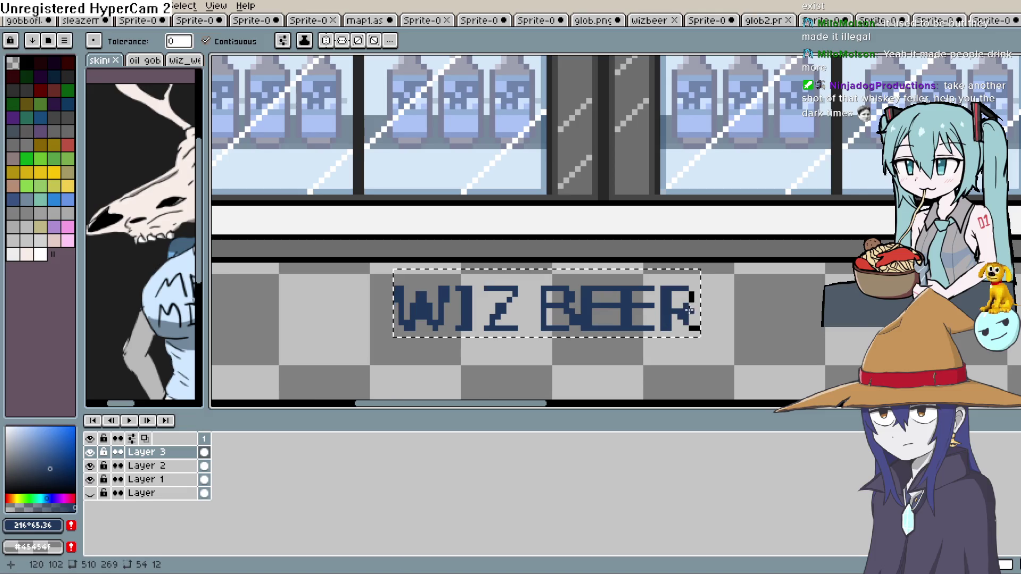
left_click(693, 327)
Move the navy lettering from the floor up onto the top cyan sign.
scroll(732, 290, "down", 1)
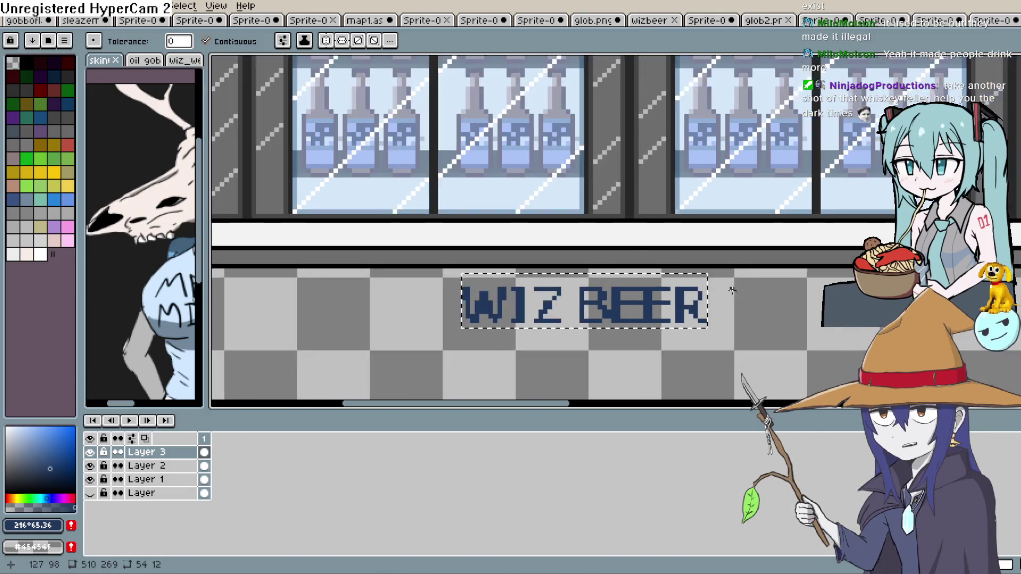
scroll(731, 290, "down", 4)
key("m")
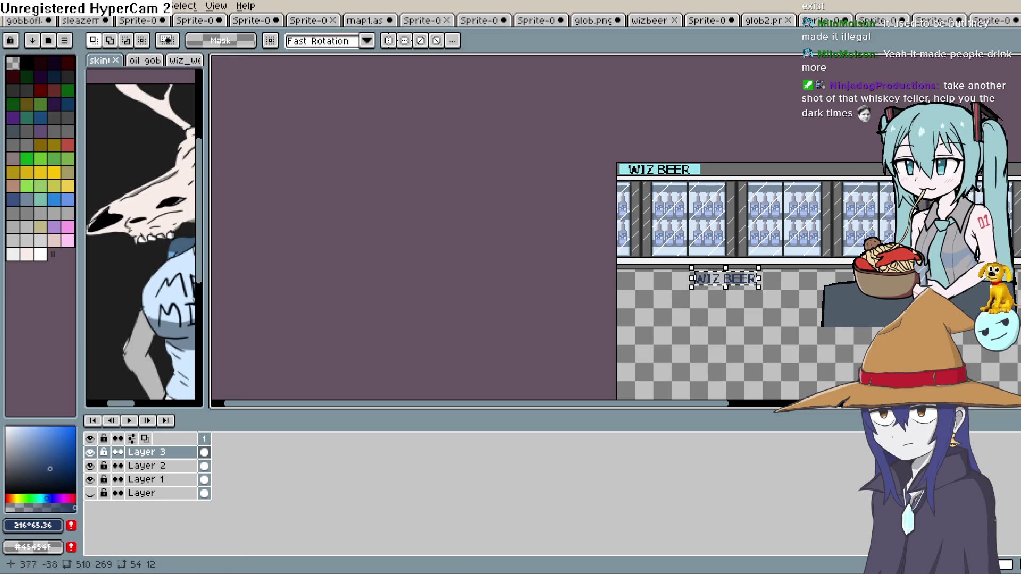
left_click_drag(756, 285, 691, 172)
Nudge the navy lettering into place over the sign and pick pale blue #93aed7.
scroll(690, 172, "up", 3)
scroll(689, 172, "up", 2)
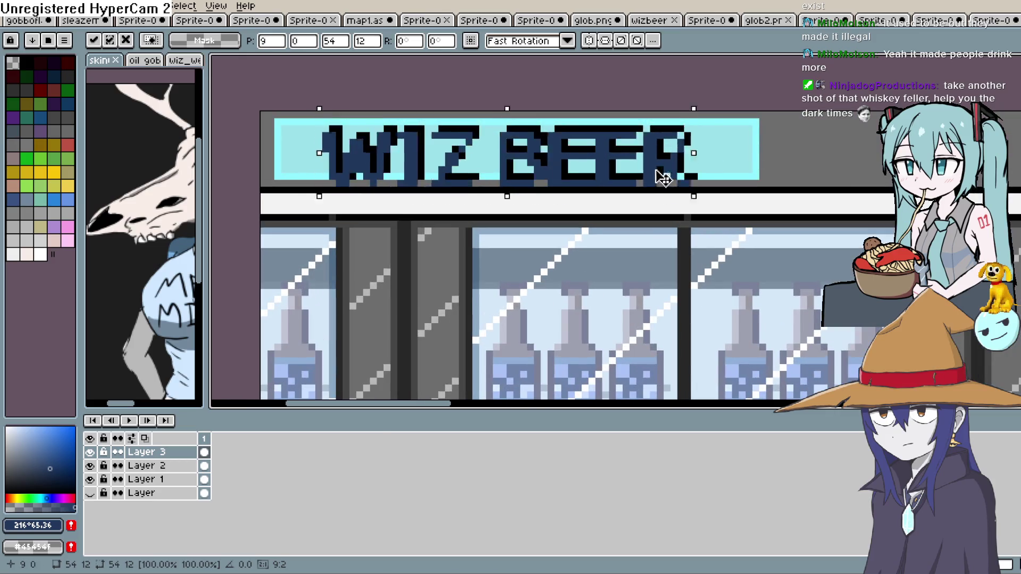
key("Right")
key("Right")
key("Right")
key("Up")
key("Up")
left_click_drag(680, 173, 664, 211)
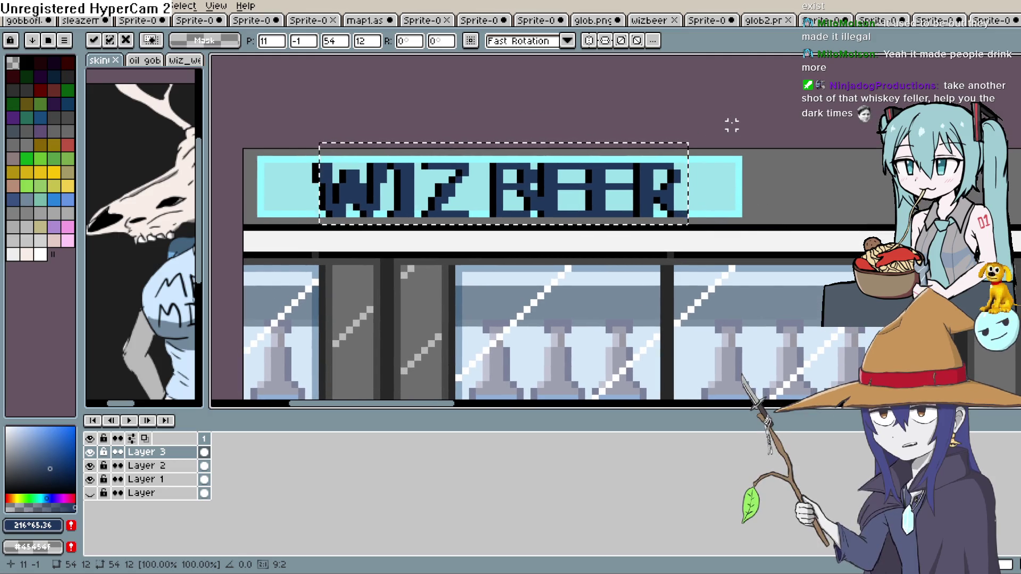
scroll(739, 118, "down", 1)
scroll(737, 114, "up", 2)
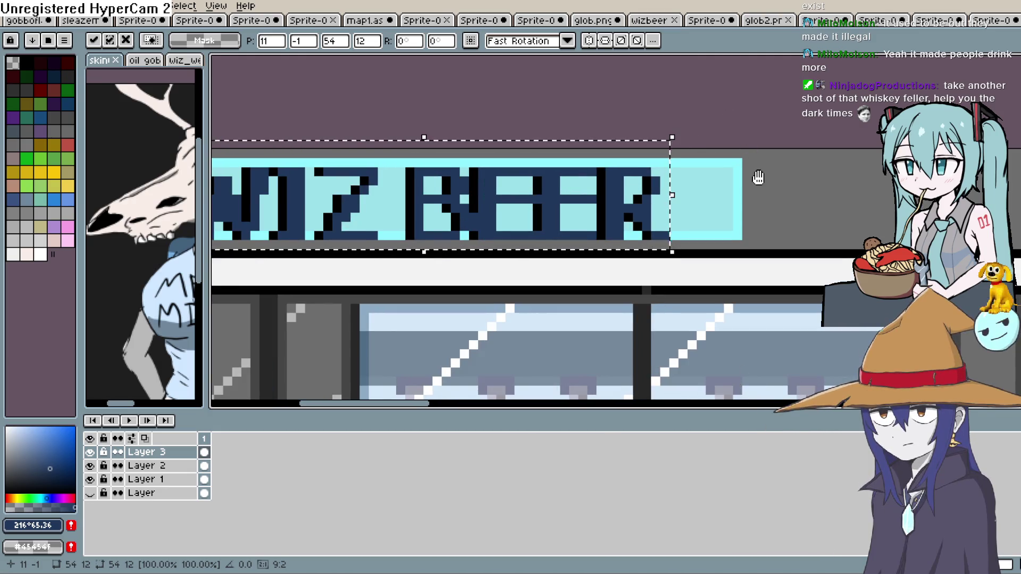
left_click_drag(750, 166, 746, 165)
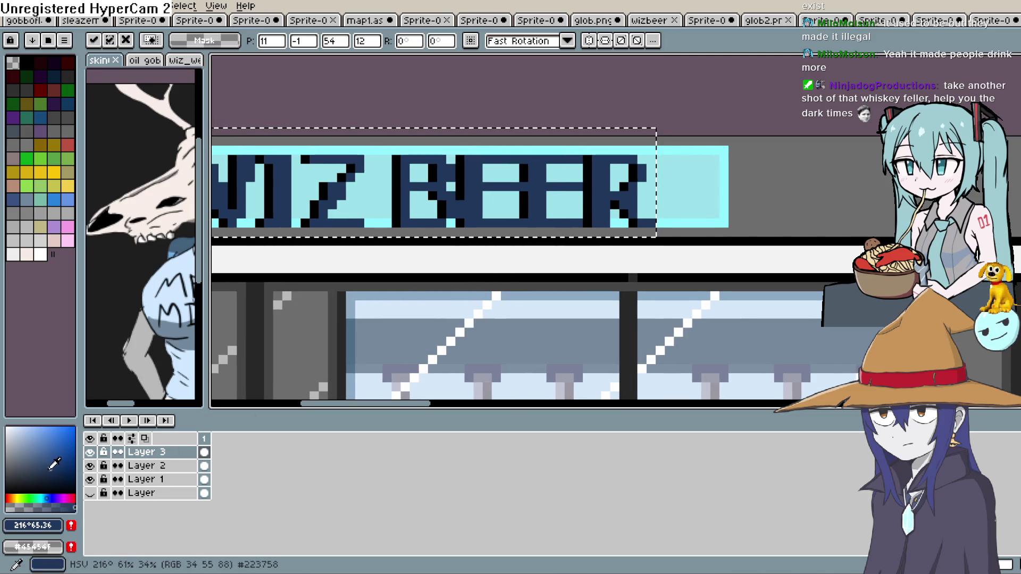
mouse_move(54, 465)
left_mouse_down()
mouse_move(51, 441)
mouse_move(30, 435)
left_mouse_up()
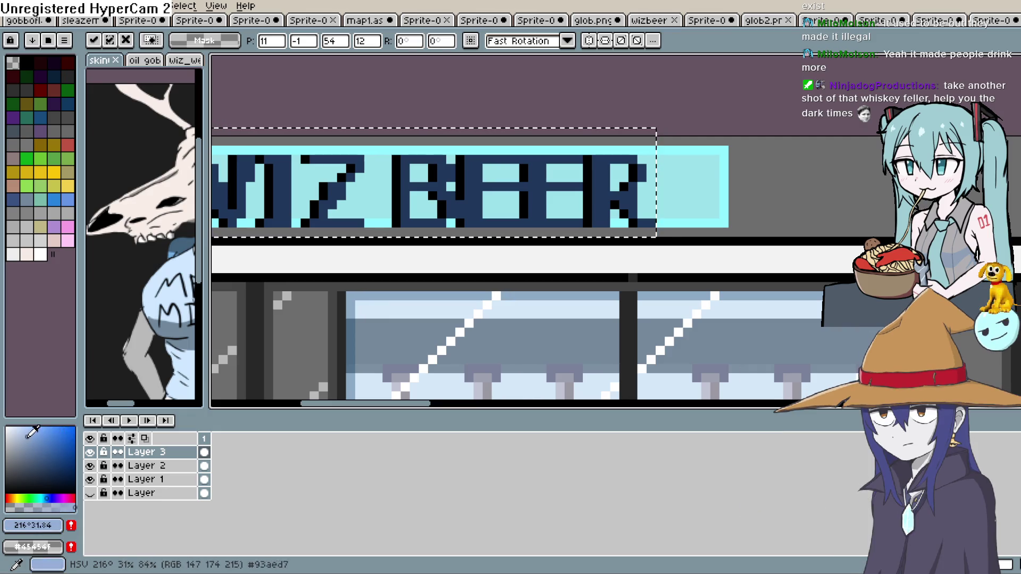
Undo the Z fill and fill the WIZ BEER lettering with a lighter purple-blue.
key("f")
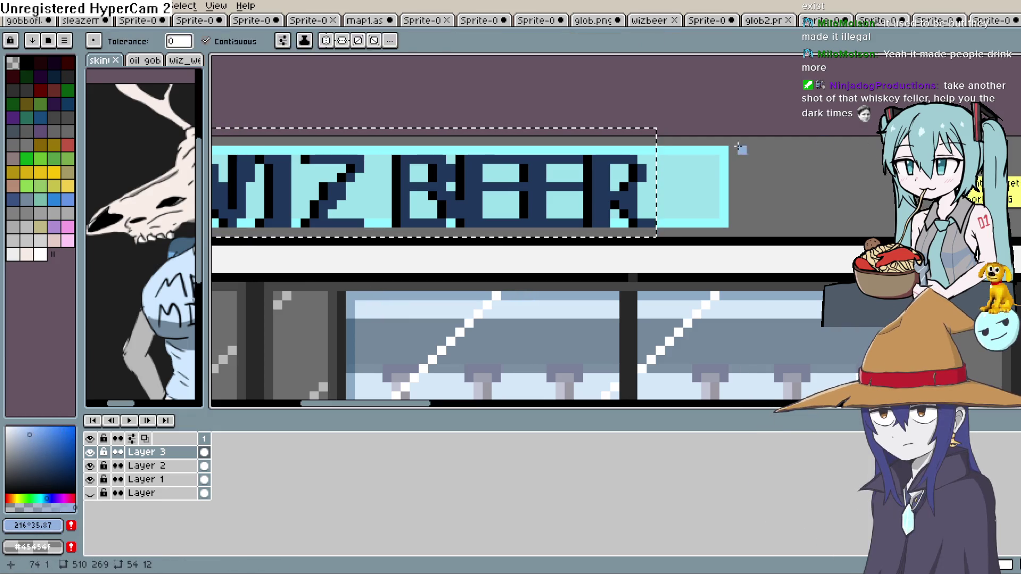
left_click_drag(339, 210, 525, 228)
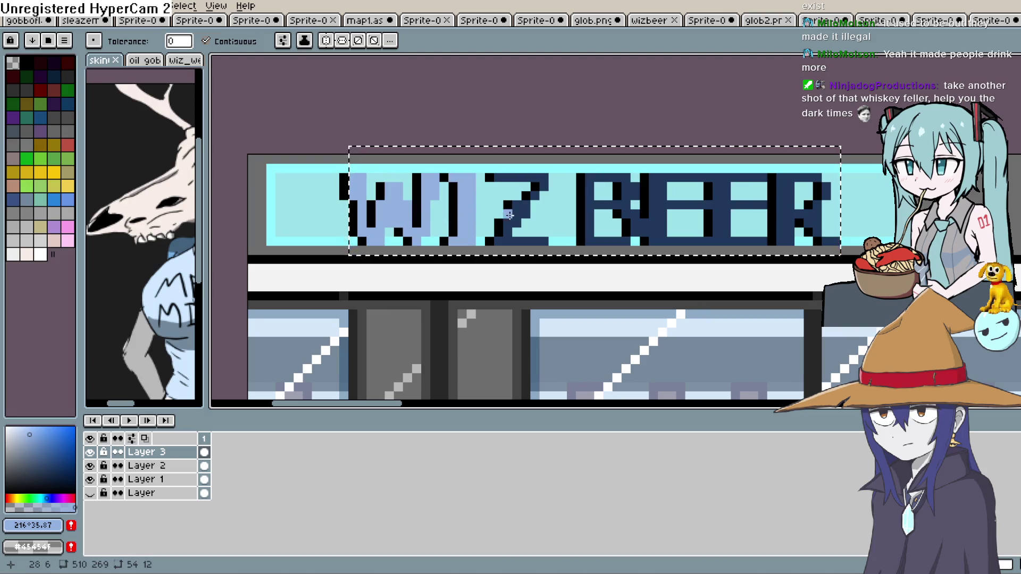
key("ctrl+z")
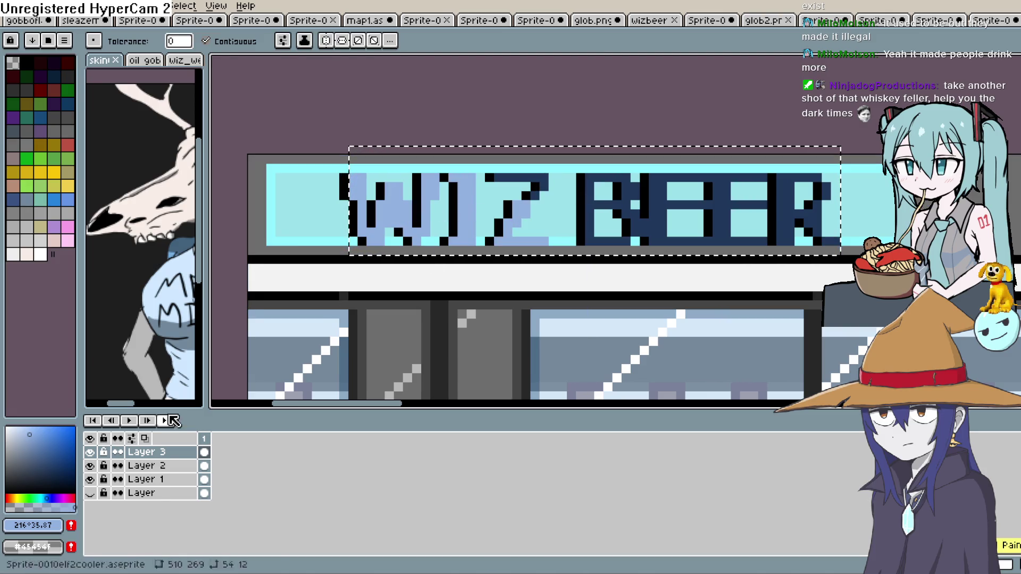
left_click(53, 498)
left_click(34, 427)
left_click(467, 207)
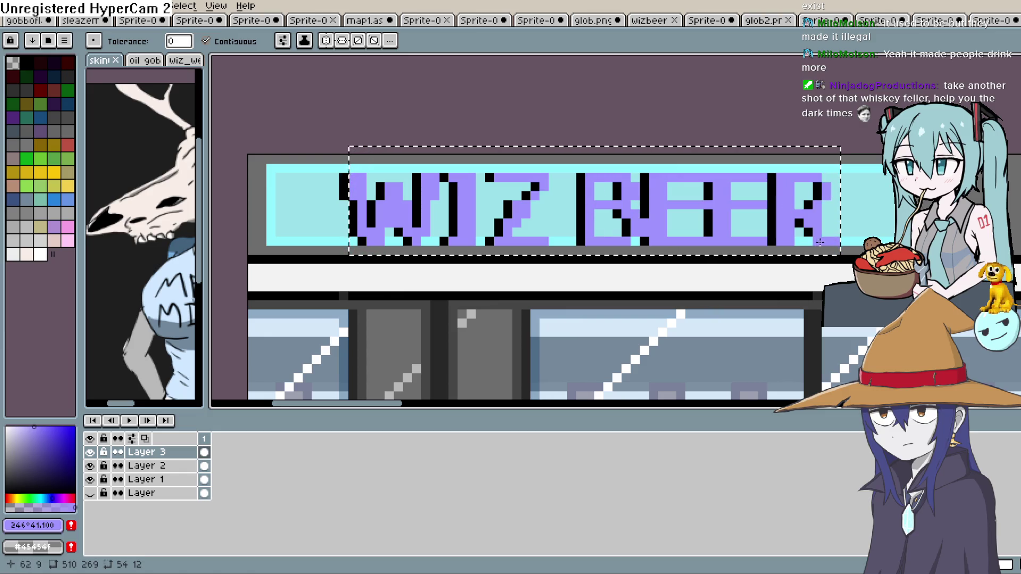
left_click(834, 234)
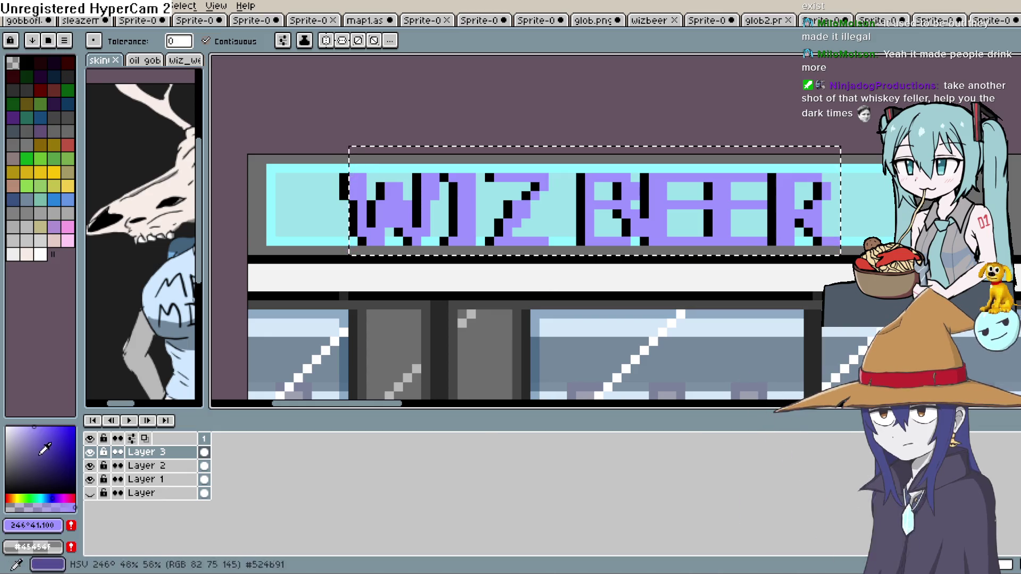
Deselect and fill the cyan gaps around the R, second E and border dark grey-purple.
key("m")
key("ctrl+d")
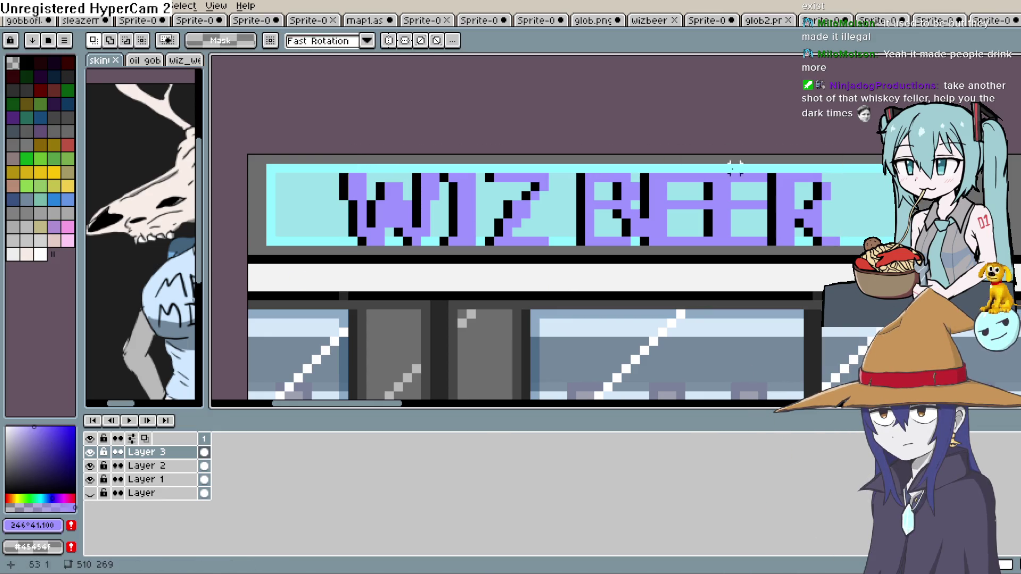
left_click(17, 465)
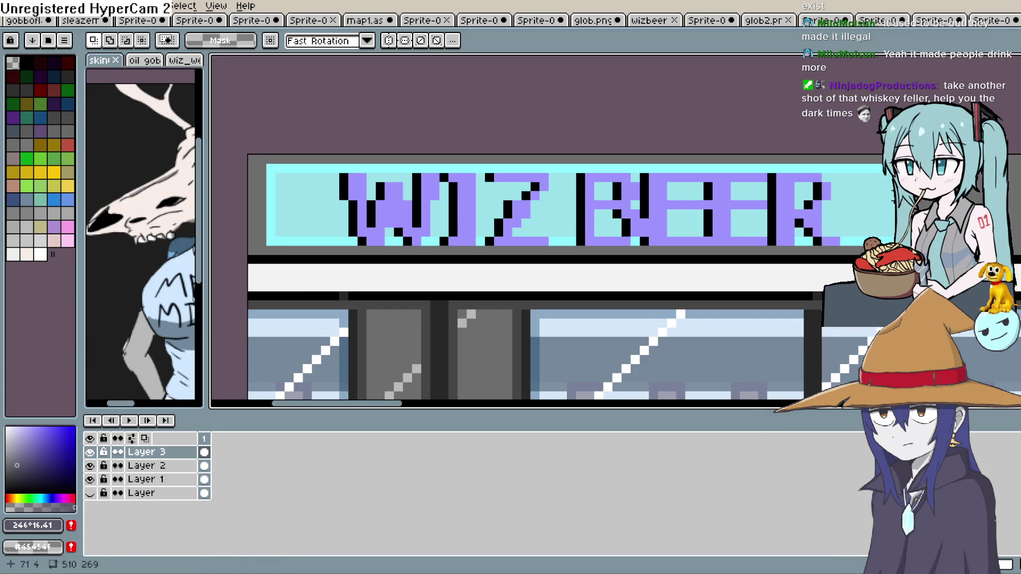
key("g")
left_click(872, 204)
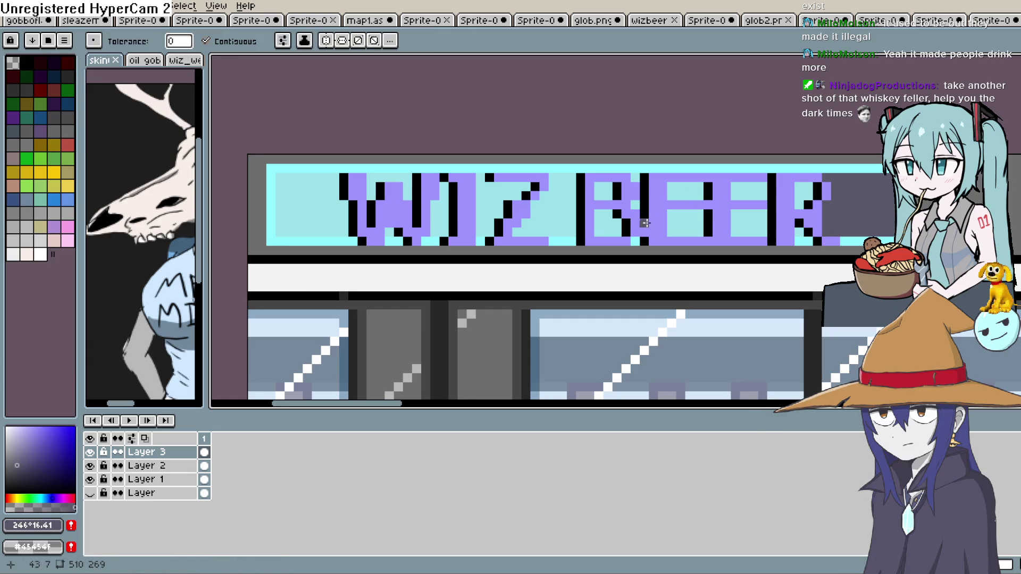
left_click(744, 223)
left_click(749, 193)
left_click(825, 235)
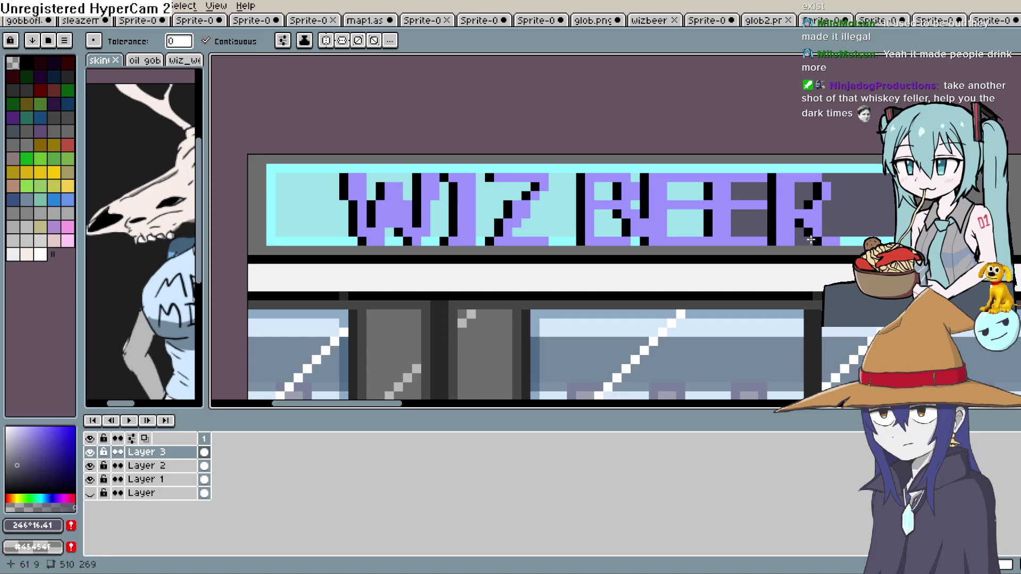
left_click(866, 236)
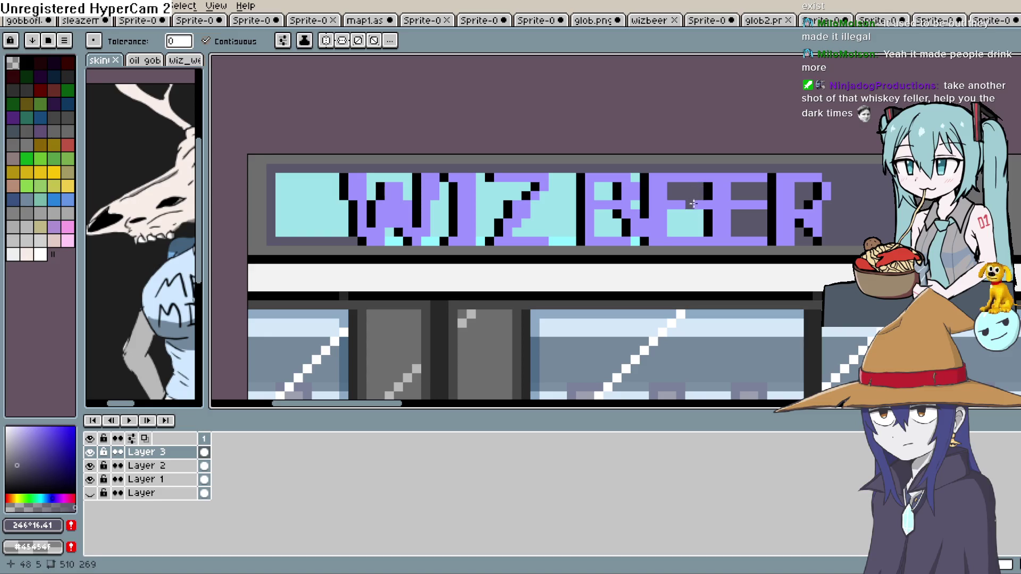
Fill the remaining cyan gaps in the first E, B, Z, W and left of WIZ dark grey.
left_click(691, 218)
left_click(634, 178)
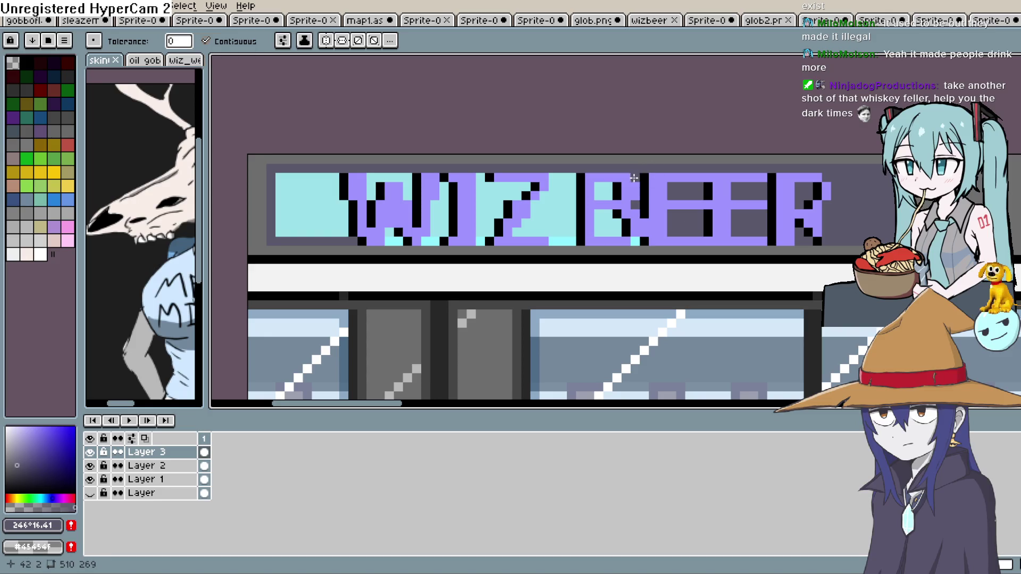
left_click(574, 215)
left_click(503, 204)
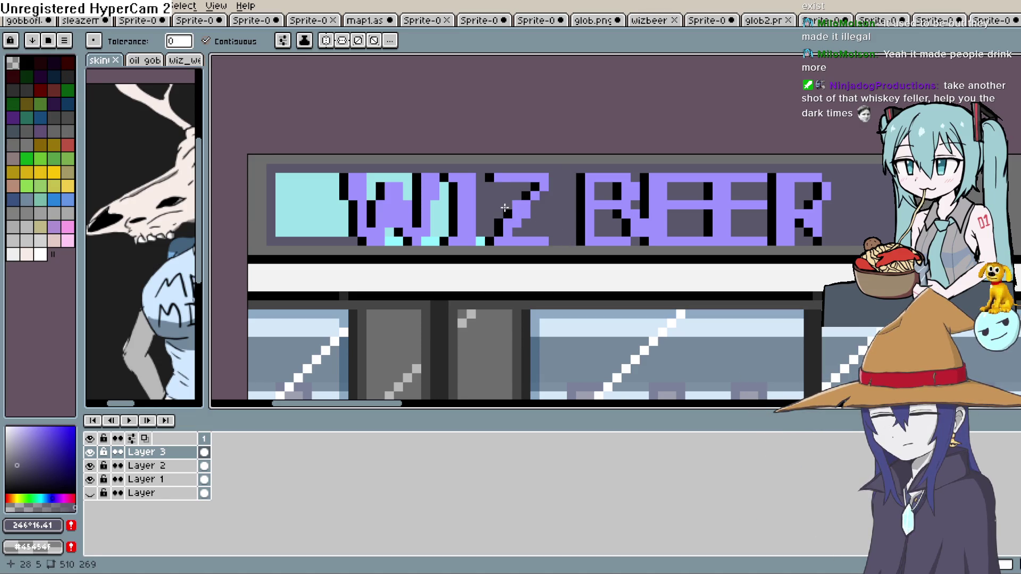
left_click(424, 187)
left_click(409, 194)
left_click(399, 240)
left_click(432, 241)
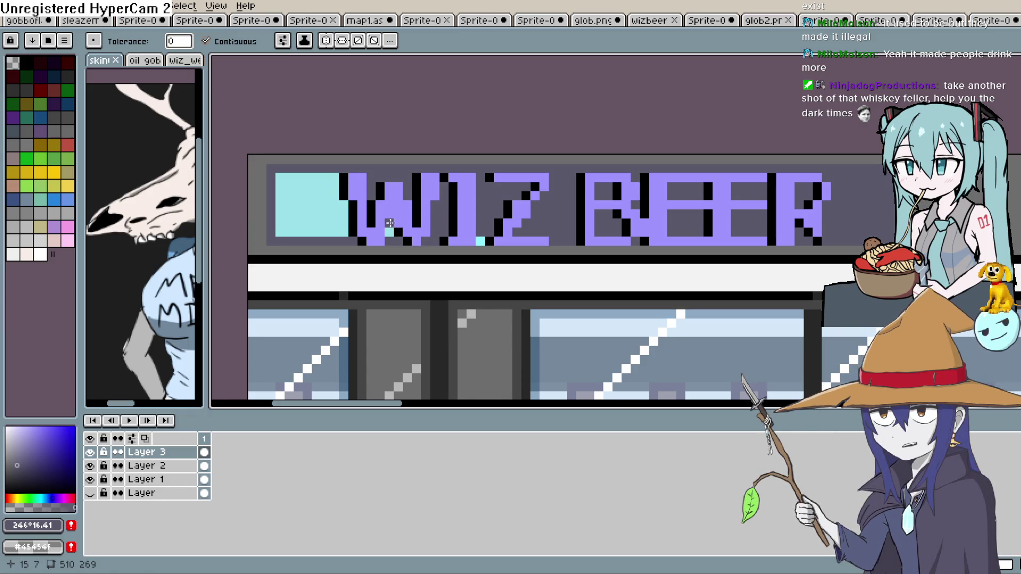
left_click(314, 229)
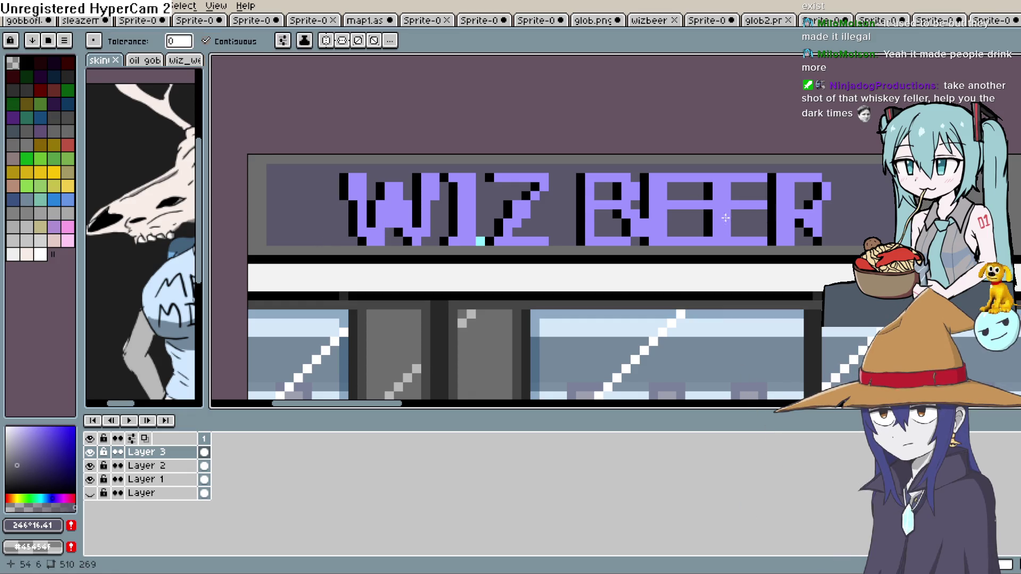
scroll(722, 184, "down", 4)
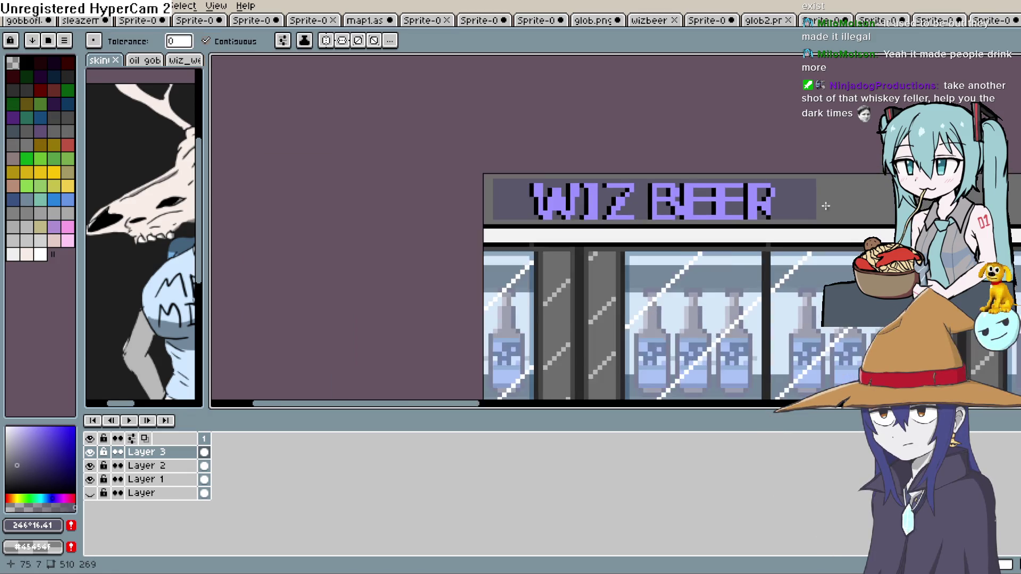
Draw a near-white rectangle outline around the sign, then remove it.
scroll(870, 209, "up", 3)
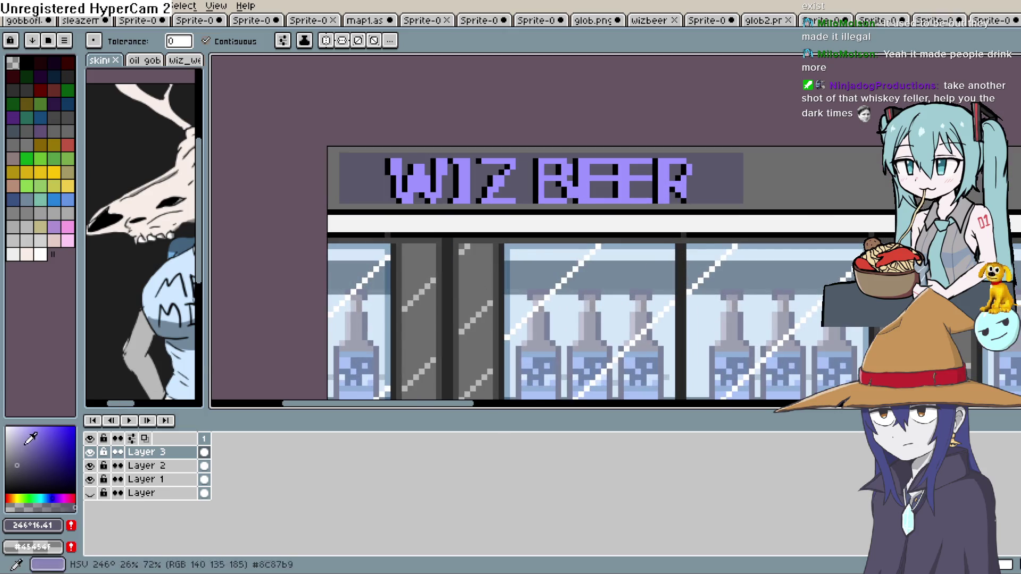
left_click(9, 429)
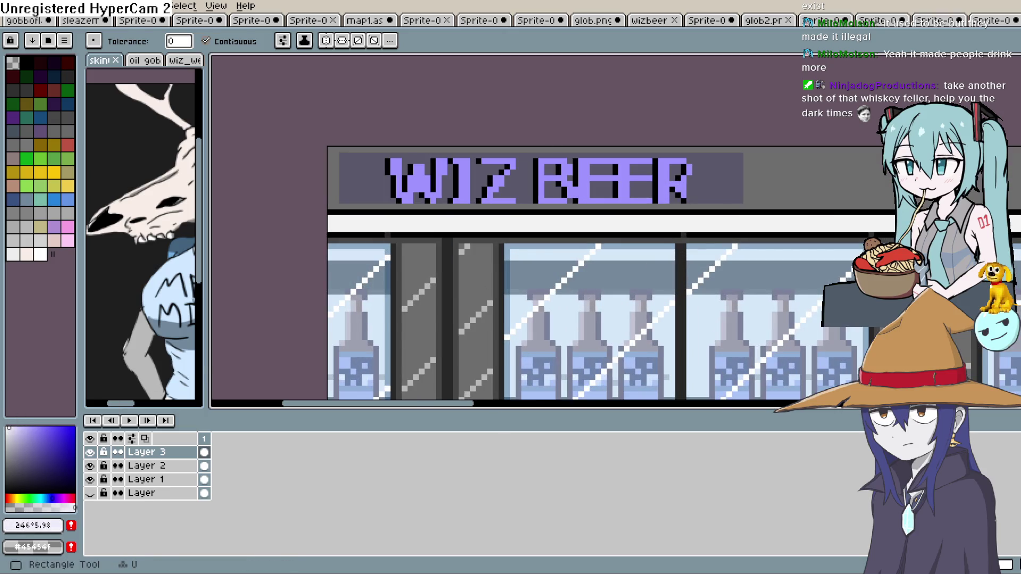
key("u")
mouse_move(337, 151)
left_mouse_down()
mouse_move(355, 175)
mouse_move(532, 209)
mouse_move(747, 207)
left_mouse_up()
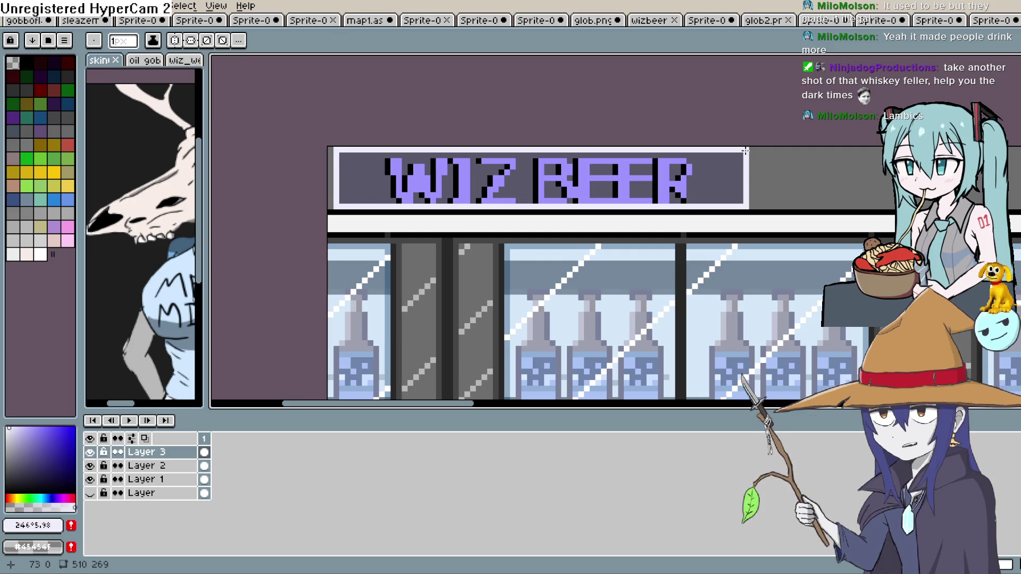
left_click(745, 151)
Fill the sign background and the dark gaps inside the E and WIZ letters pale light grey.
left_click_drag(9, 430, 14, 452)
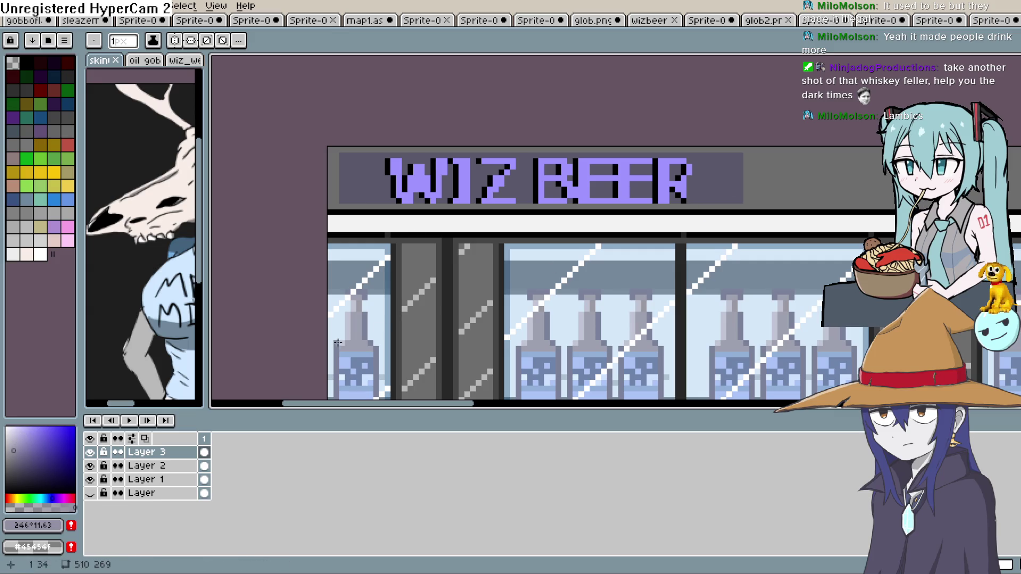
left_click(5, 434)
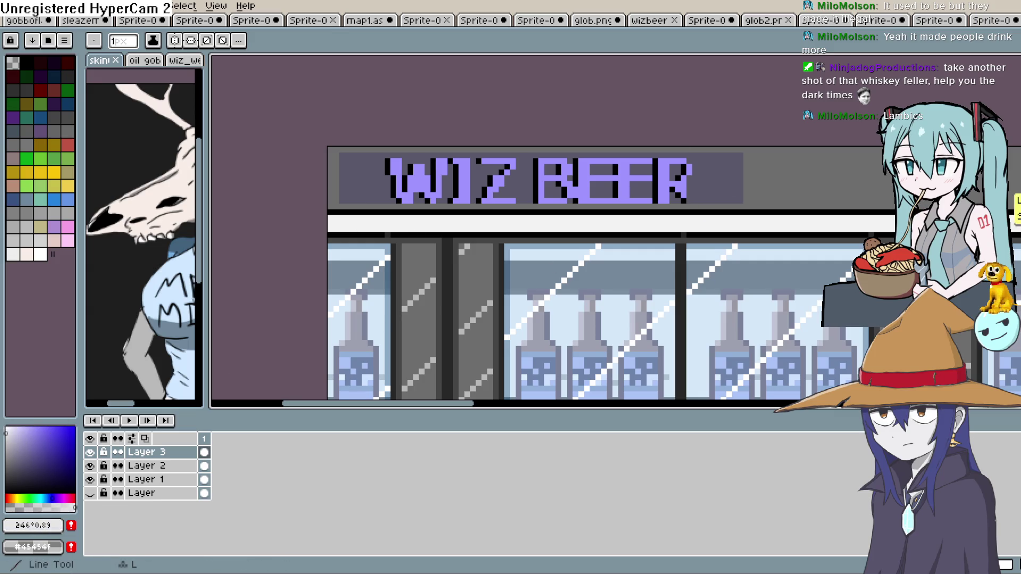
key("g")
left_click(671, 177)
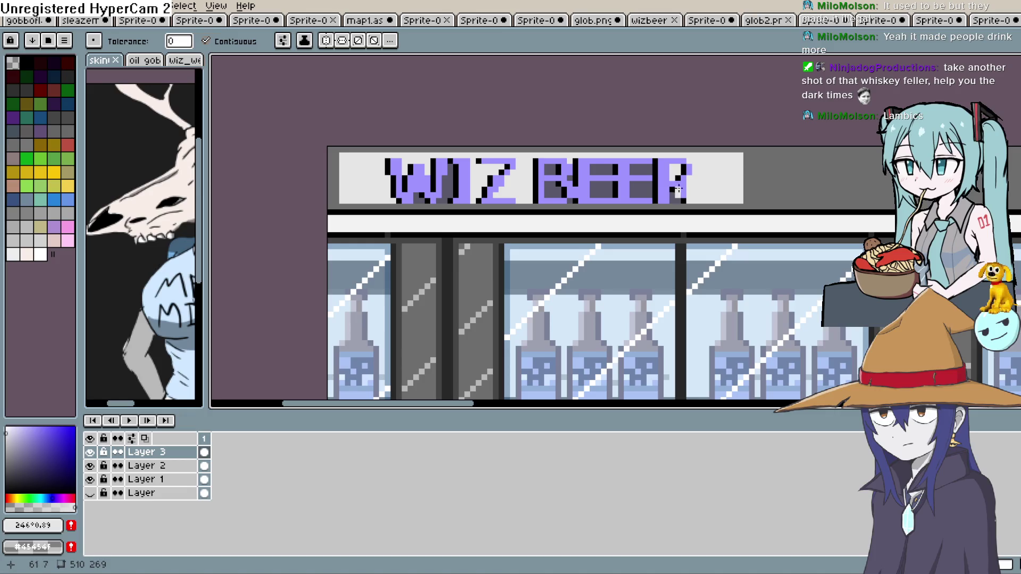
left_click(615, 175)
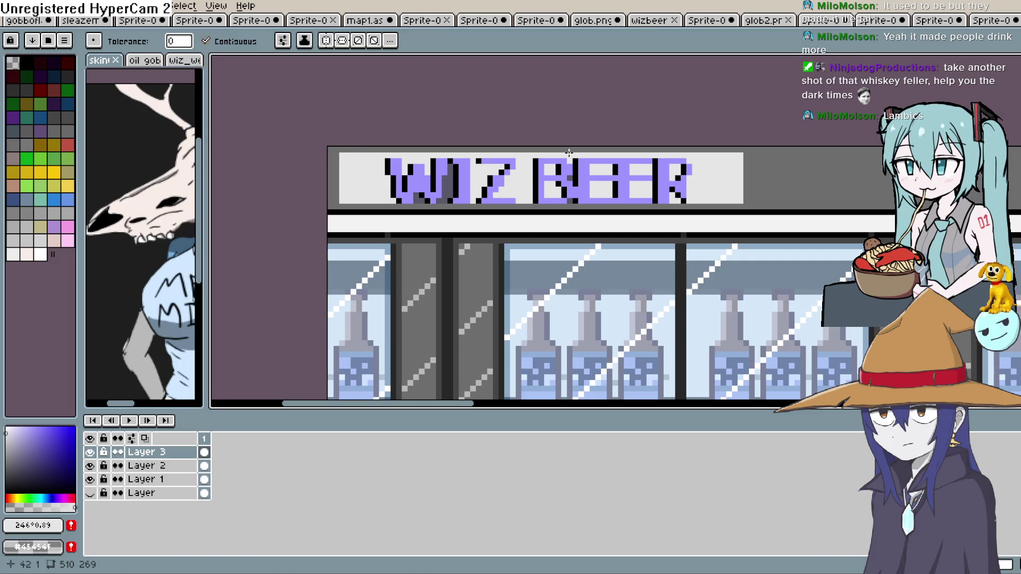
left_click(453, 193)
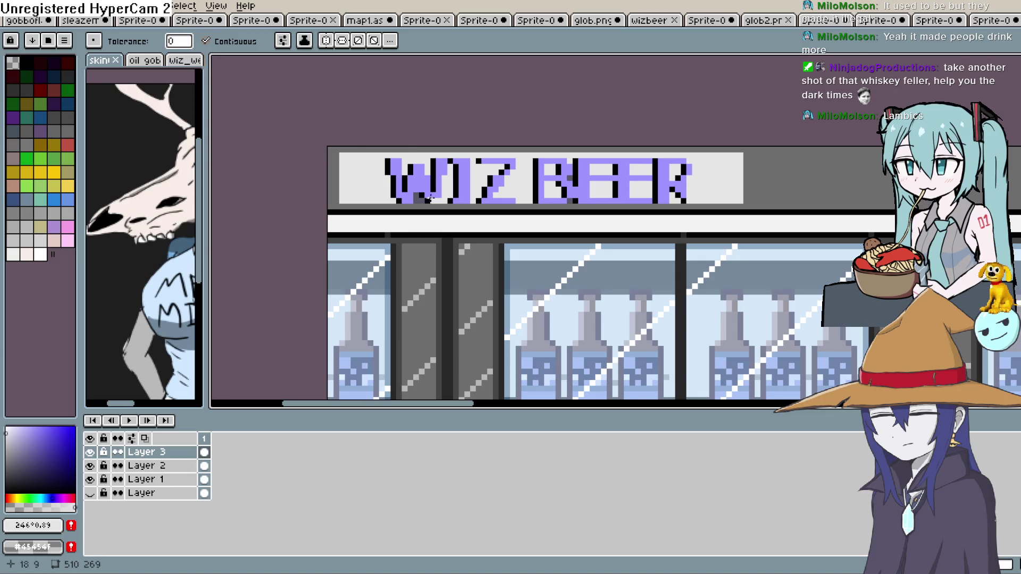
scroll(582, 171, "down", 3)
Select the ER letters of BEER and move them one pixel to the right.
scroll(707, 180, "up", 4)
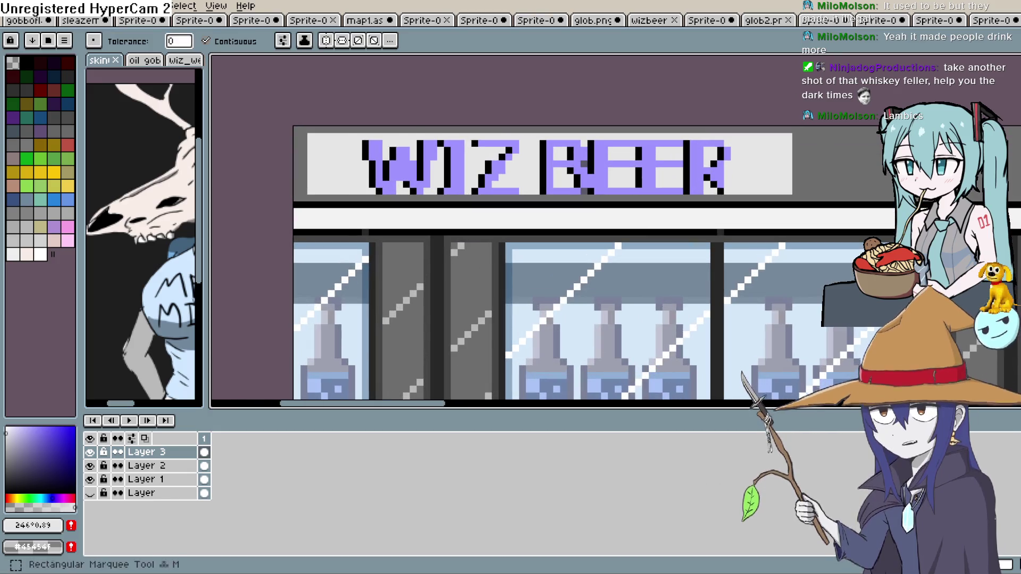
mouse_move(636, 133)
left_mouse_down()
mouse_move(650, 159)
mouse_move(726, 200)
mouse_move(724, 187)
left_mouse_up()
left_click(666, 129)
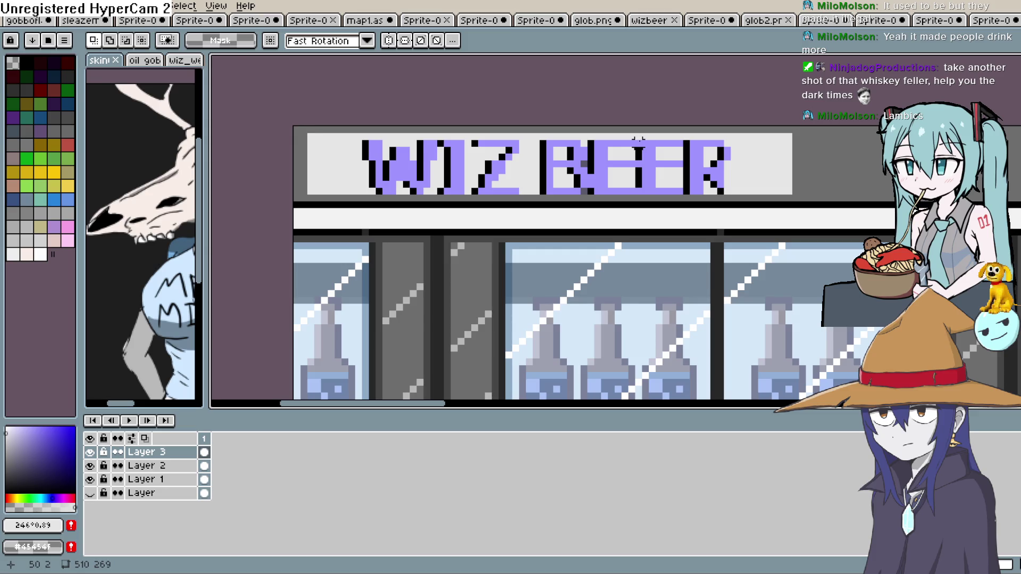
mouse_move(633, 137)
left_mouse_down()
mouse_move(747, 197)
mouse_move(726, 190)
mouse_move(711, 157)
left_mouse_up()
left_click(721, 190)
left_click(740, 95)
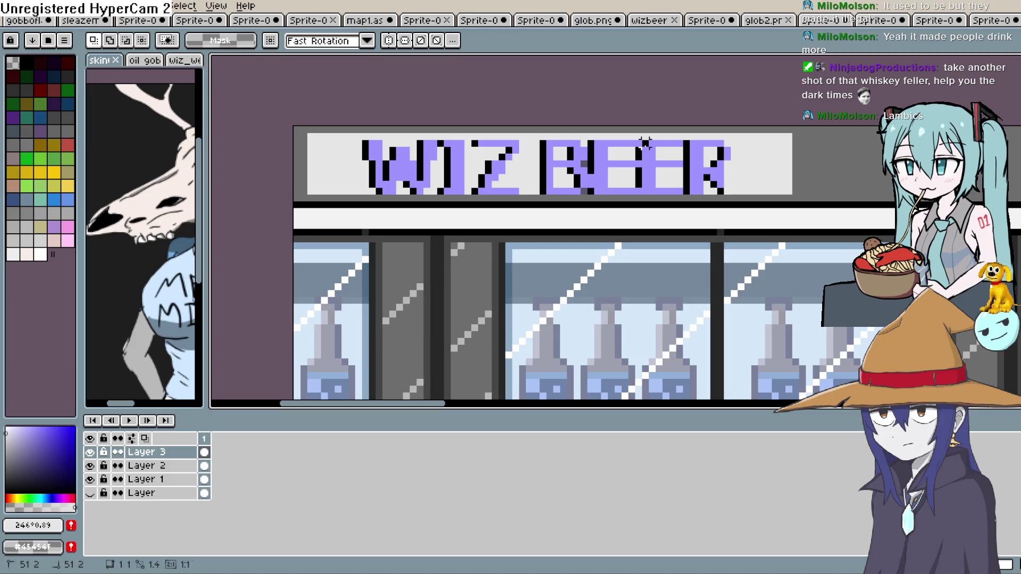
left_click_drag(739, 192, 737, 193)
left_click(741, 102)
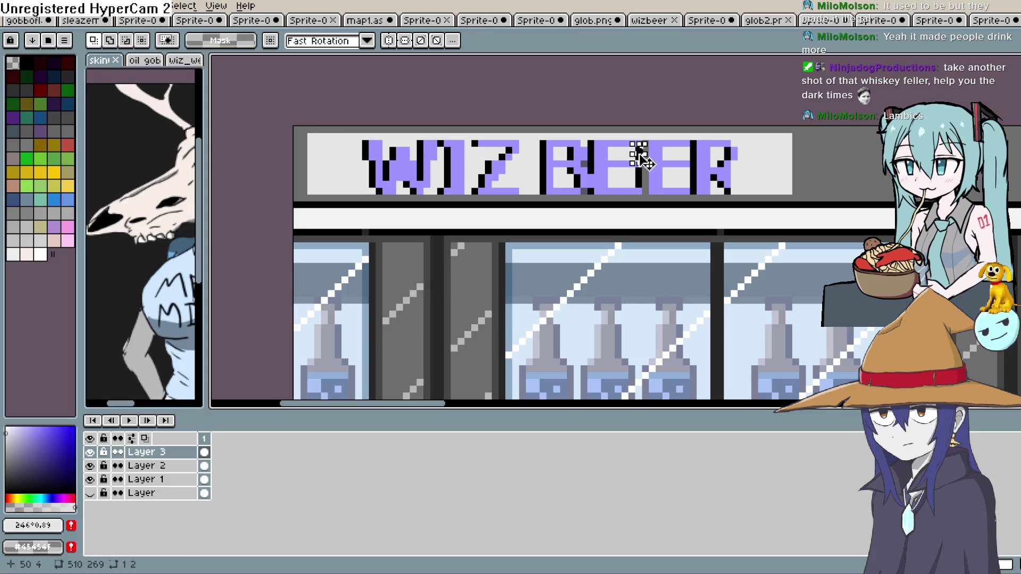
left_click_drag(642, 155, 649, 156)
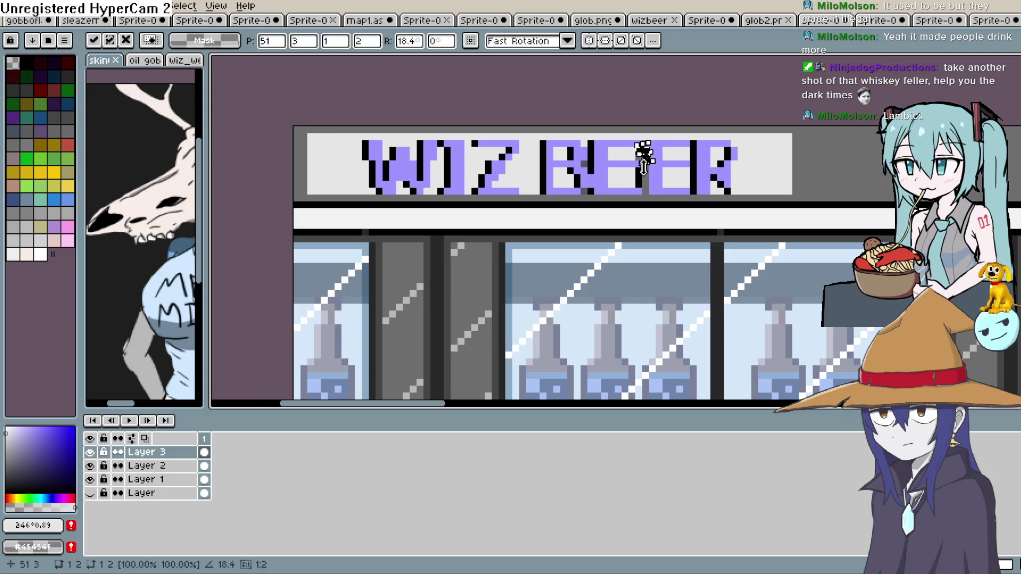
key("Escape")
Sample the sign's pale grey #e5e5e5 with the eyedropper.
scroll(727, 161, "up", 4)
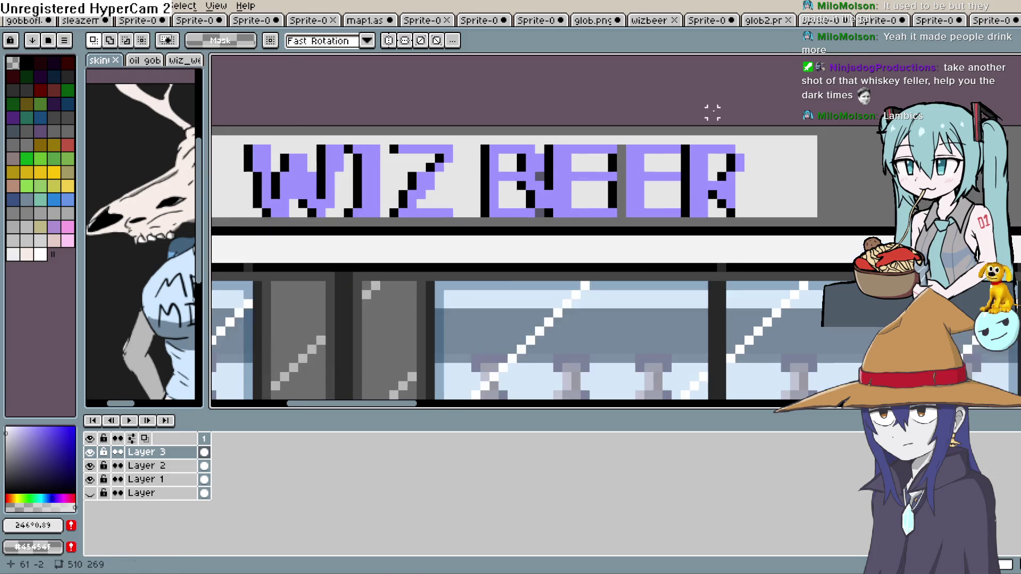
key("i")
left_click(607, 122)
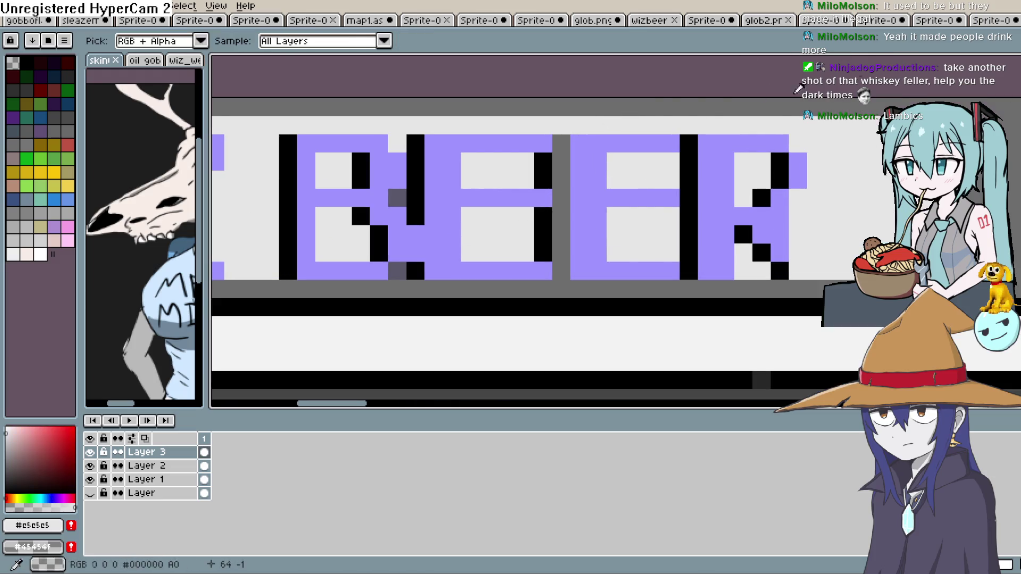
Paint over stray dark pixels after the first E grey and draw a black stroke between the E's.
key("b")
mouse_move(544, 154)
left_mouse_down()
mouse_move(562, 176)
mouse_move(561, 274)
left_mouse_up()
left_click_drag(543, 211, 545, 232)
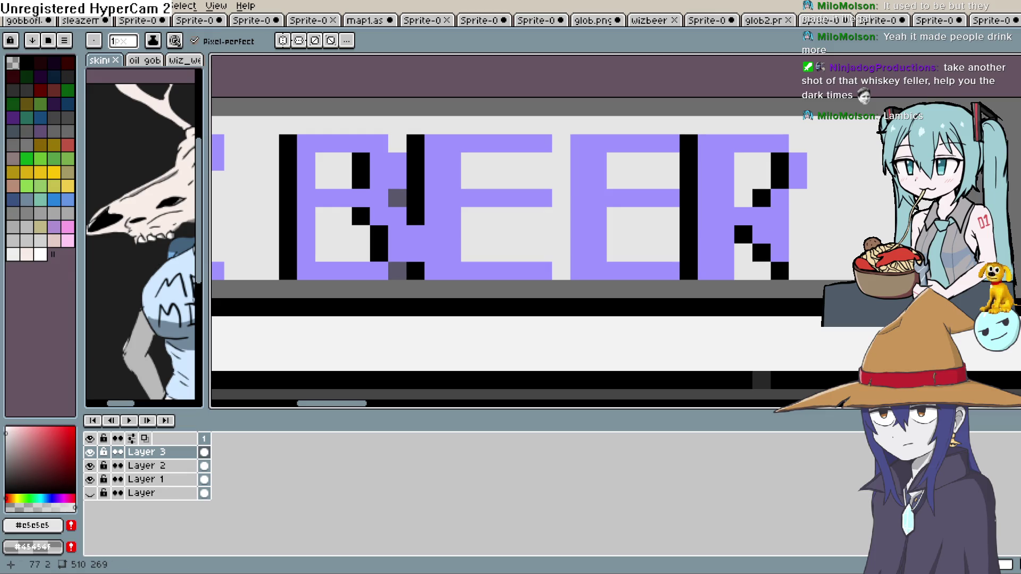
key("i")
left_click(760, 198)
key("b")
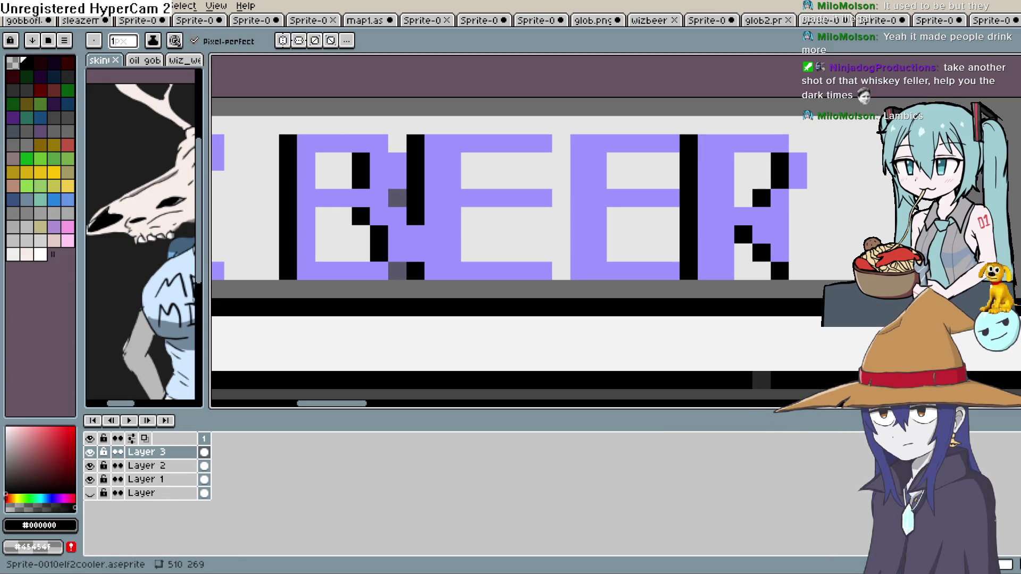
left_click_drag(561, 143, 561, 274)
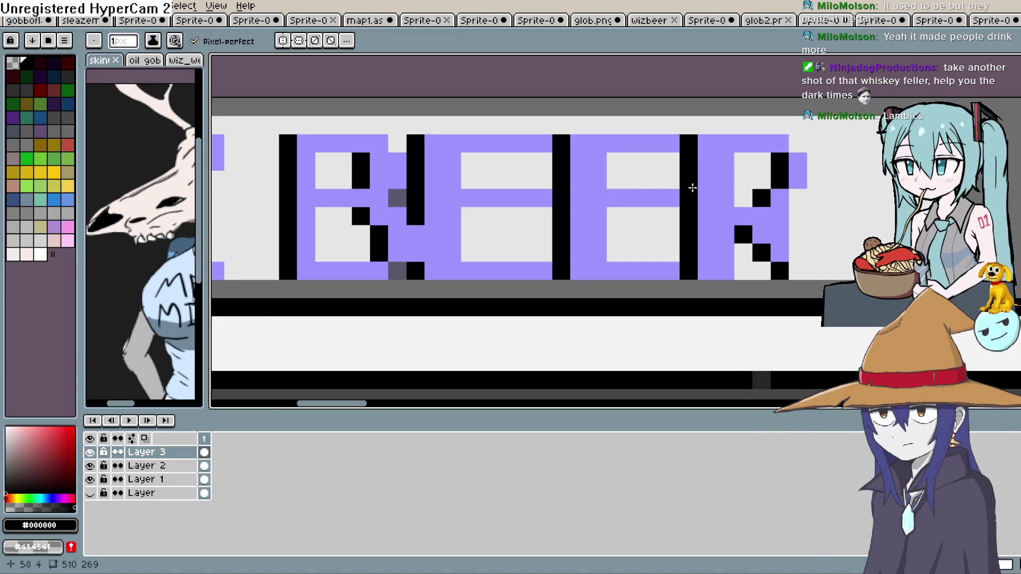
Repaint the darker strip on the sign's right edge with the panel's light grey.
scroll(772, 133, "down", 6)
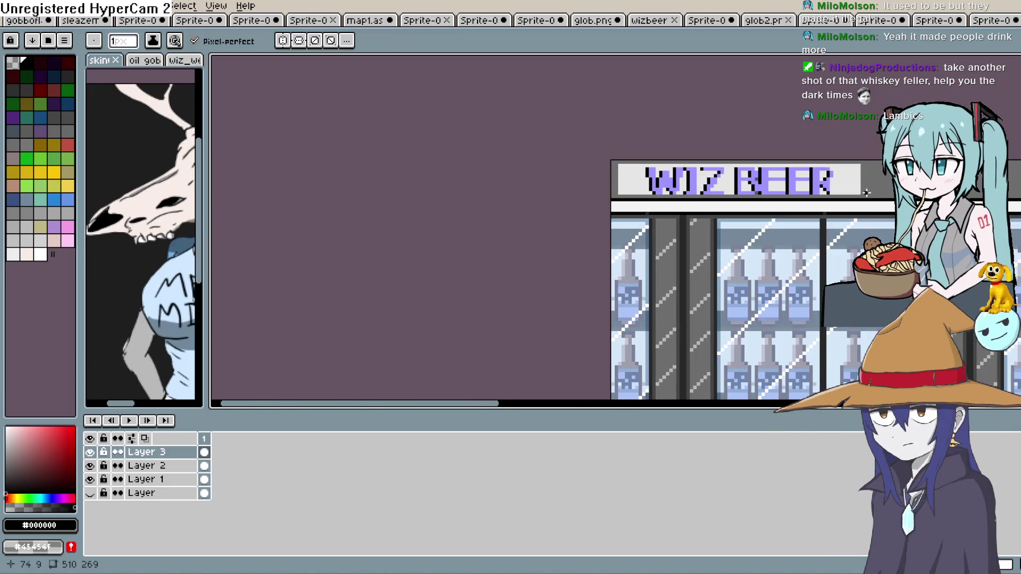
left_click_drag(757, 245, 648, 176)
scroll(648, 176, "down", 1)
mouse_move(866, 275)
left_mouse_down()
mouse_move(802, 245)
mouse_move(656, 208)
mouse_move(615, 228)
left_mouse_up()
scroll(609, 233, "up", 4)
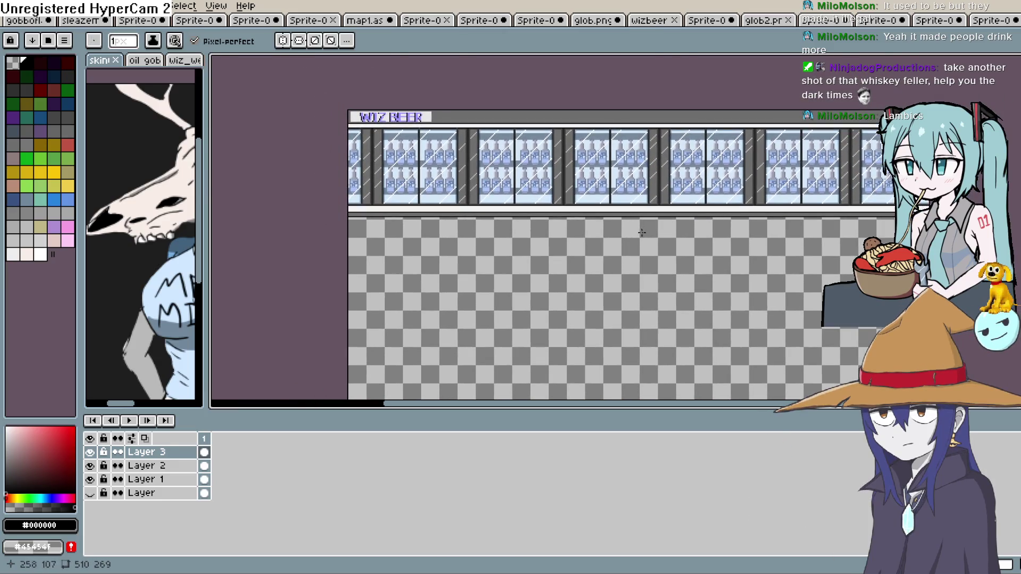
mouse_move(313, 184)
left_mouse_down()
mouse_move(661, 296)
mouse_move(867, 340)
left_mouse_up()
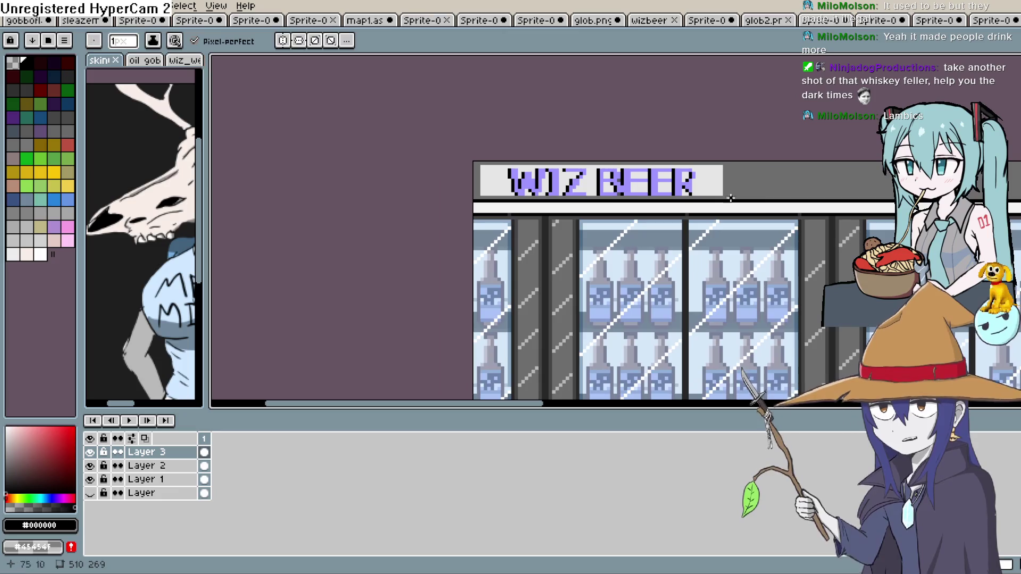
key("i")
left_click(478, 226)
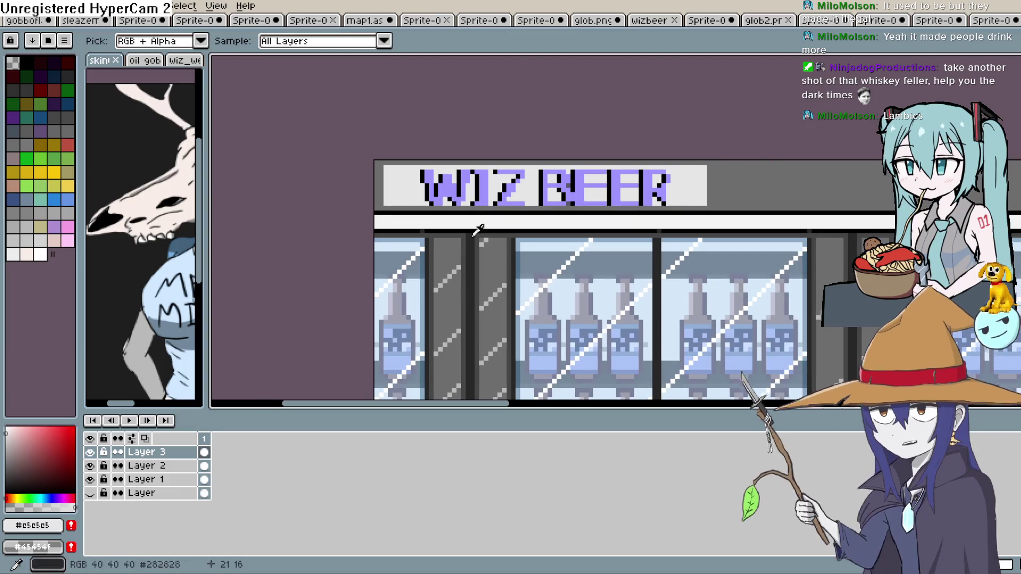
key("b")
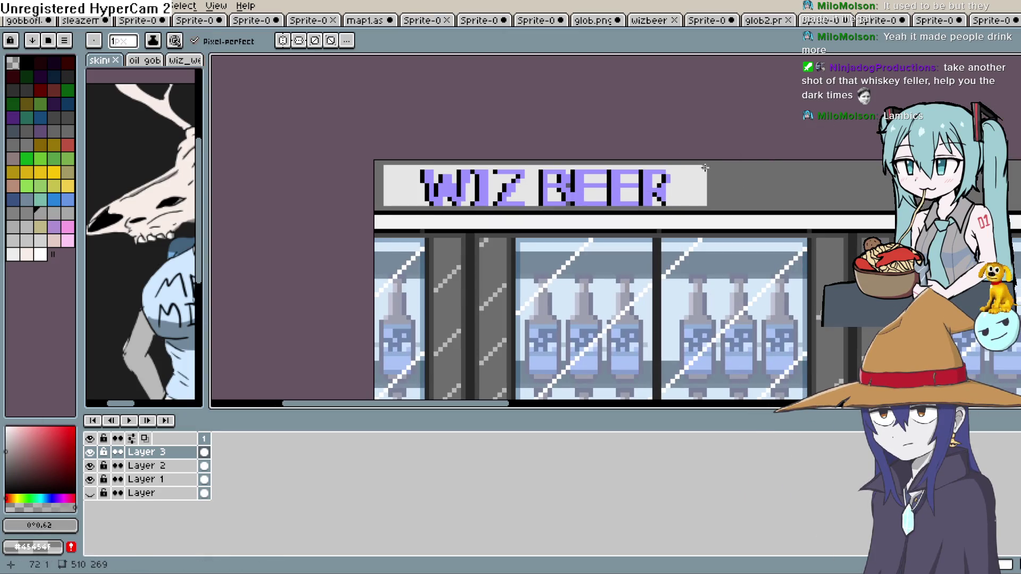
left_click_drag(702, 203, 704, 168)
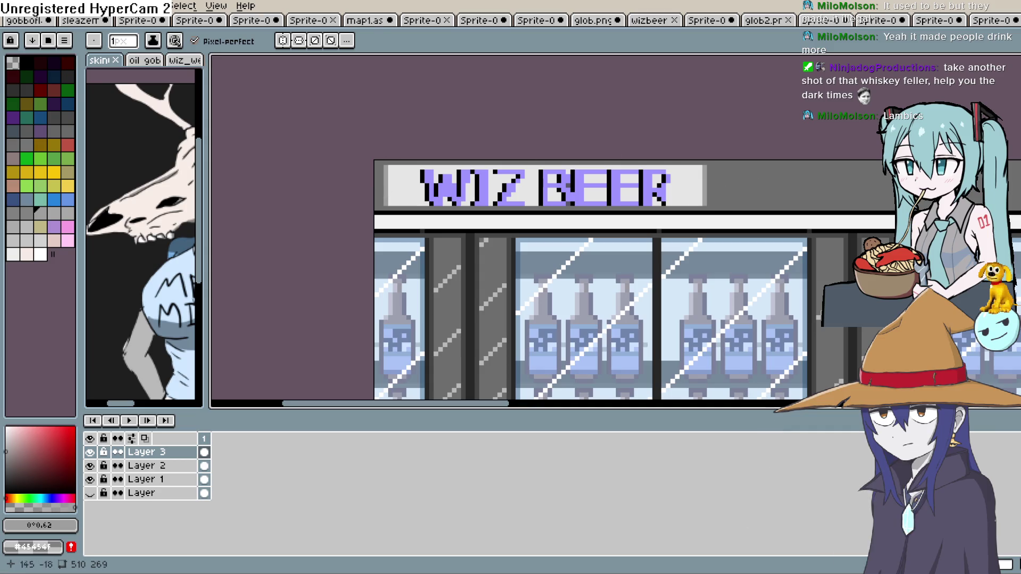
Select the WIZ BEER sign and drag a duplicate rightward along the cooler header.
key("m")
mouse_move(705, 167)
left_mouse_down()
mouse_move(659, 209)
mouse_move(450, 209)
left_mouse_up()
left_click_drag(381, 207, 381, 207)
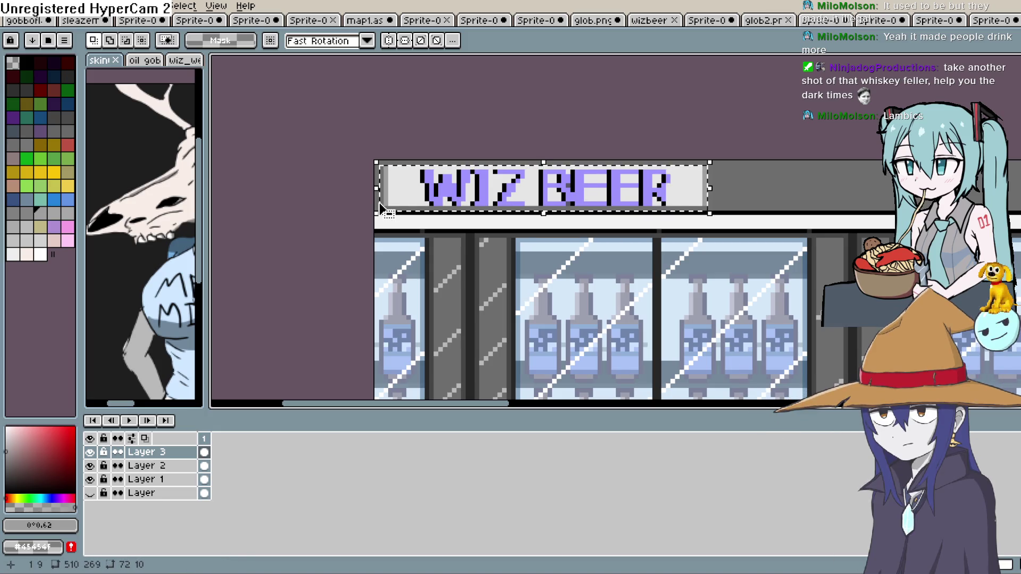
mouse_move(513, 217)
left_mouse_down()
mouse_move(598, 200)
mouse_move(844, 196)
mouse_move(884, 208)
mouse_move(616, 183)
mouse_move(944, 184)
left_mouse_up()
scroll(591, 191, "down", 1)
scroll(590, 191, "up", 1)
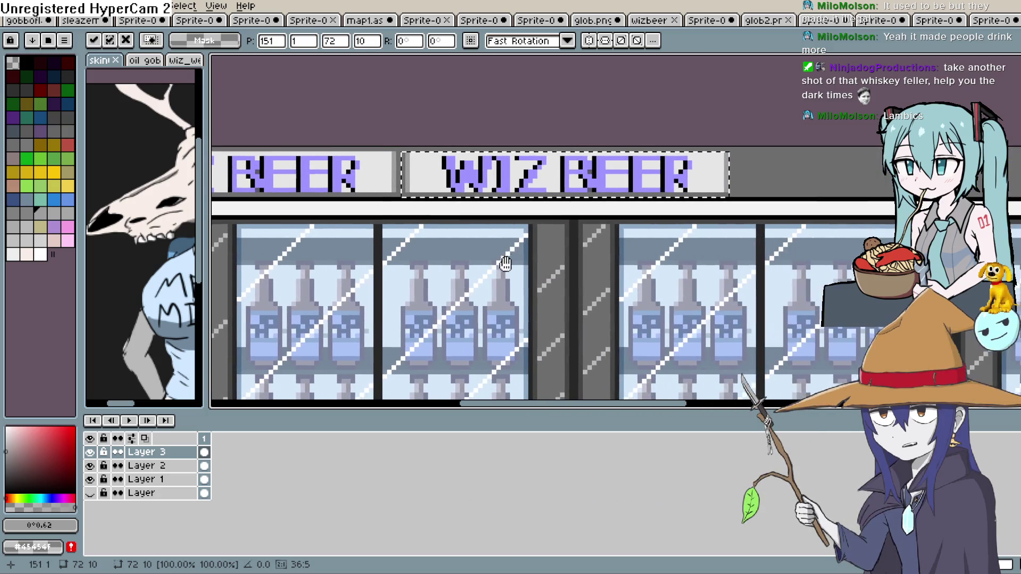
left_click_drag(590, 191, 911, 179)
left_click_drag(829, 257, 417, 253)
mouse_move(554, 162)
left_mouse_down()
mouse_move(596, 175)
mouse_move(487, 229)
left_mouse_up()
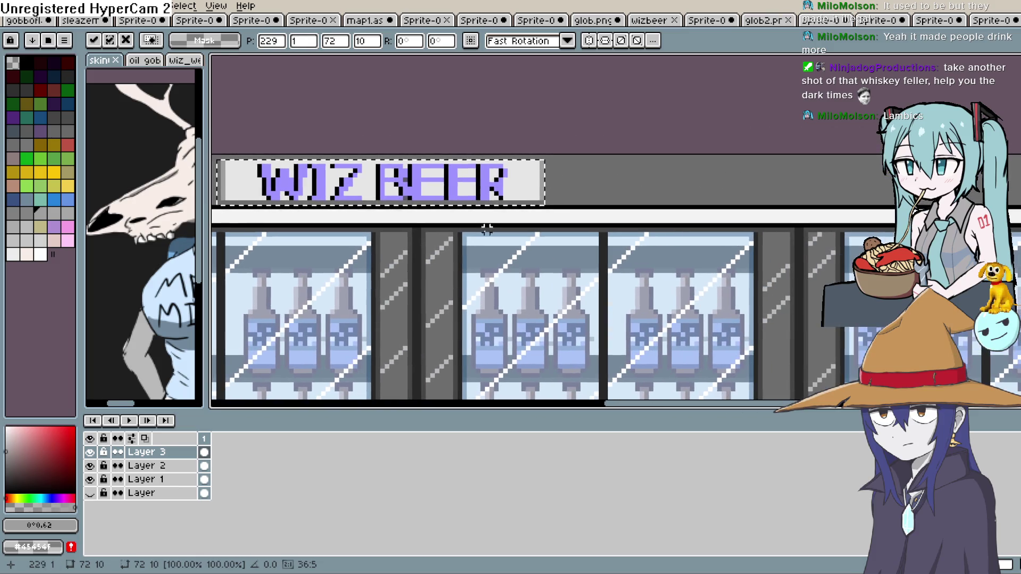
mouse_move(674, 187)
left_mouse_down()
mouse_move(807, 178)
mouse_move(513, 224)
left_mouse_up()
mouse_move(695, 212)
left_mouse_down()
mouse_move(844, 212)
mouse_move(495, 246)
mouse_move(671, 246)
mouse_move(510, 247)
left_mouse_up()
key("Escape")
Deselect the placed copy and reselect the original WIZ BEER sign.
key("ctrl+space")
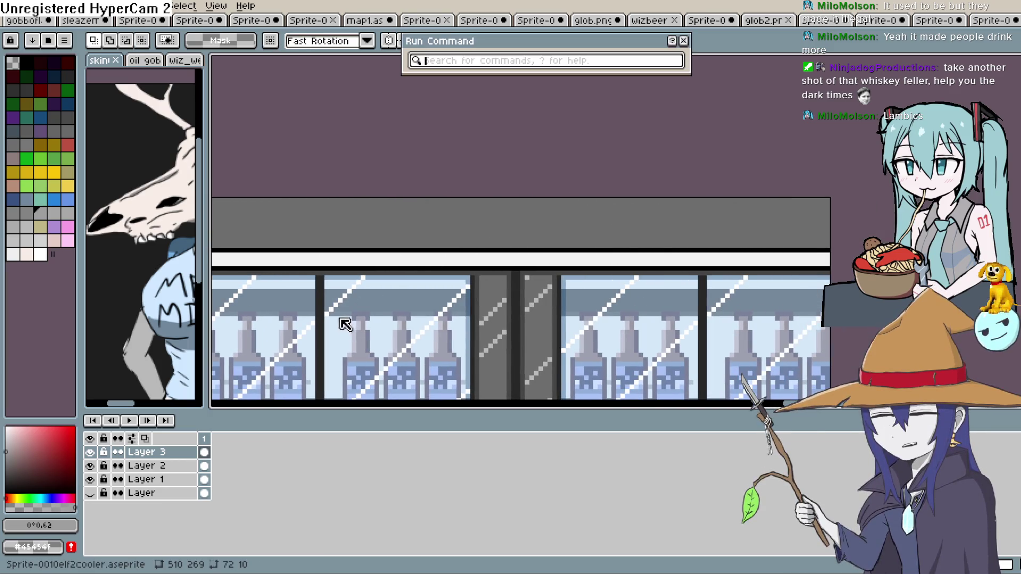
key("Escape")
mouse_move(616, 298)
left_mouse_down()
mouse_move(577, 266)
mouse_move(459, 272)
left_mouse_up()
scroll(459, 271, "down", 2)
key("m")
scroll(567, 281, "down", 3)
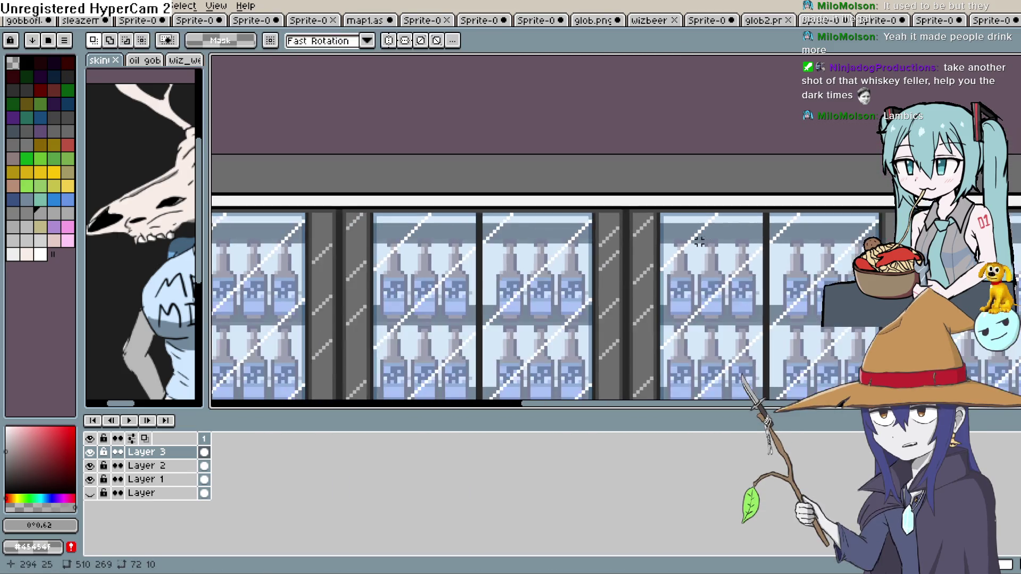
scroll(568, 280, "up", 3)
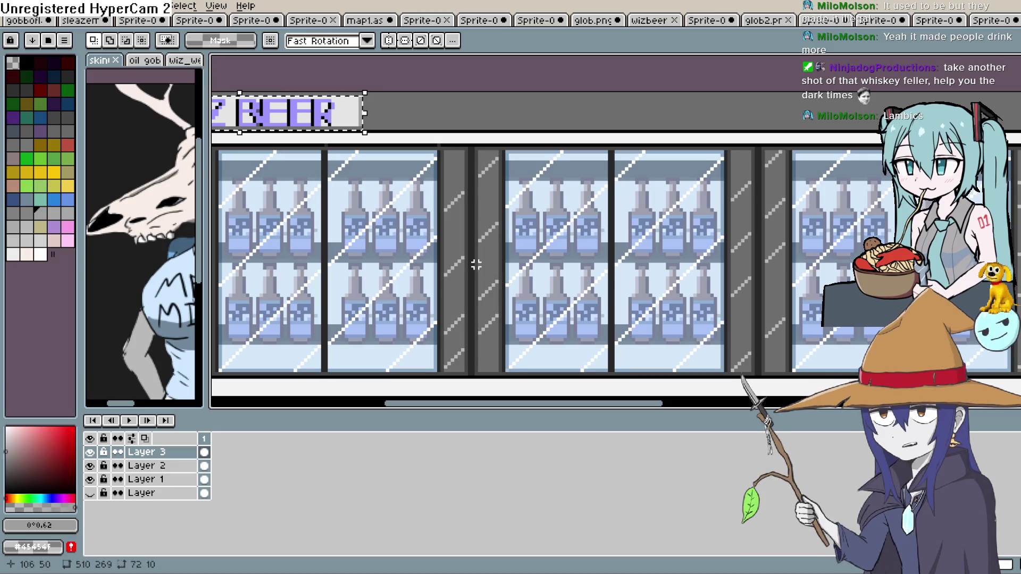
left_click(496, 87)
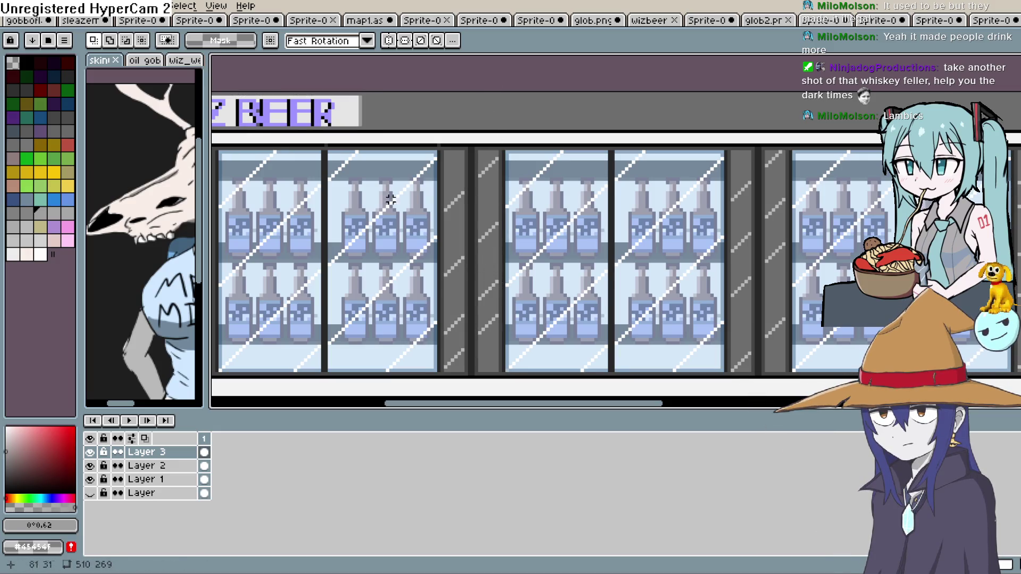
left_click_drag(391, 199, 577, 255)
key("ctrl+z")
Place another sign copy above the next door, nudged one pixel left, and commit it.
mouse_move(519, 189)
left_mouse_down()
mouse_move(988, 180)
mouse_move(502, 198)
mouse_move(774, 197)
mouse_move(760, 200)
left_mouse_up()
mouse_move(837, 262)
left_mouse_down()
mouse_move(566, 200)
mouse_move(834, 186)
mouse_move(806, 182)
mouse_move(455, 215)
mouse_move(944, 204)
mouse_move(935, 203)
left_mouse_up()
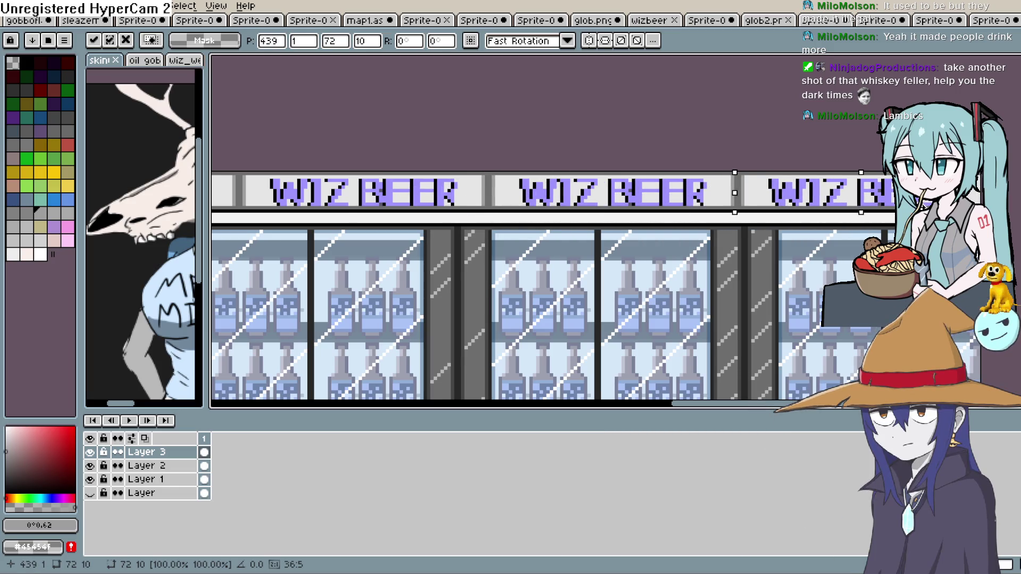
key("Left")
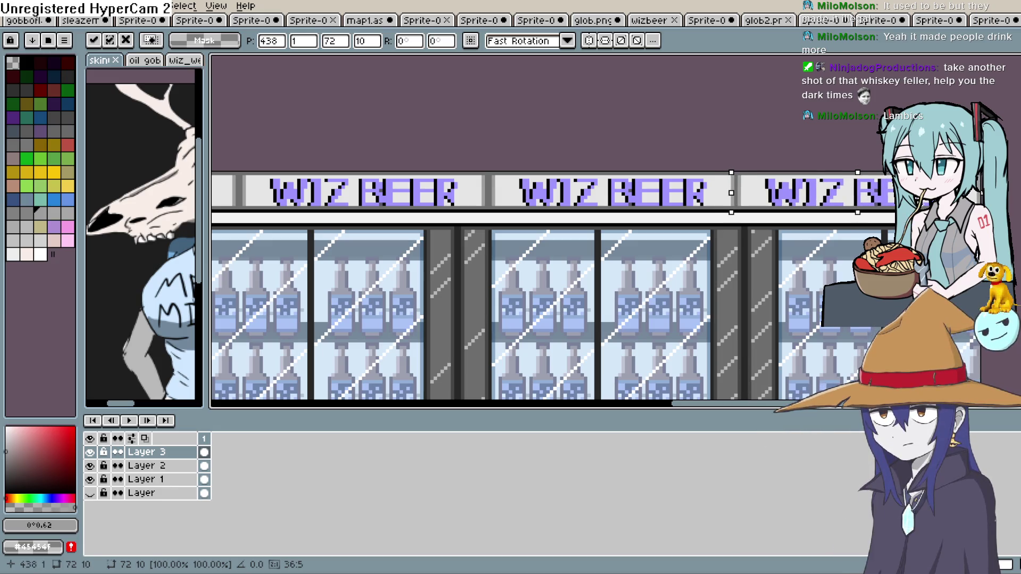
key("Return")
scroll(738, 309, "down", 1)
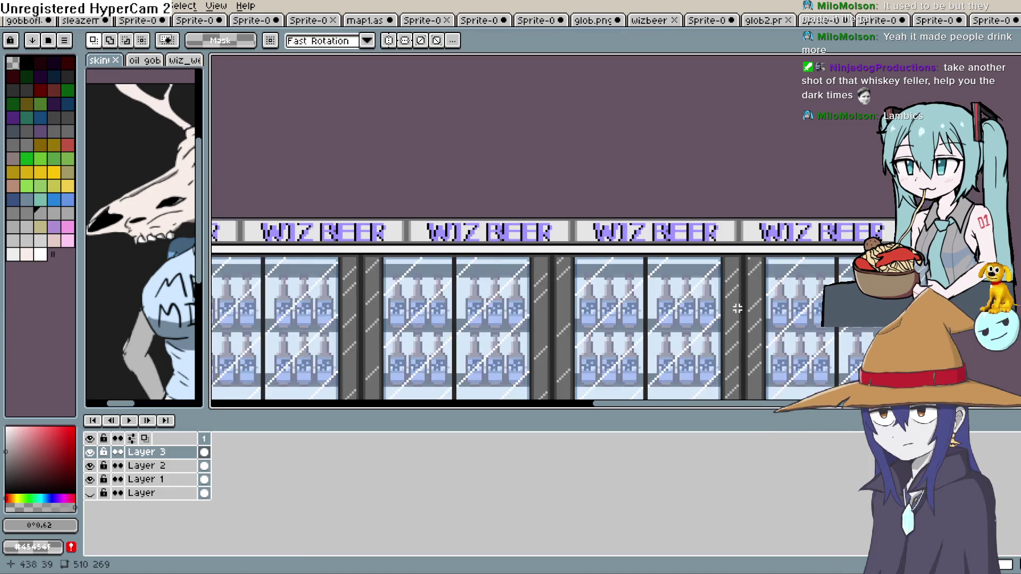
Show and then hide the background shop layer beneath the cooler row.
scroll(738, 308, "down", 1)
left_click_drag(845, 391, 683, 269)
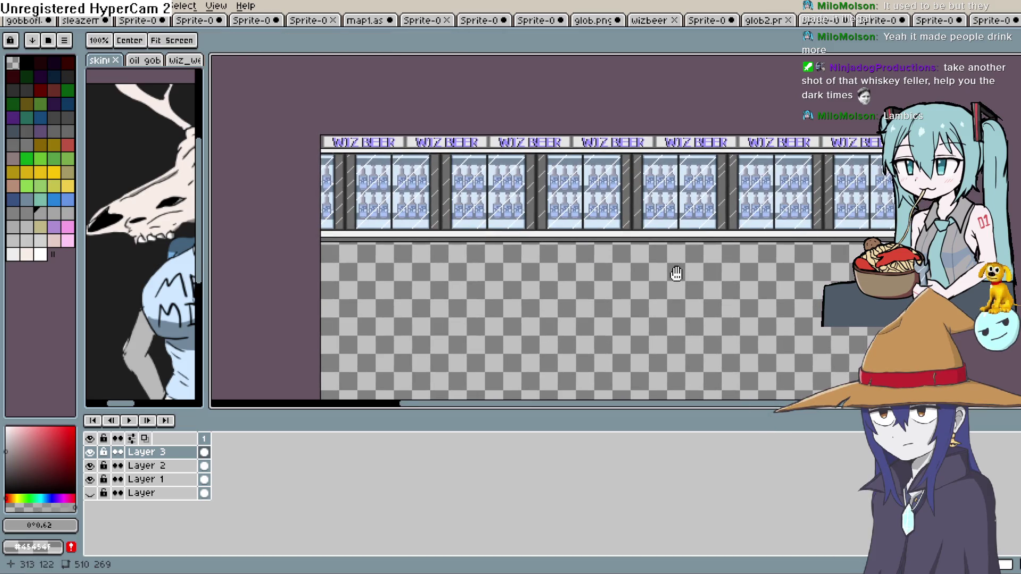
left_click_drag(676, 273, 690, 272)
scroll(627, 250, "down", 2)
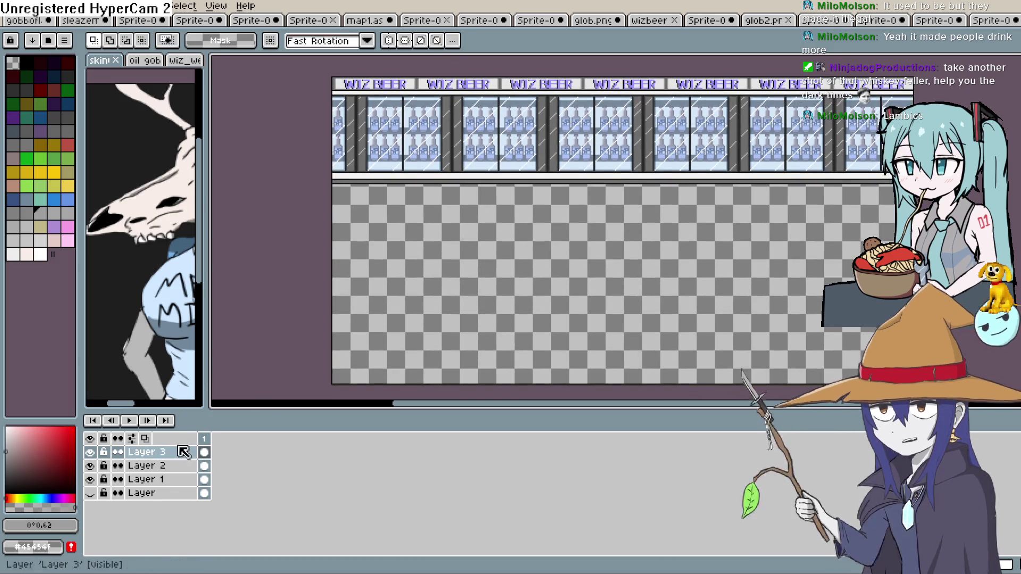
left_click(93, 496)
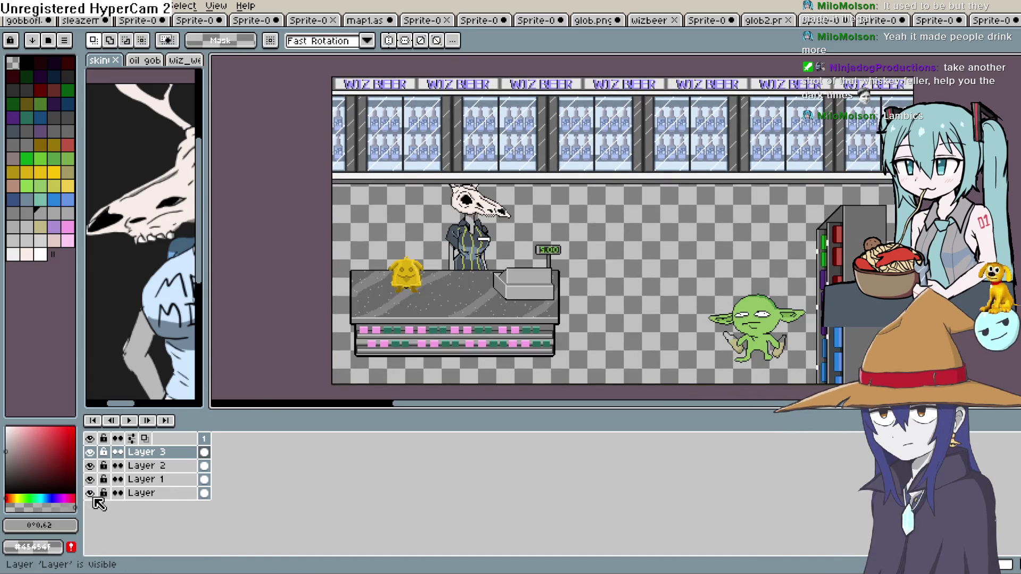
left_click(90, 495)
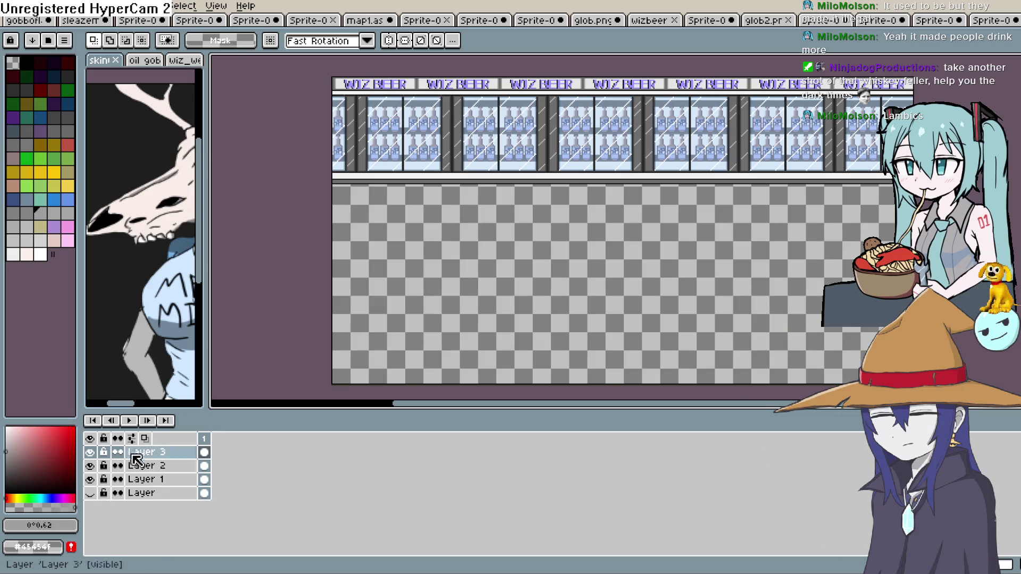
Undo the repeated WIZ BEER sign copies and redo the last pencil stroke.
key("ctrl+z")
key("ctrl+z")
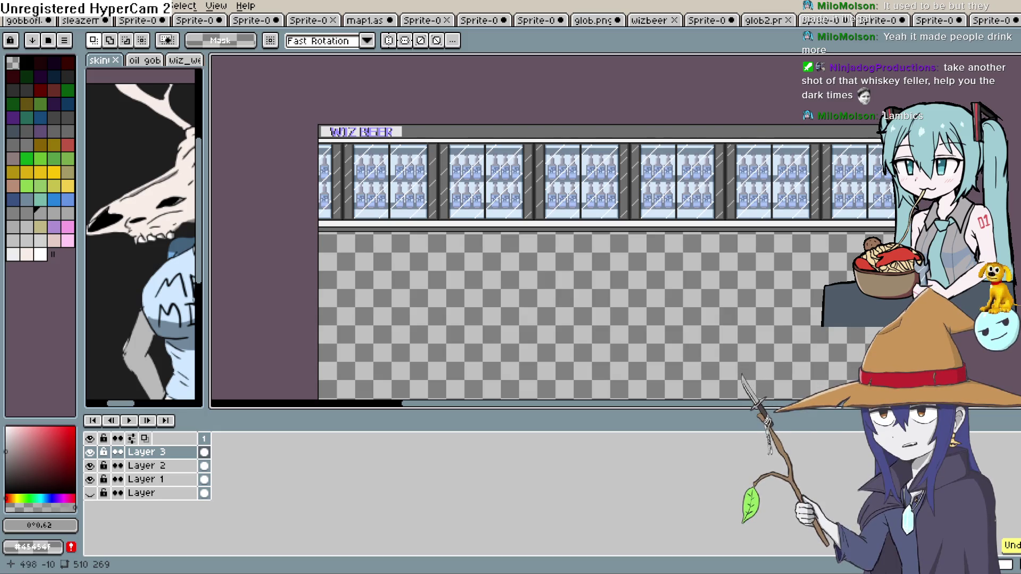
key("ctrl+y")
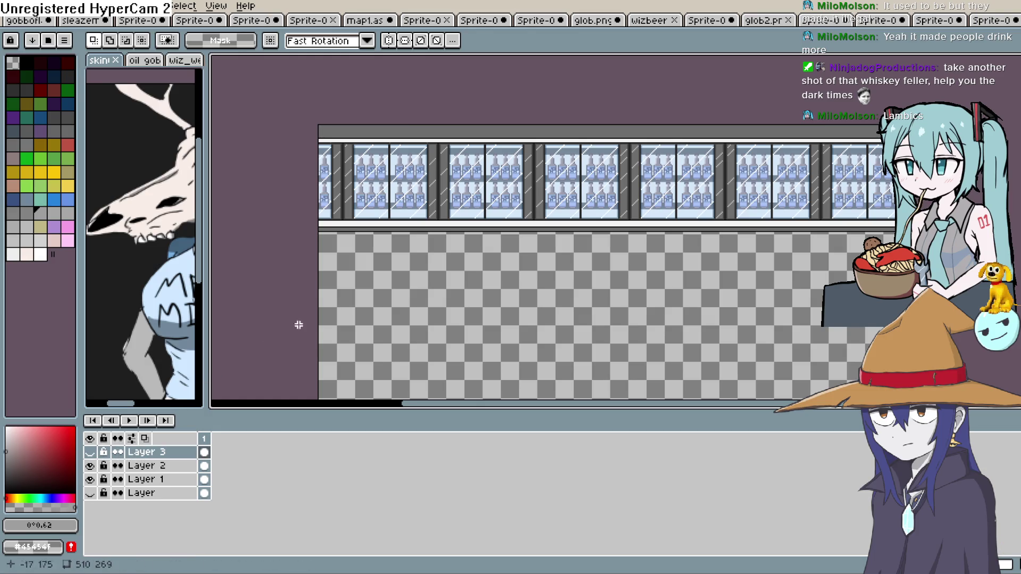
scroll(636, 223, "down", 1)
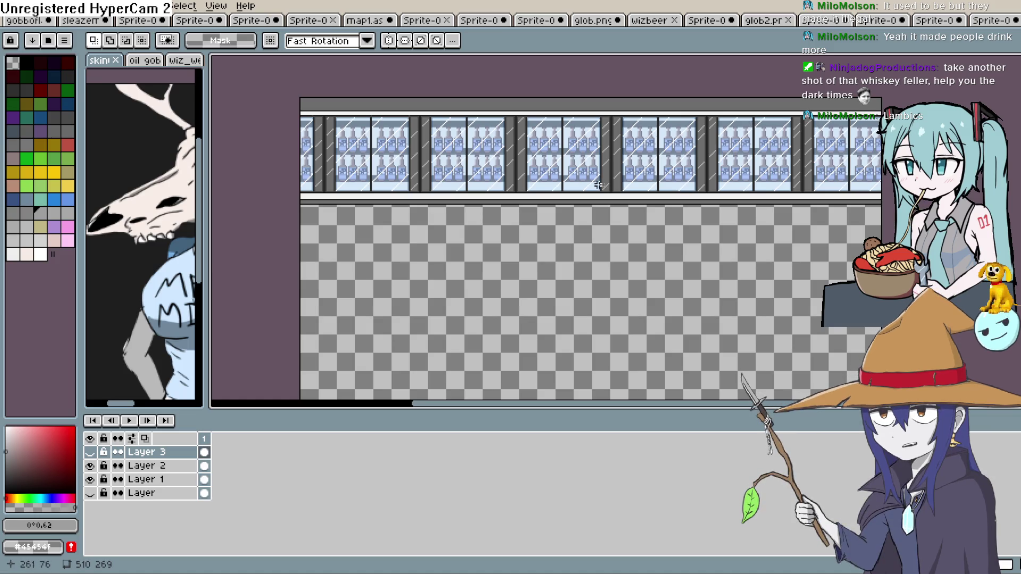
scroll(598, 185, "up", 1)
scroll(490, 194, "down", 1)
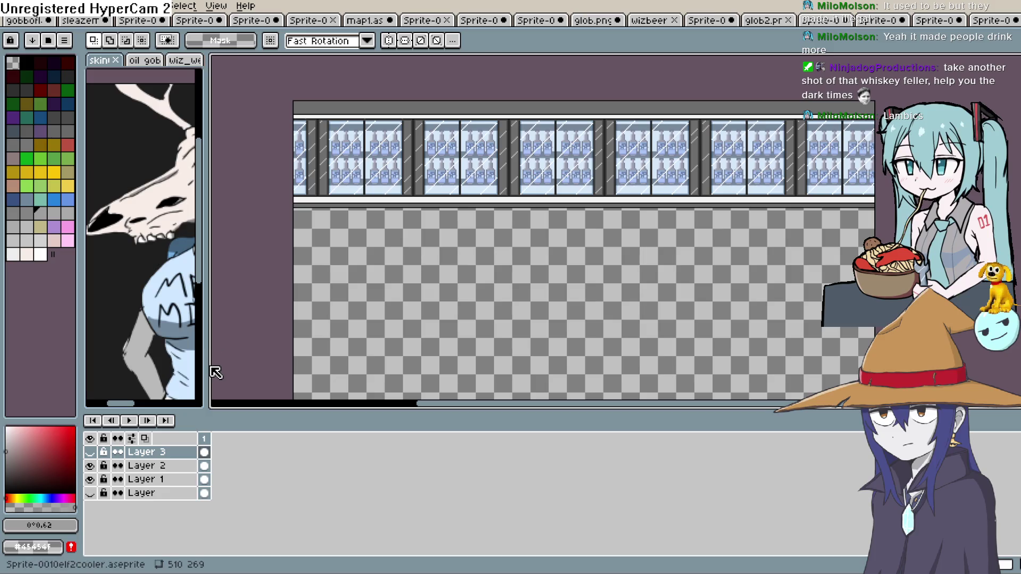
Merge Layer 2 into Layer 1, then move the shop-scene layer above Layer 1 and hide it.
right_click(152, 467)
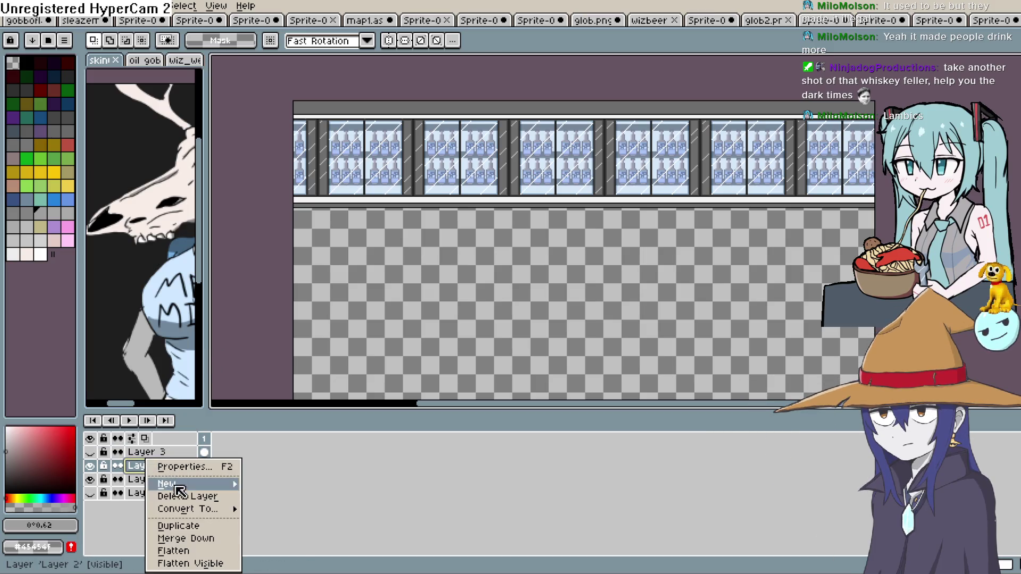
left_click(185, 538)
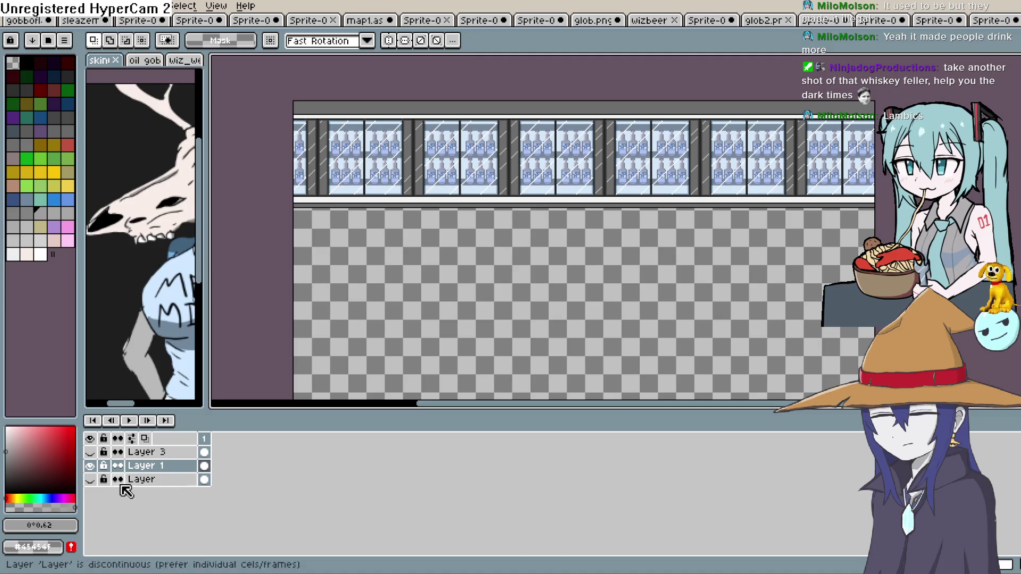
left_click(90, 481)
double_click(152, 480)
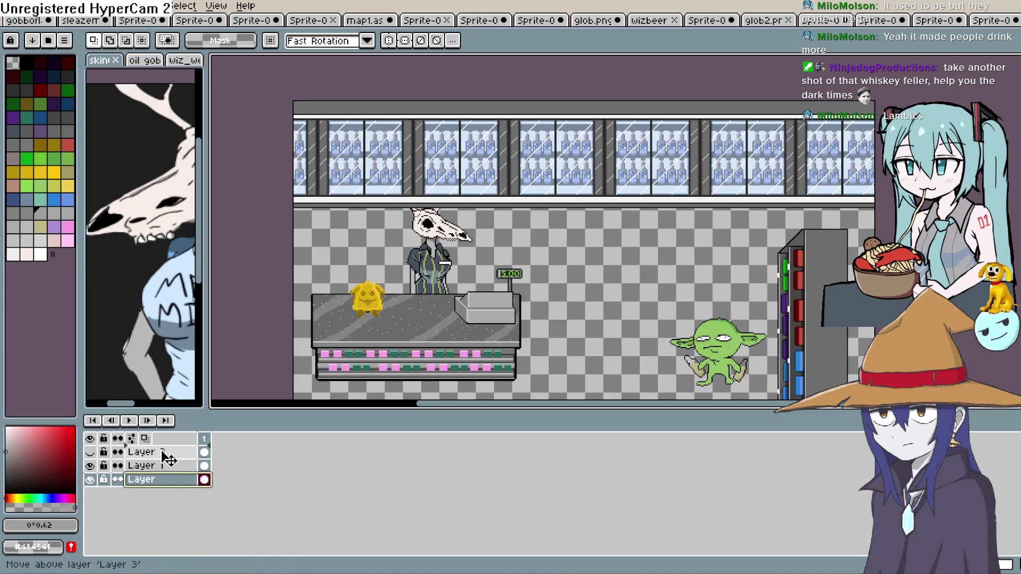
left_click_drag(164, 456, 165, 459)
mouse_move(500, 241)
left_mouse_down()
mouse_move(503, 155)
mouse_move(493, 177)
left_mouse_up()
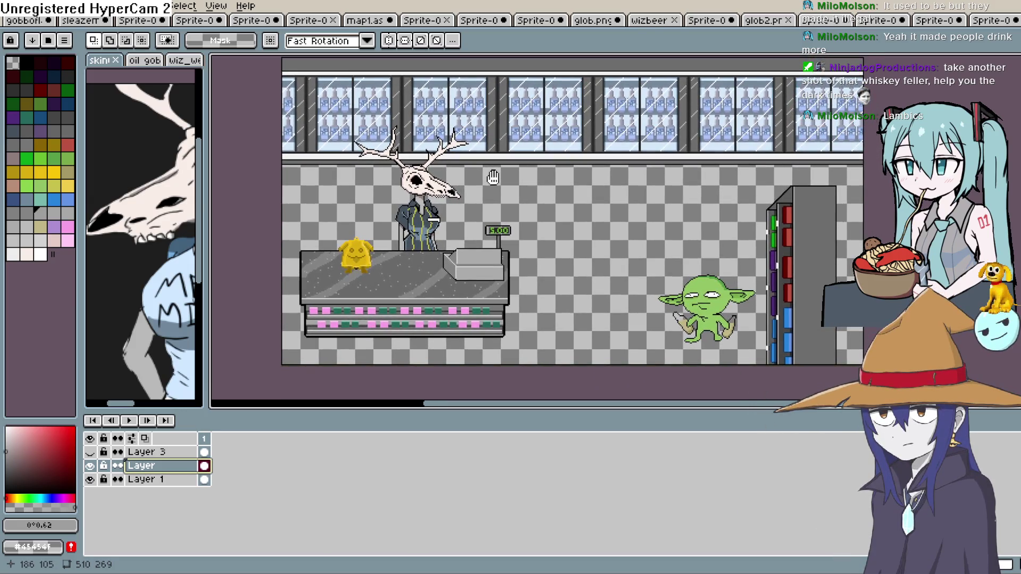
left_click(91, 466)
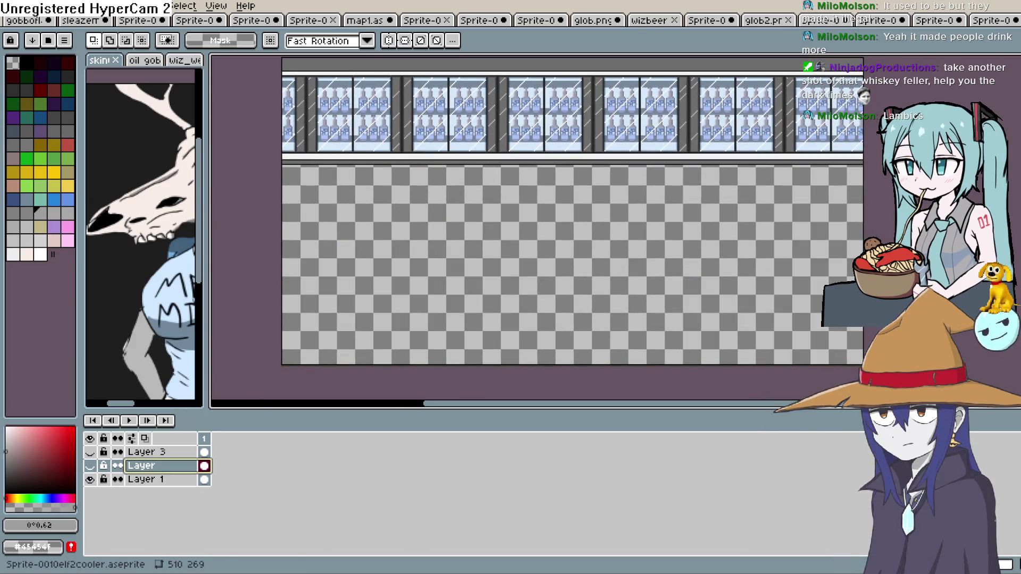
key("alt+e")
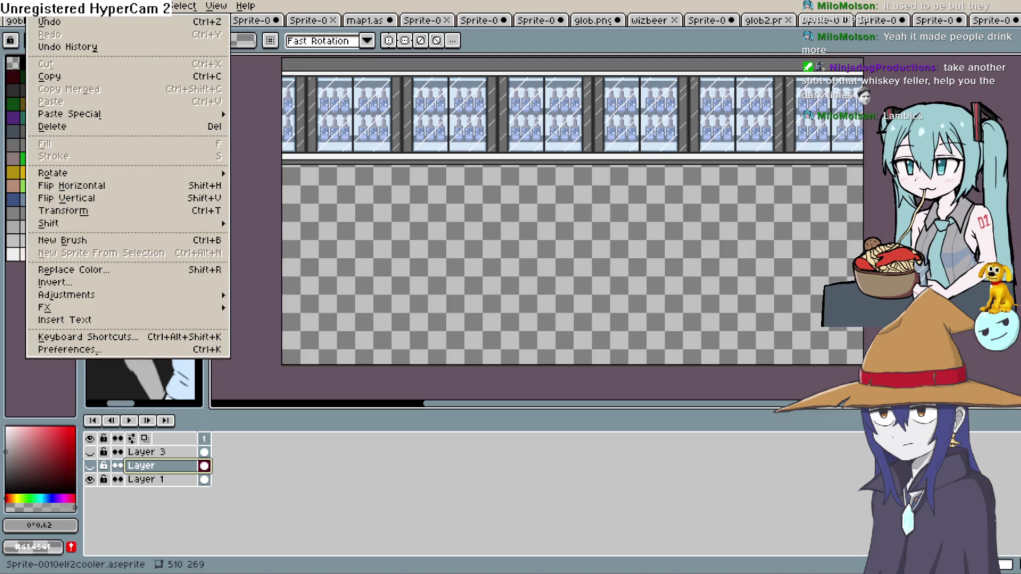
Export the visible cooler row as Sprite-0010elf2cooler.png, accepting the flattening warning, then switch to Construct 3.
mouse_move(12, 6)
mouse_move(102, 123)
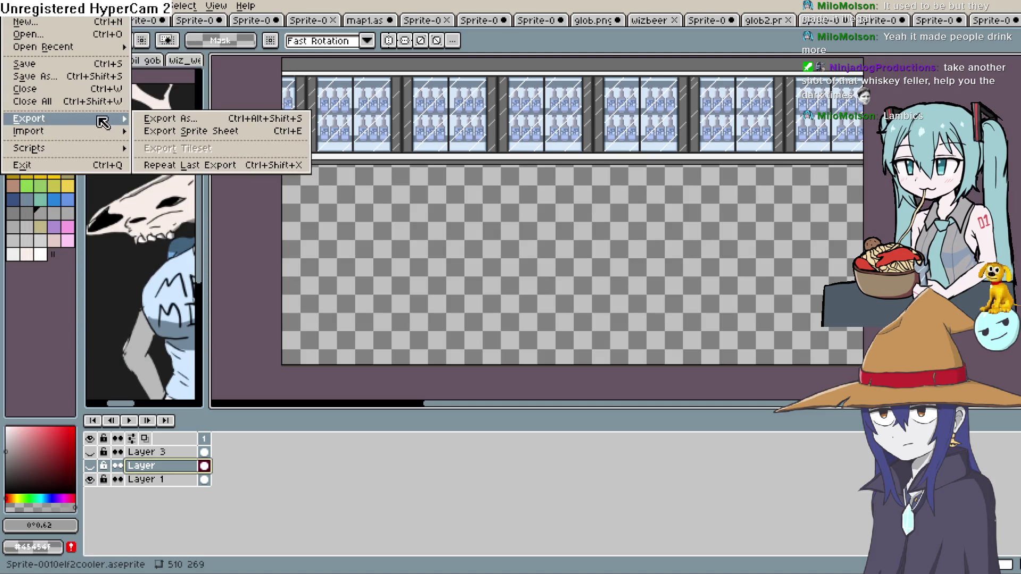
left_click(197, 119)
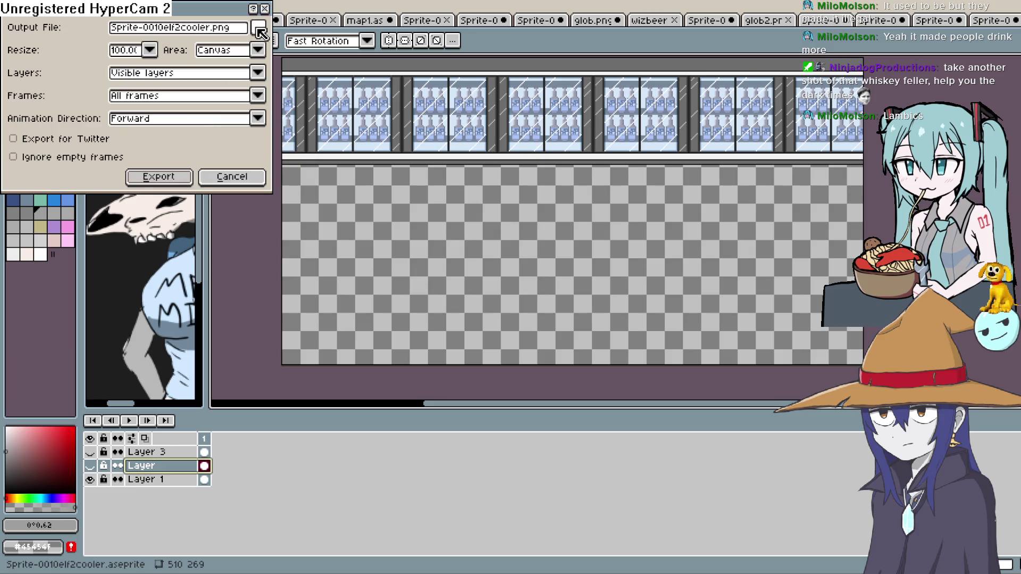
left_click(183, 177)
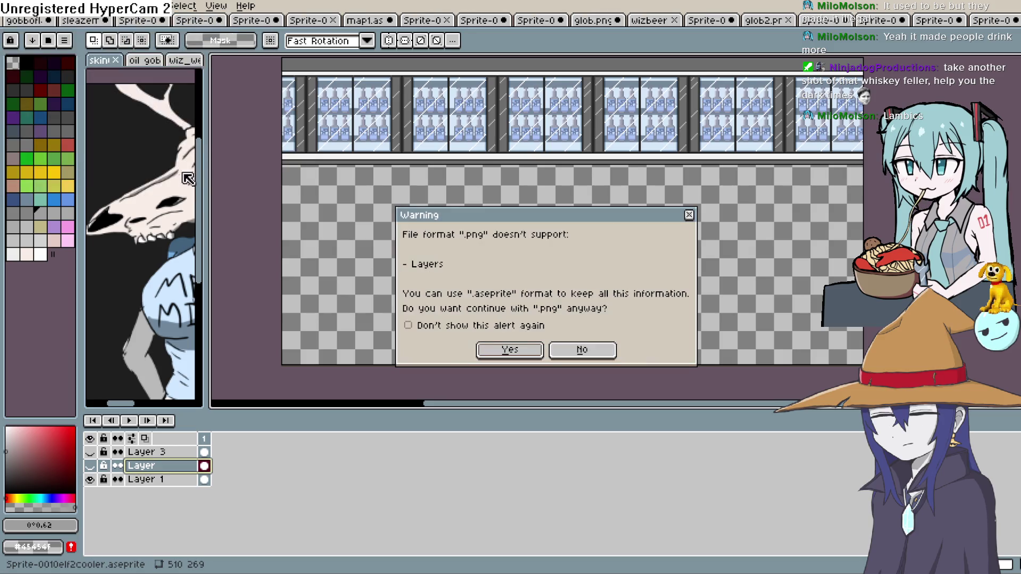
left_click(525, 355)
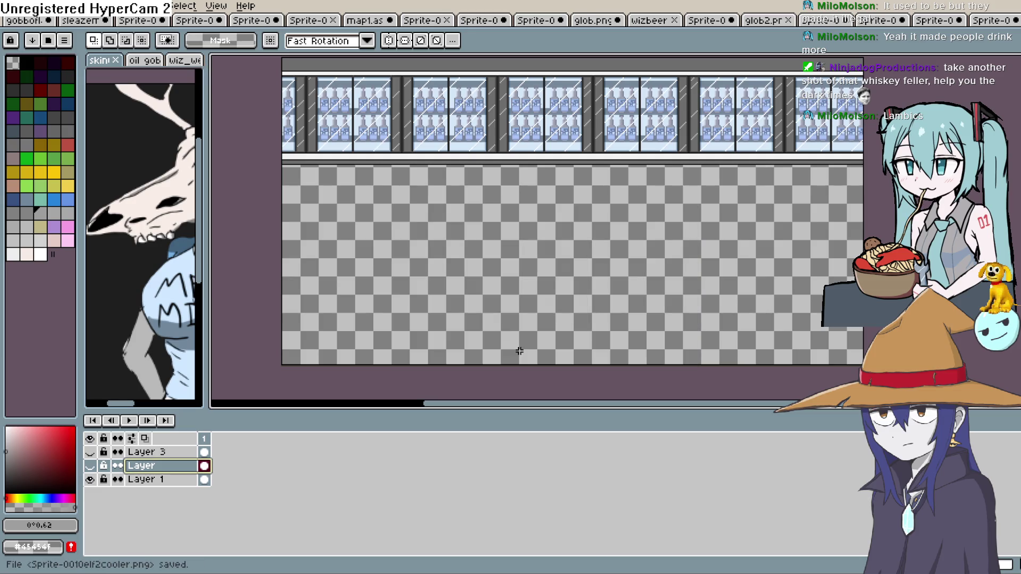
key("alt+Tab")
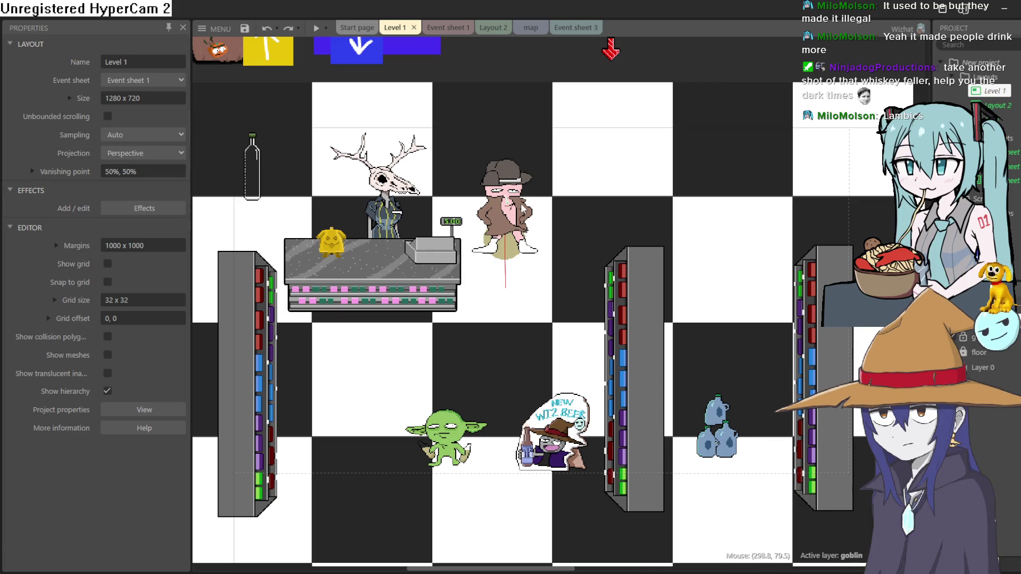
Open and close the glob object's image editor, then clear the layout selection.
scroll(515, 154, "up", 3)
double_click(515, 154)
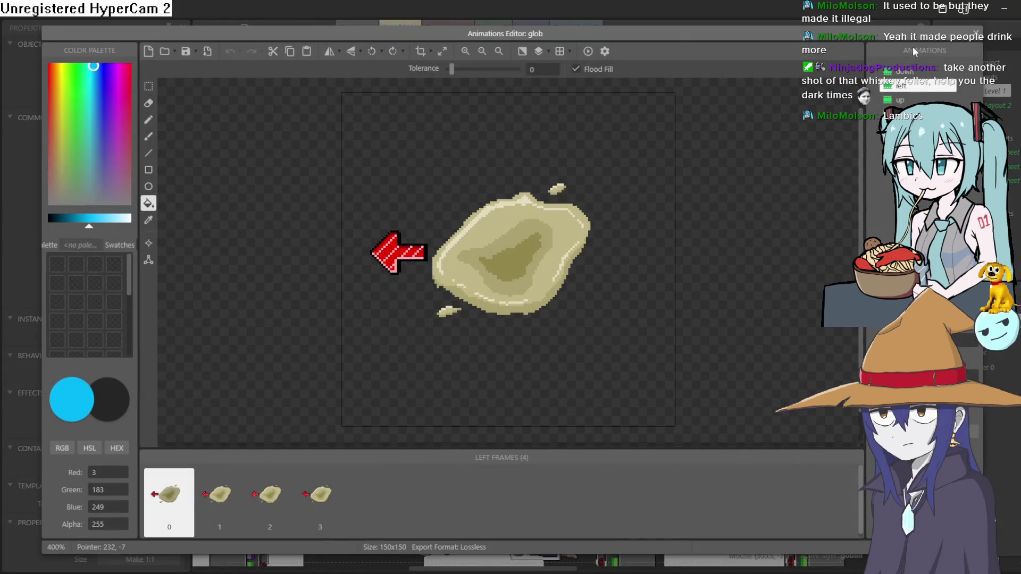
left_click(977, 36)
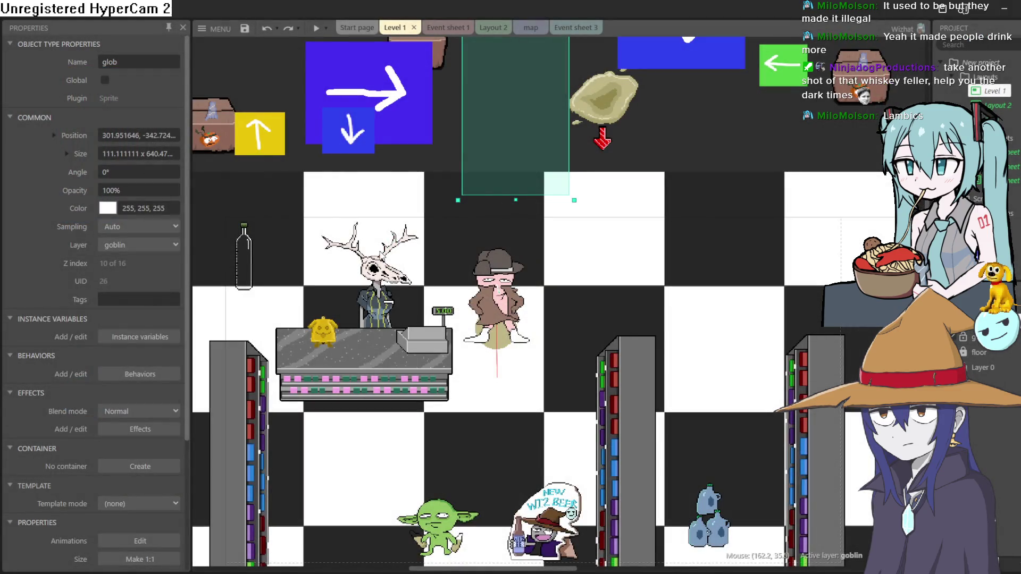
scroll(314, 298, "left", 5)
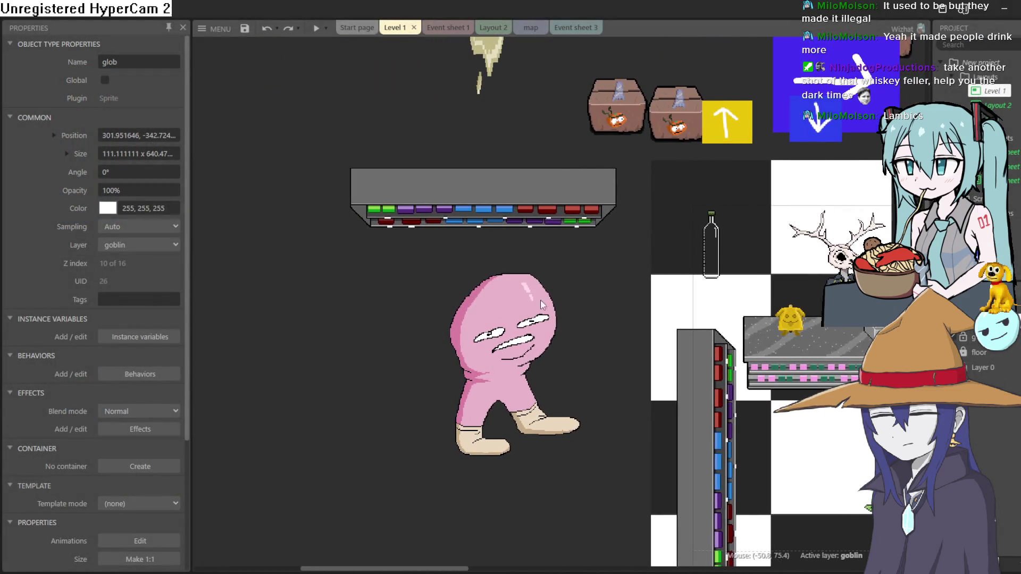
left_click(314, 298)
Insert a new Sprite on Level 1, paste in the cooler row image and crop it to 512 x 96.
double_click(314, 294)
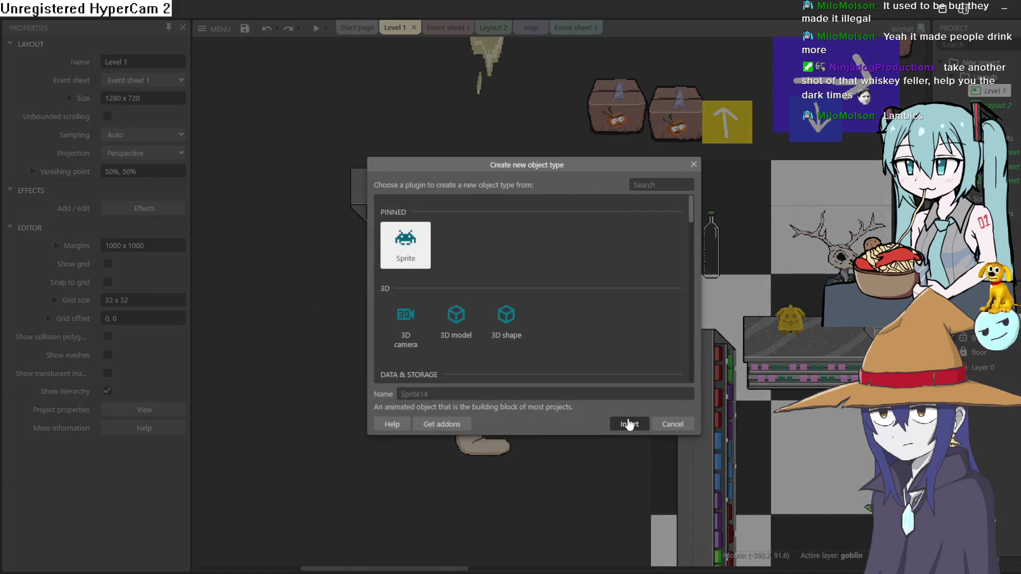
left_click(629, 424)
left_click(298, 315)
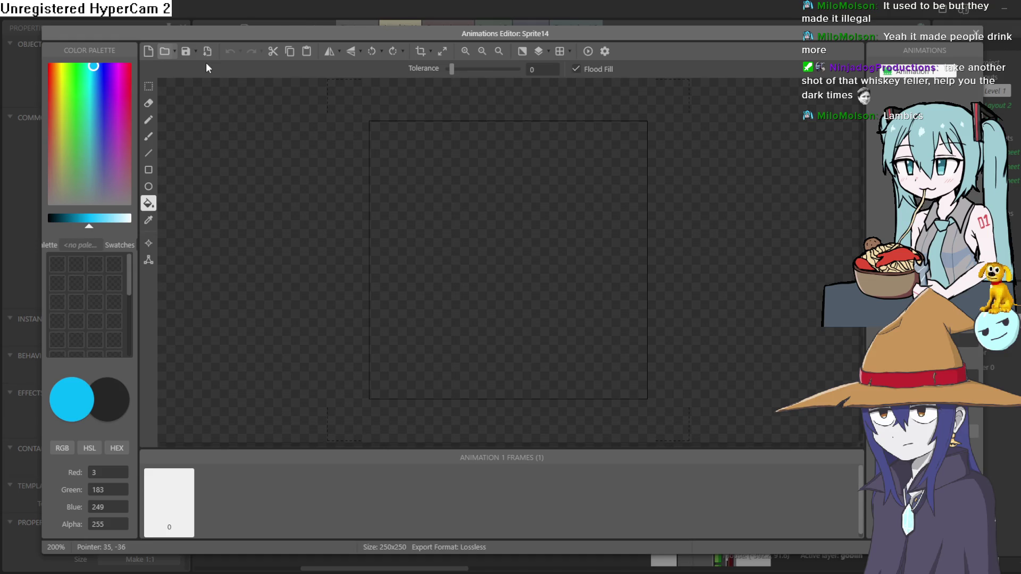
key("ctrl+v")
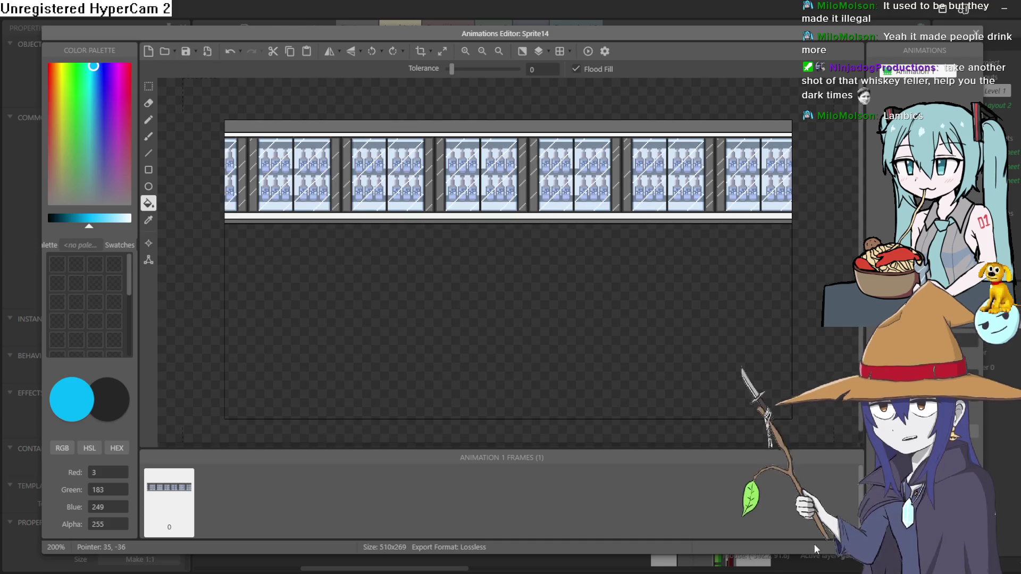
left_click(420, 53)
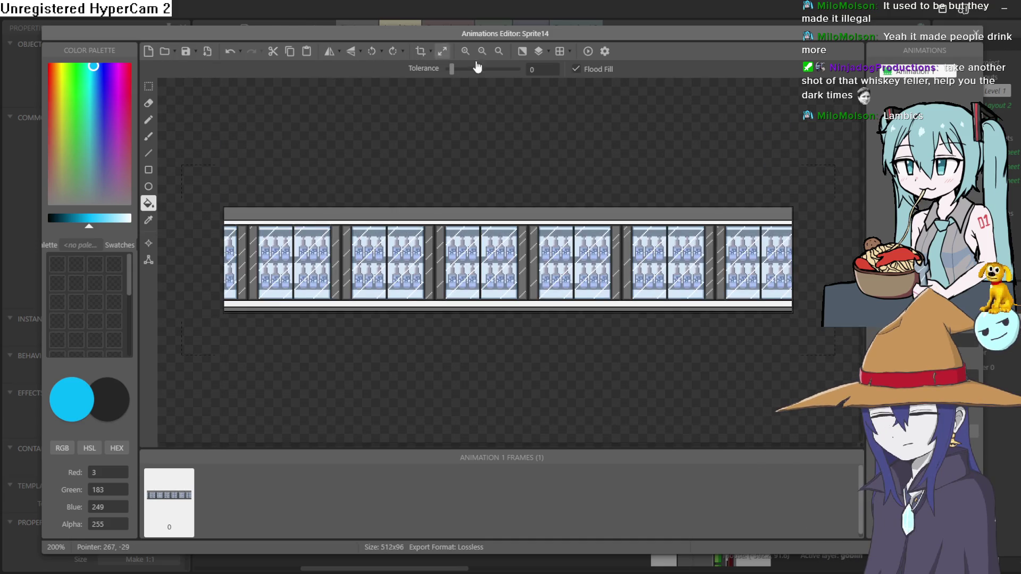
left_click(977, 36)
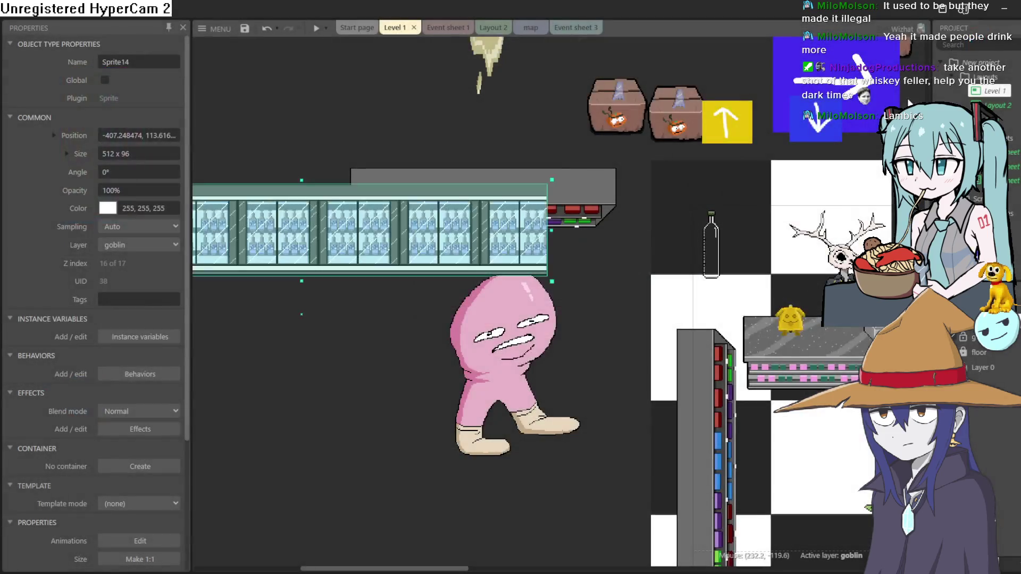
Position the cooler row and a duplicate along the back wall above the counter, near (260.6, 134.4).
mouse_move(528, 248)
left_mouse_down()
mouse_move(316, 200)
mouse_move(830, 198)
mouse_move(795, 197)
left_mouse_up()
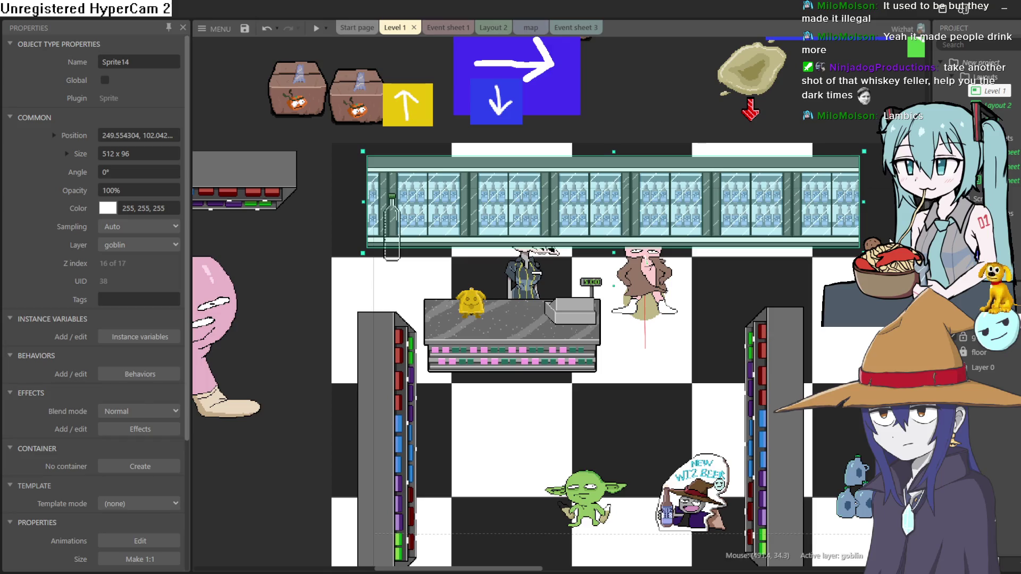
mouse_move(612, 208)
left_mouse_down()
mouse_move(946, 199)
mouse_move(816, 197)
mouse_move(824, 242)
mouse_move(824, 228)
left_mouse_up()
mouse_move(437, 202)
left_mouse_down()
mouse_move(441, 235)
mouse_move(499, 213)
left_mouse_up()
scroll(455, 234, "up", 5)
mouse_move(502, 213)
left_mouse_down()
mouse_move(511, 212)
mouse_move(432, 213)
mouse_move(477, 211)
left_mouse_up()
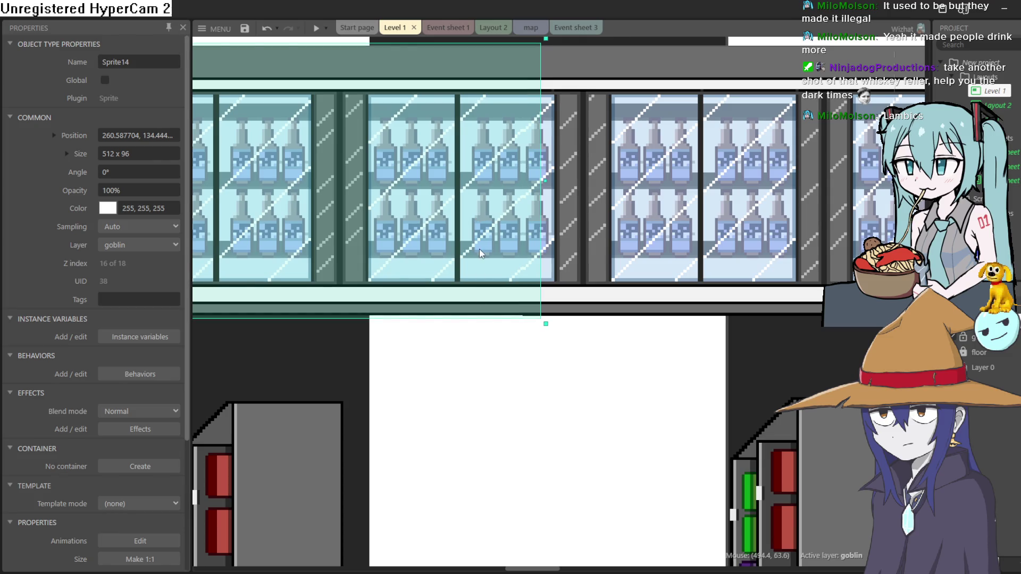
scroll(486, 362, "down", 6)
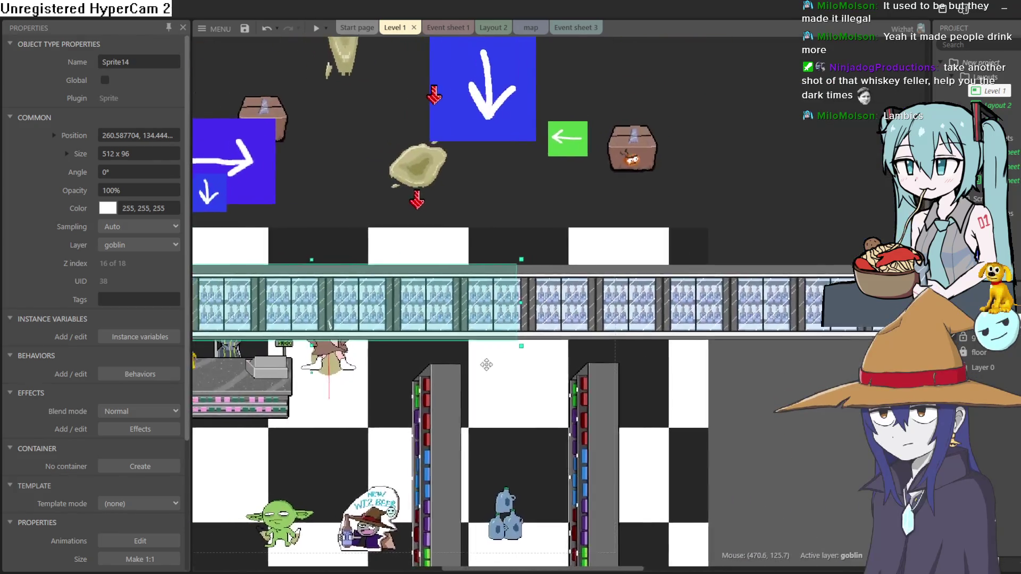
left_click_drag(486, 364, 717, 316)
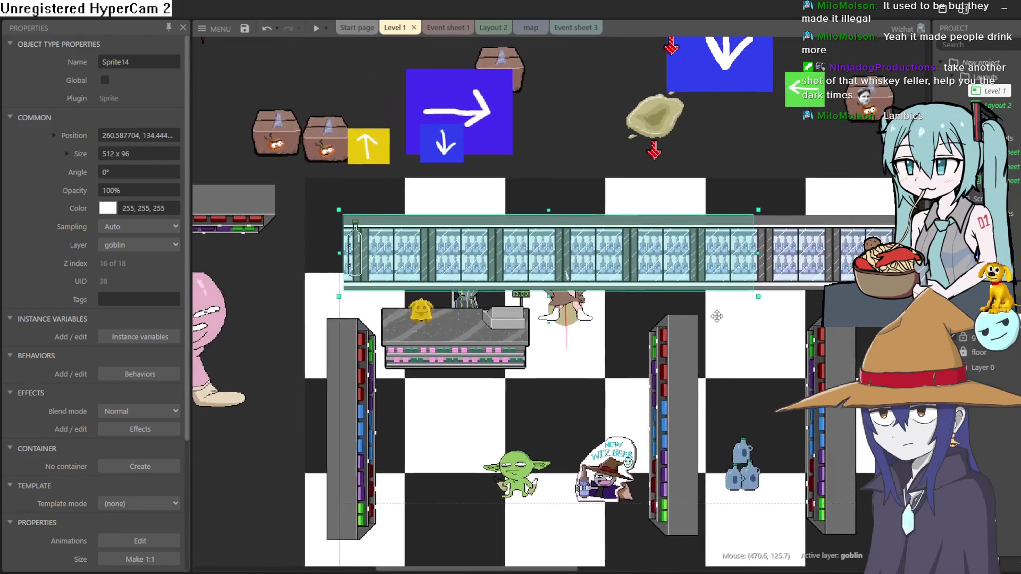
In the Z Order bar, move Sprite14 - 38 below Sprite13 - 36, then preview the shop.
right_click(478, 266)
mouse_move(541, 333)
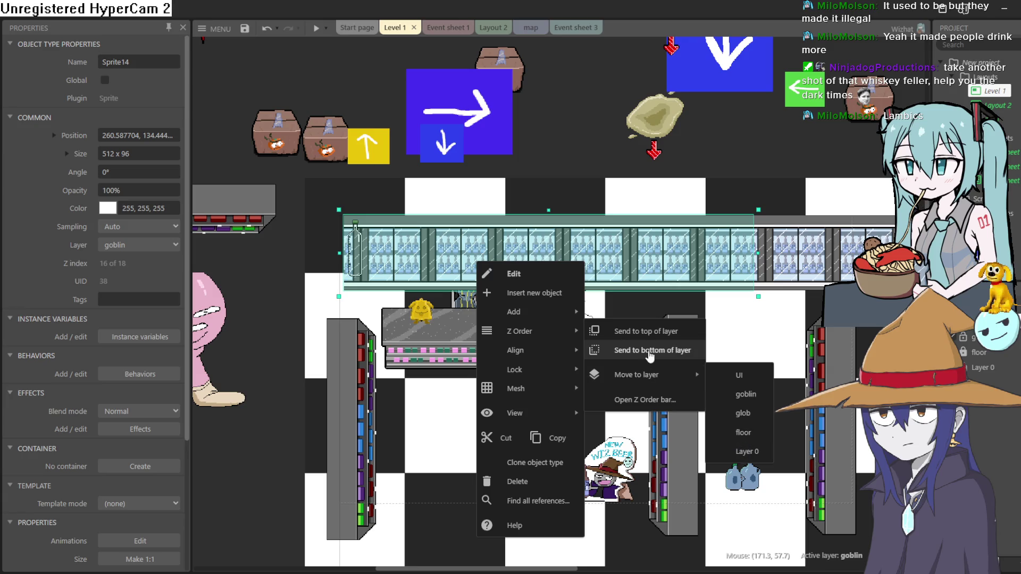
left_click(645, 400)
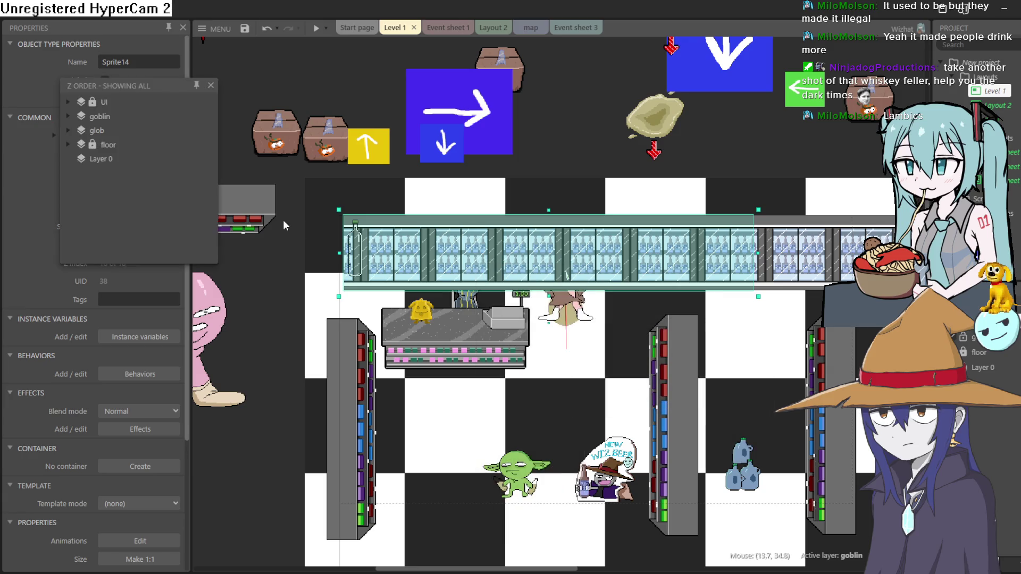
left_click(72, 118)
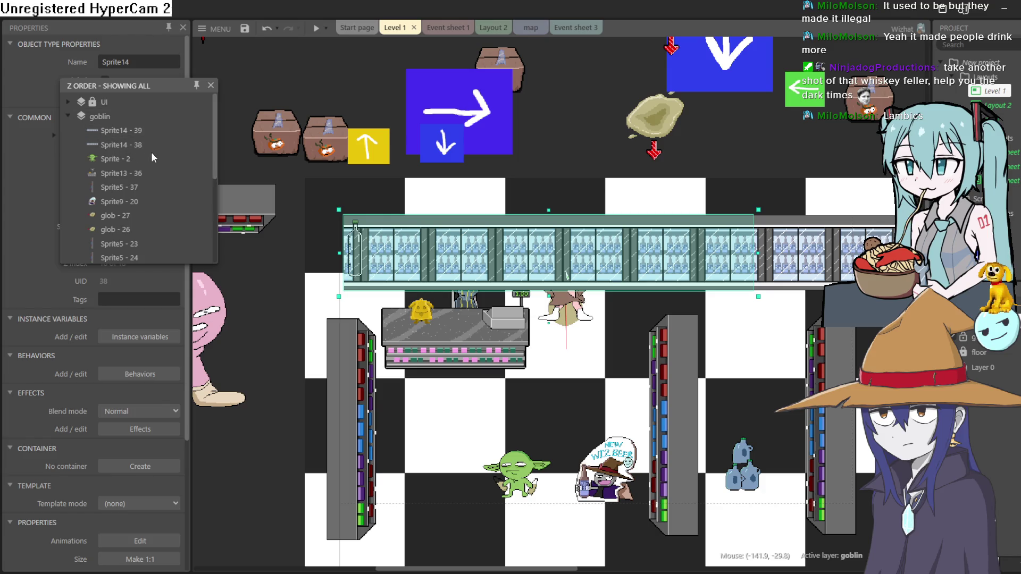
left_click_drag(133, 175, 123, 175)
left_click(316, 28)
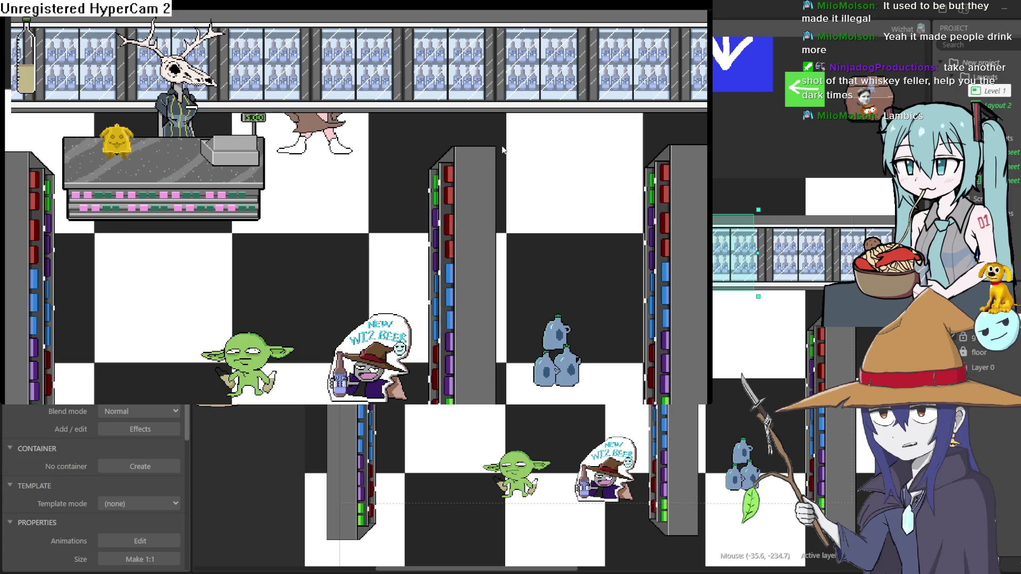
key("Up")
key("Right")
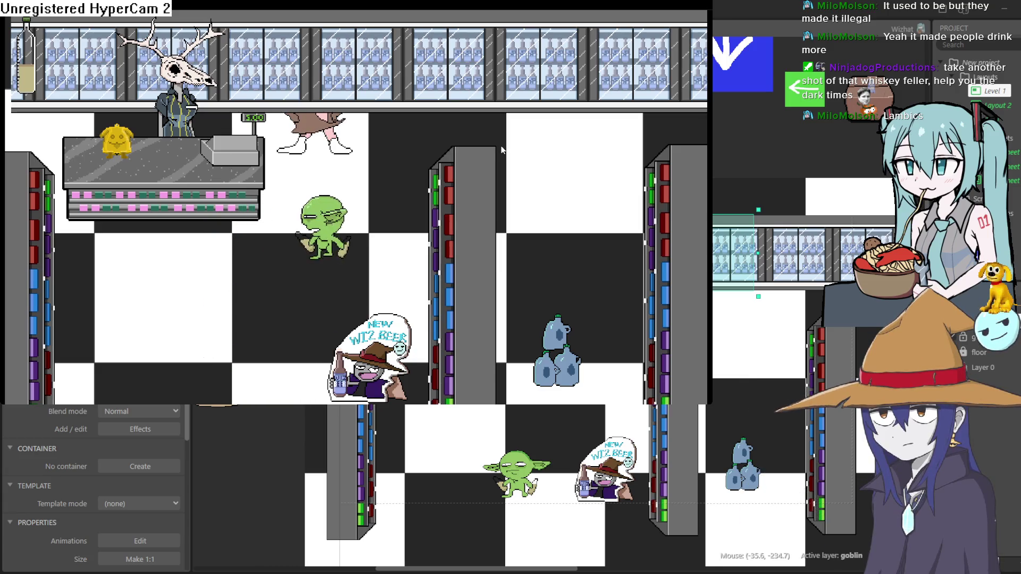
key("Up")
key("Right")
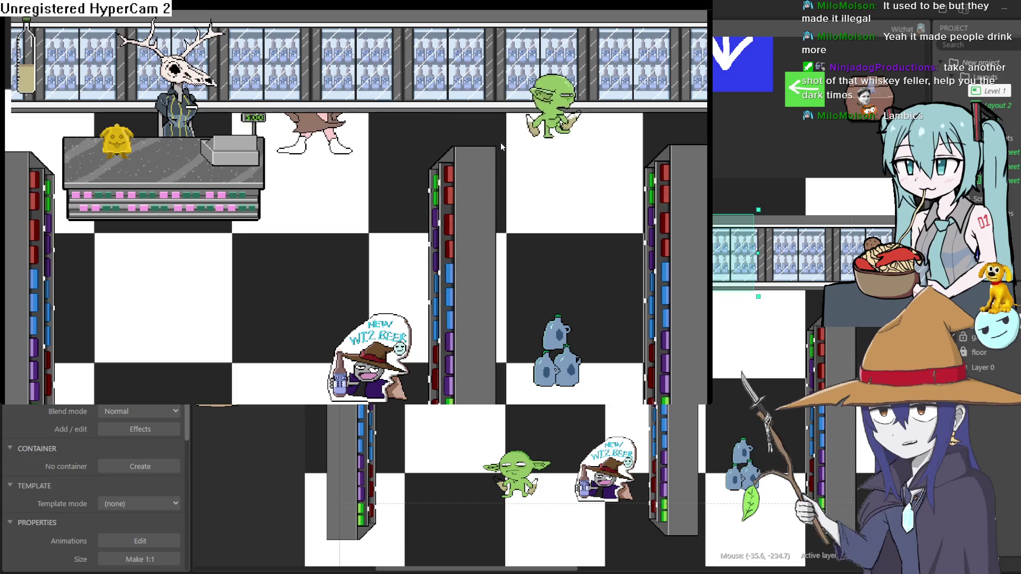
key("Down")
key("Left")
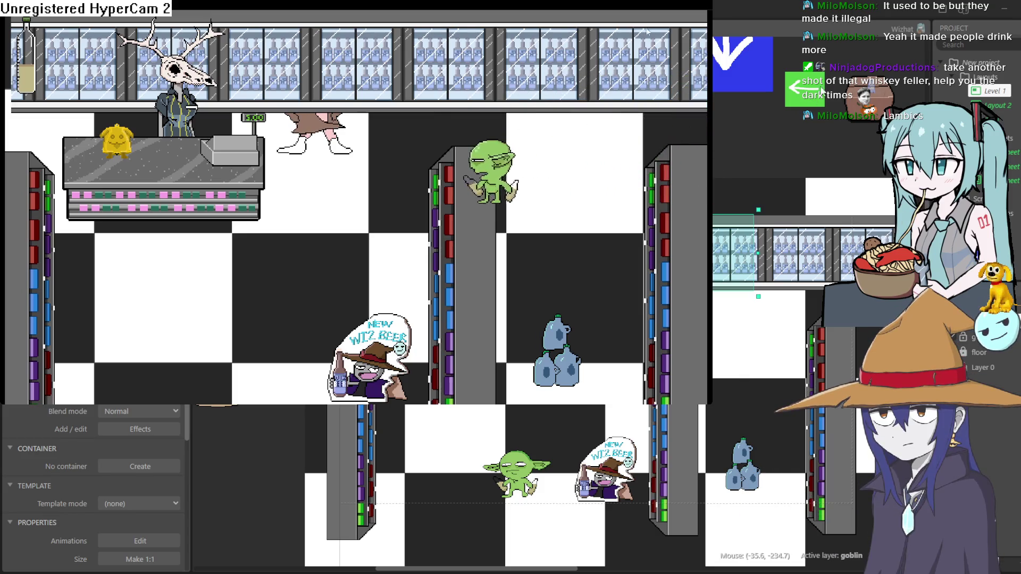
left_click(832, 64)
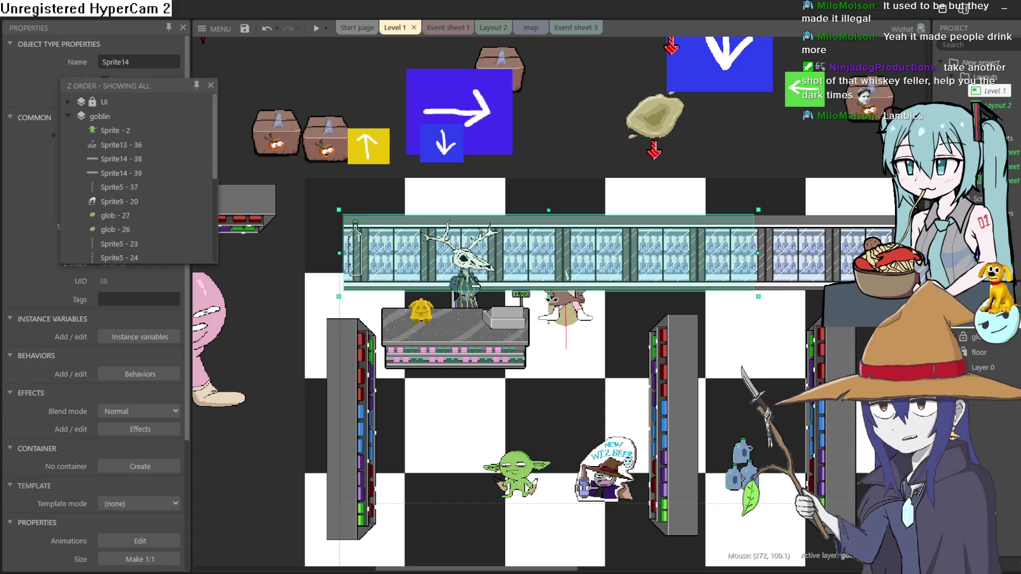
Undo the stray counter move and slide the right cooler section flush against the left one.
left_click(387, 258)
key("ctrl+z")
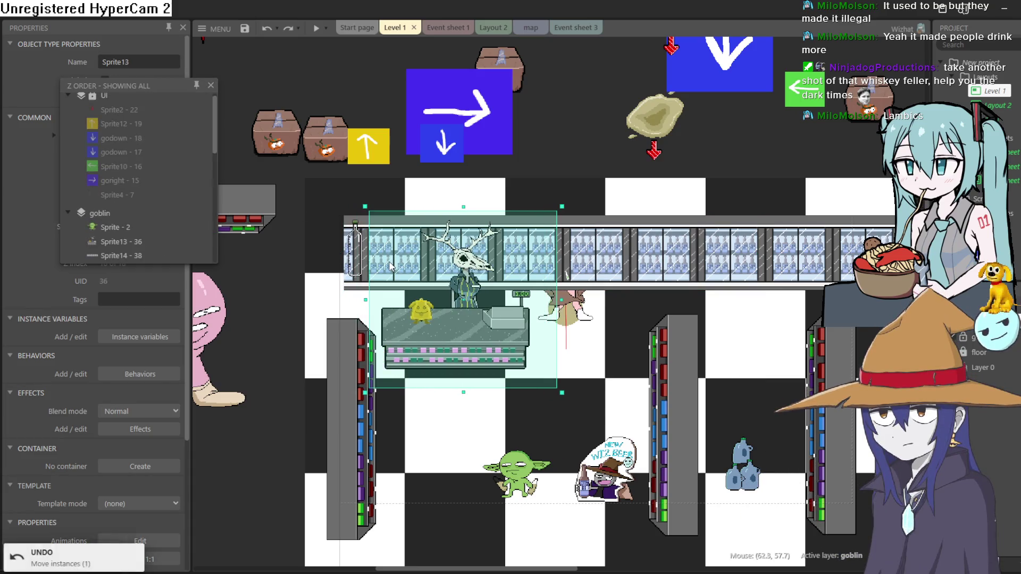
left_click_drag(349, 284, 341, 286)
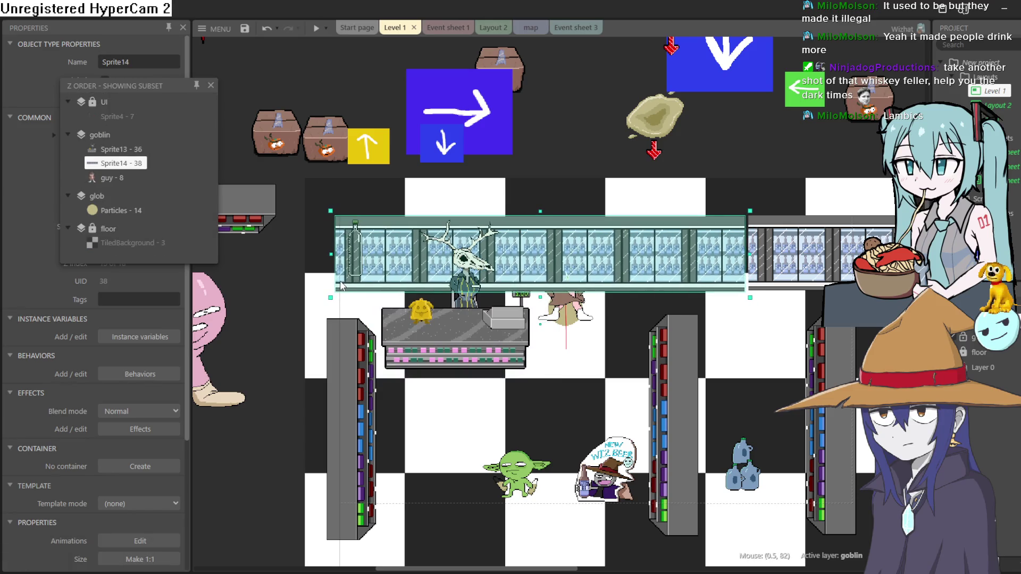
scroll(784, 282, "up", 6)
left_click(726, 248)
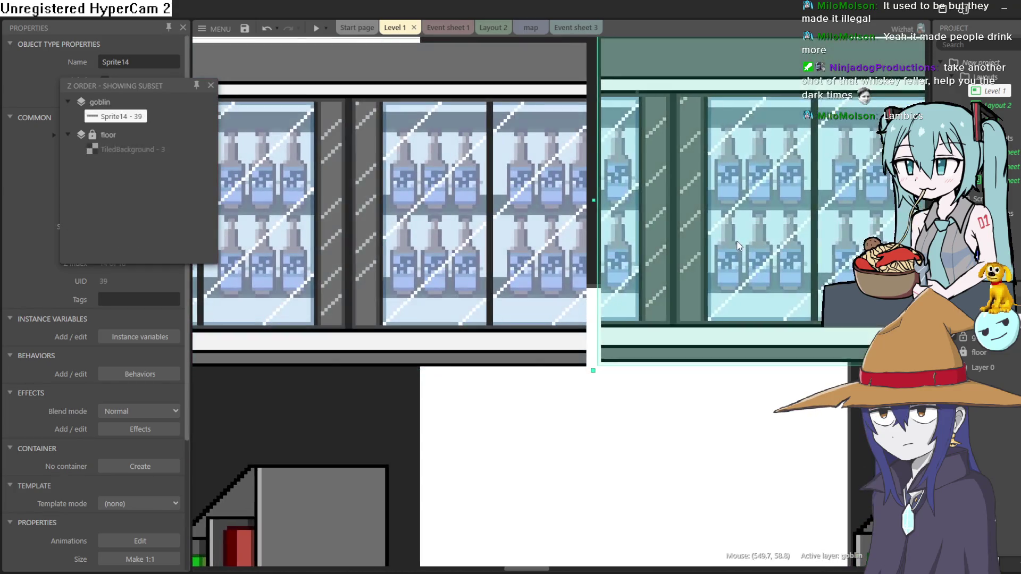
left_click_drag(726, 247, 707, 246)
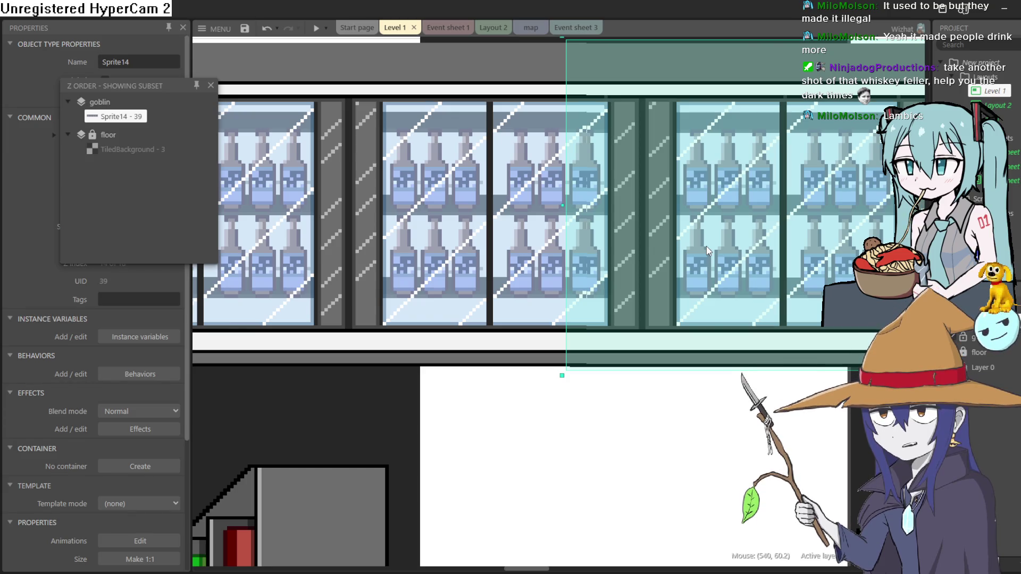
left_click_drag(706, 246, 707, 245)
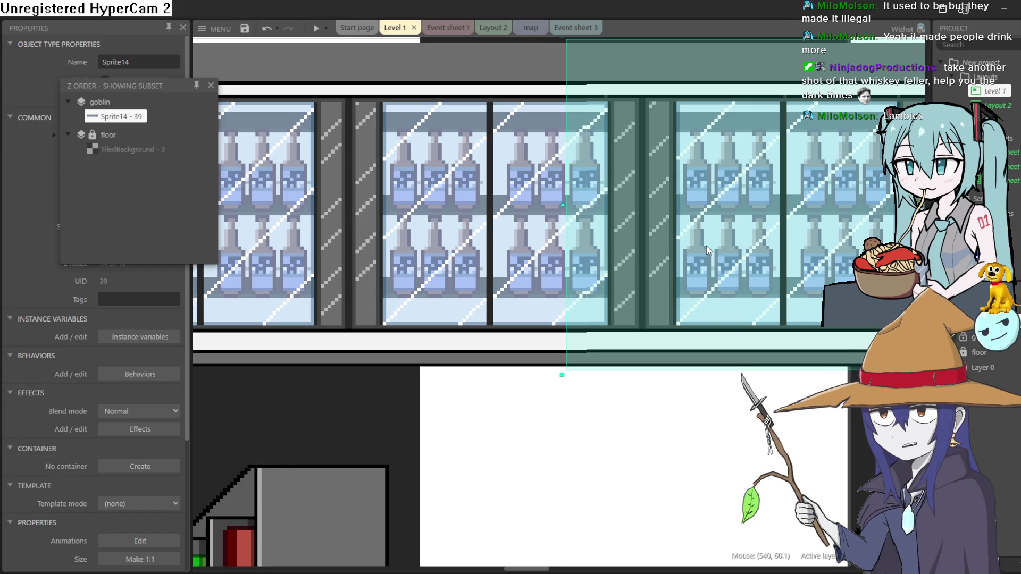
left_click_drag(706, 246, 706, 247)
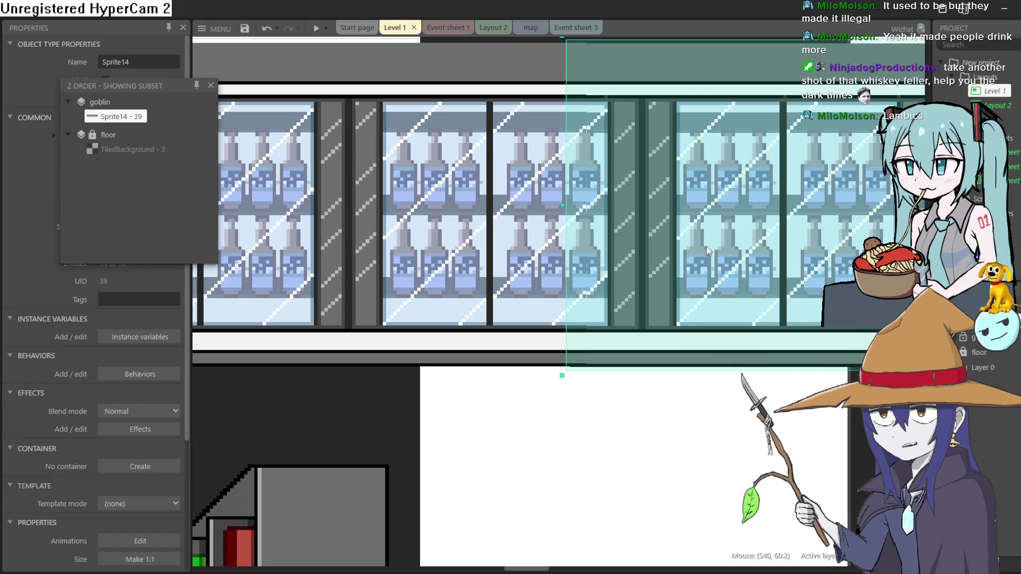
left_click_drag(706, 247, 705, 247)
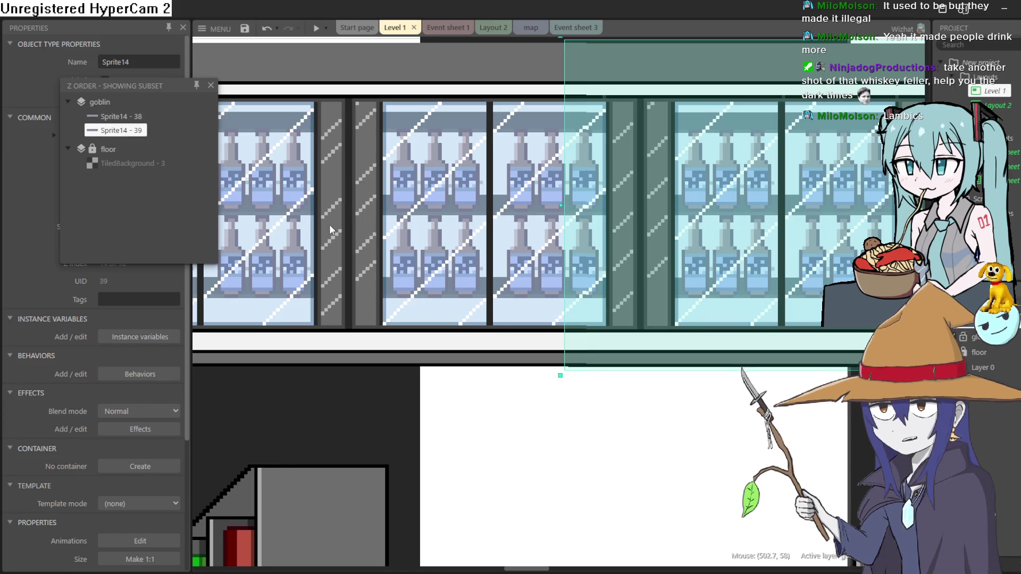
Move Sprite14 - 39 below guy - 8 in the Z Order bar and close it.
left_click(512, 304)
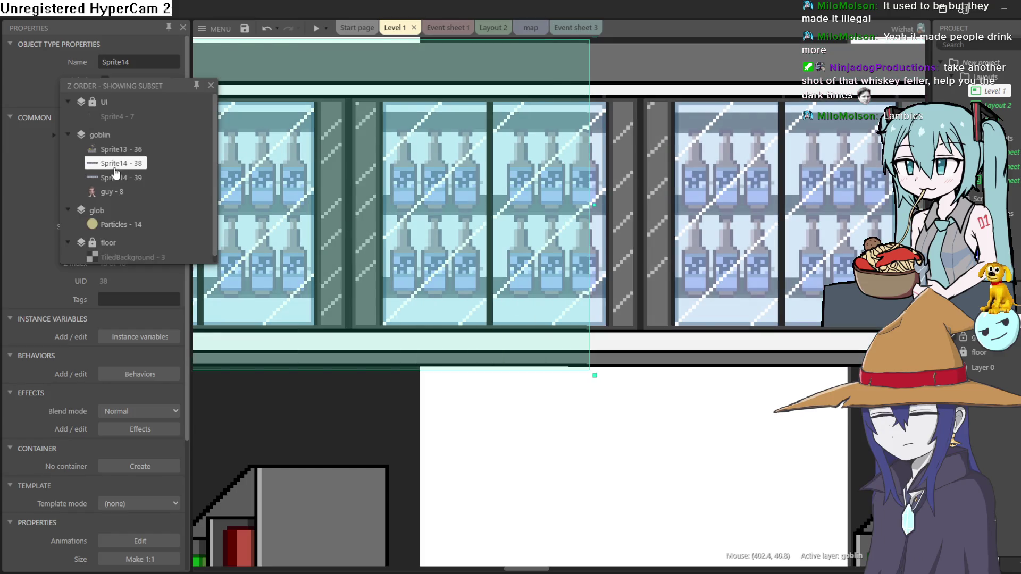
left_click_drag(129, 178, 129, 181)
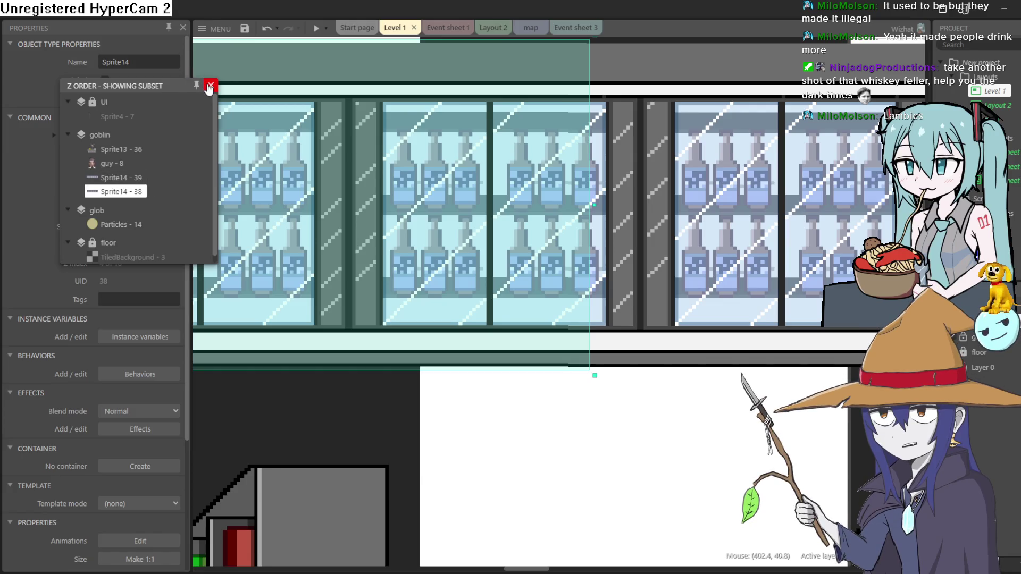
left_click(210, 87)
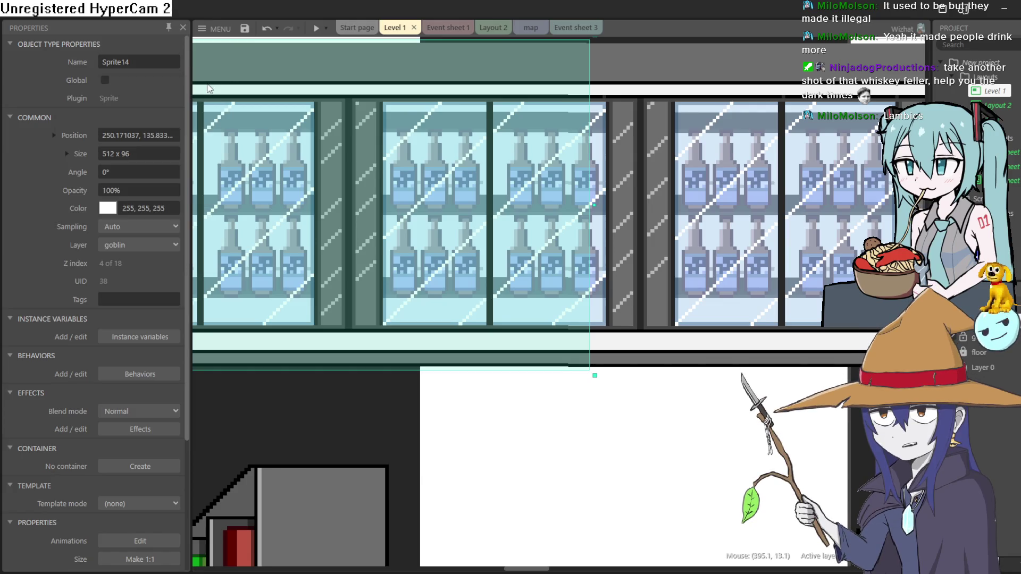
left_click(316, 27)
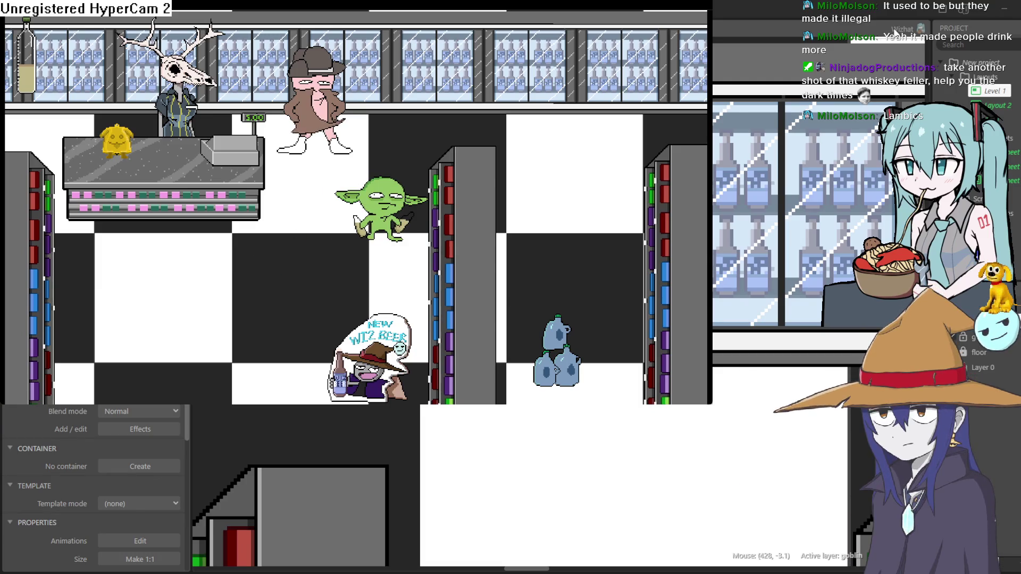
key("alt+Tab")
scroll(478, 142, "up", 4)
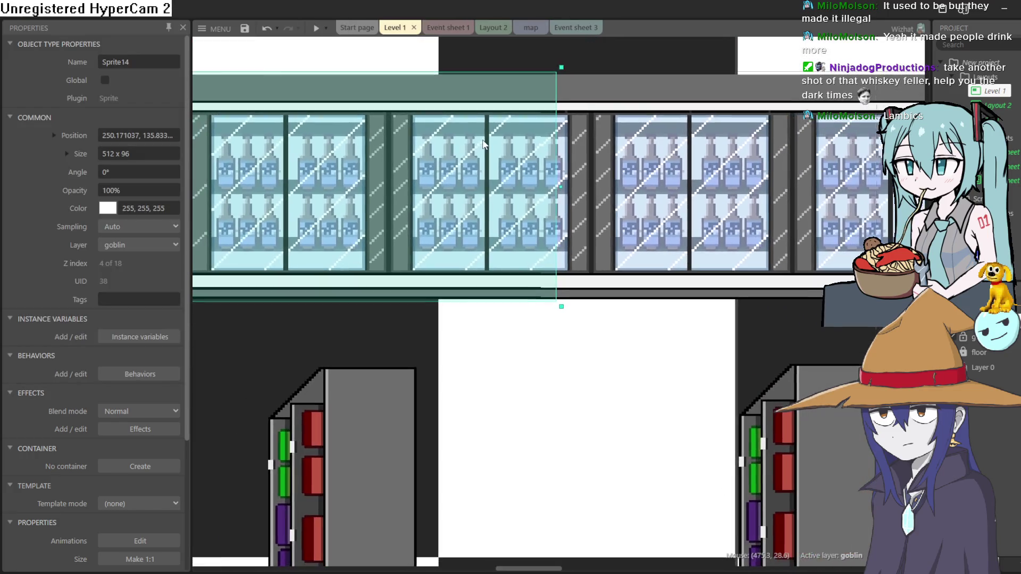
Nudge cooler UID 38 up a pixel and align UID 39 with it at y 134.8.
key("Up")
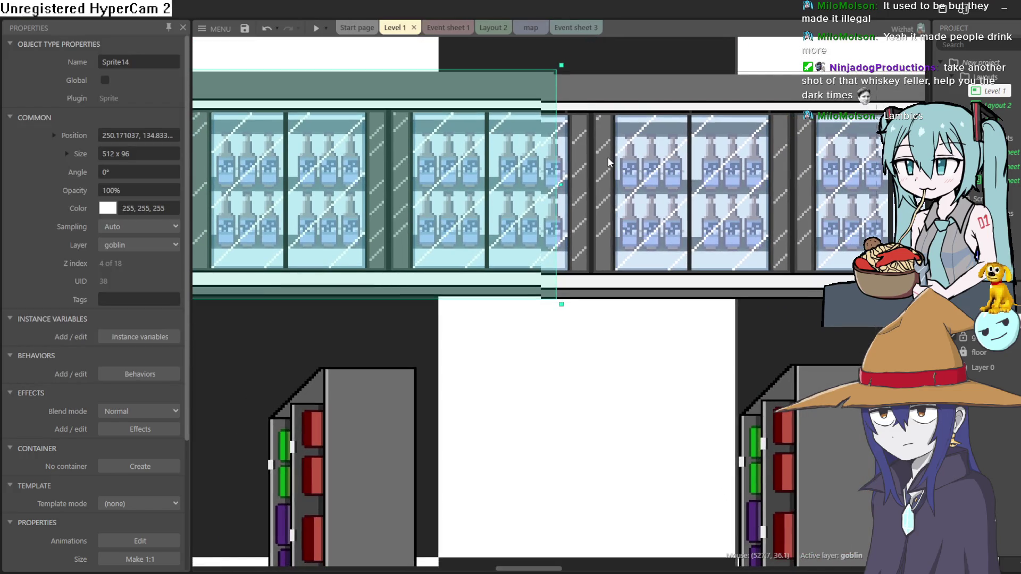
left_click(607, 158)
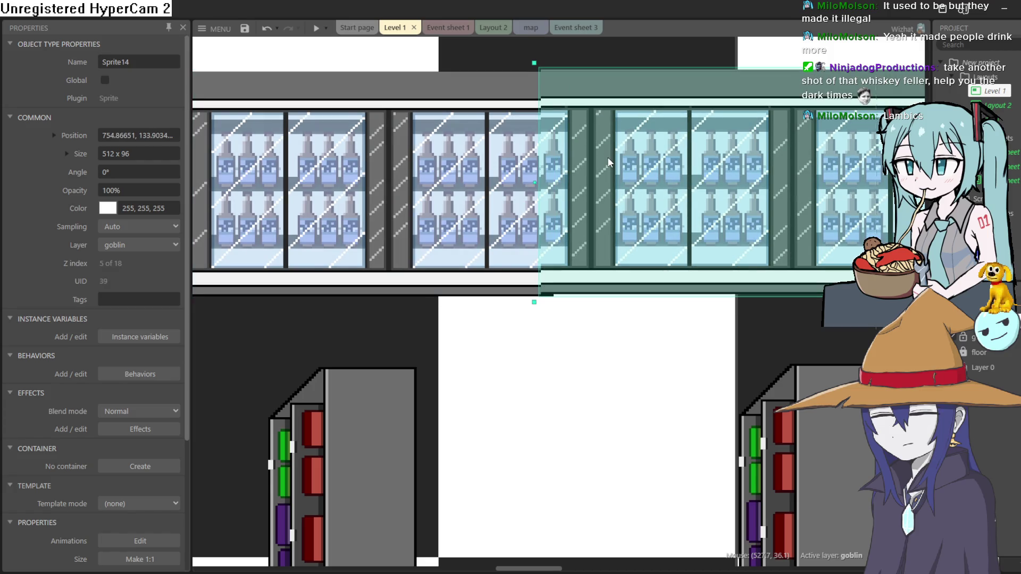
left_click_drag(608, 159, 607, 161)
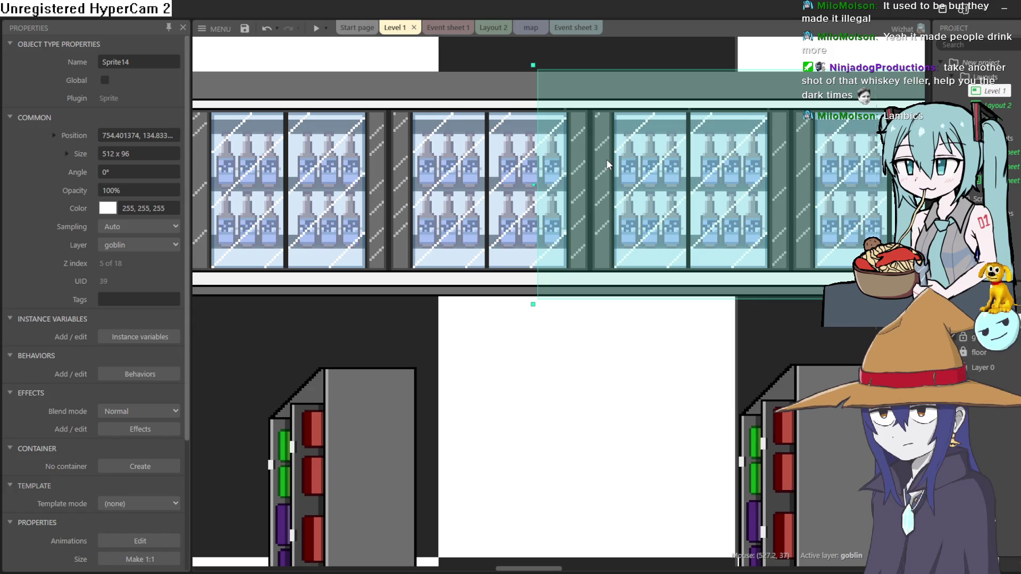
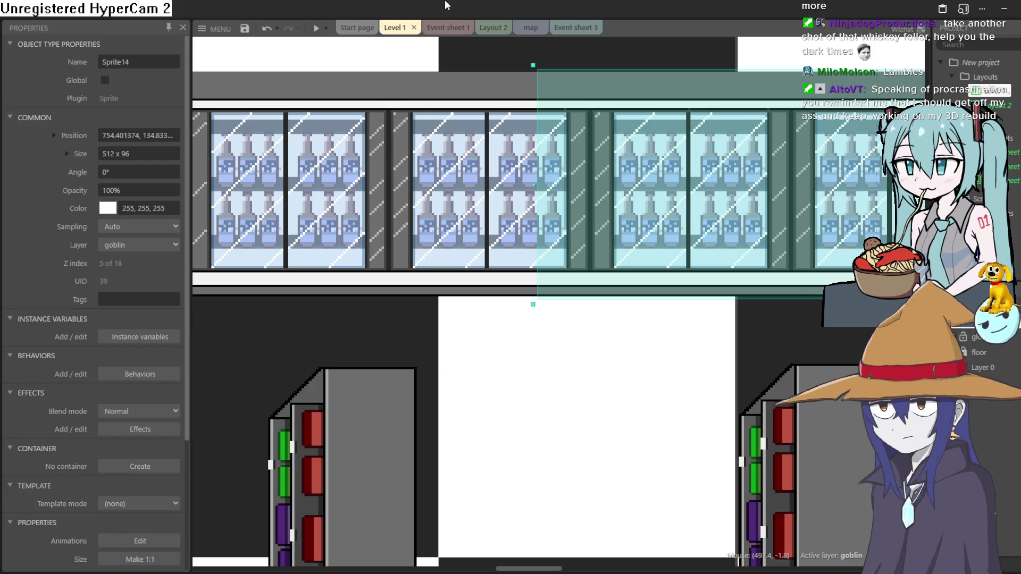
Duplicate the fridge row to the right, nudge it up 2 px, and preview the level again.
left_click(315, 28)
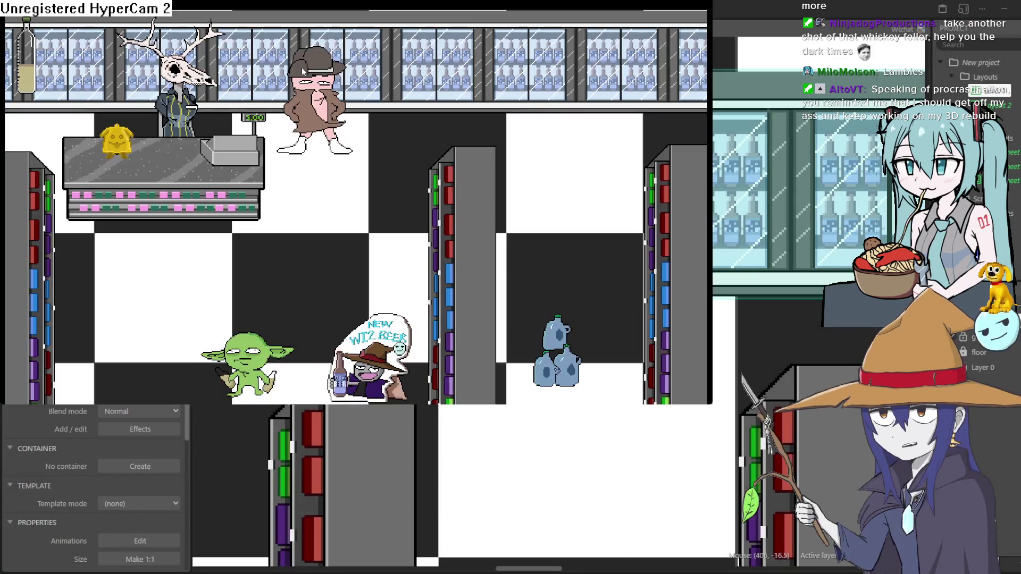
key("alt+F4")
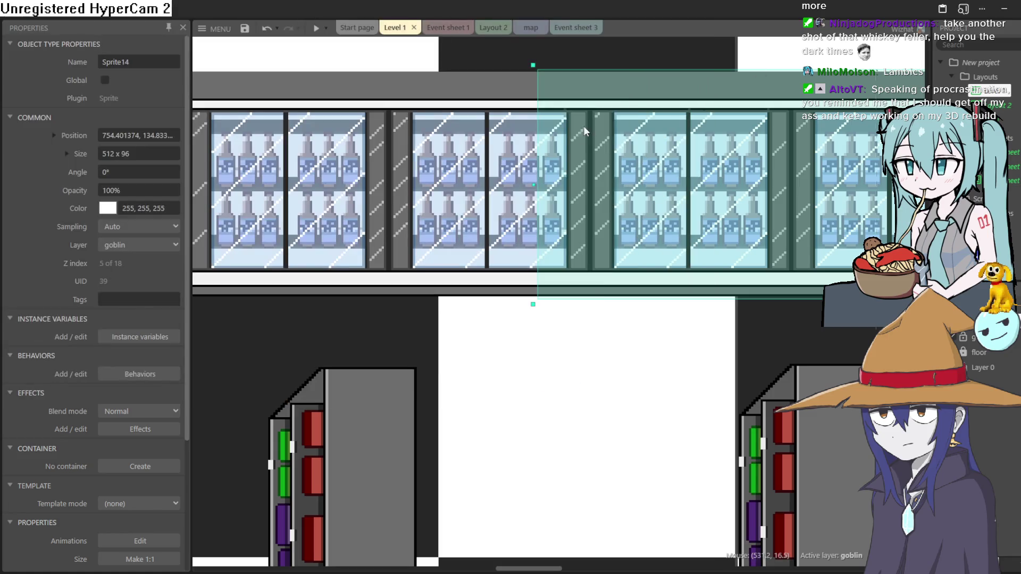
left_click_drag(488, 154, 621, 164)
key("Up")
key("Up")
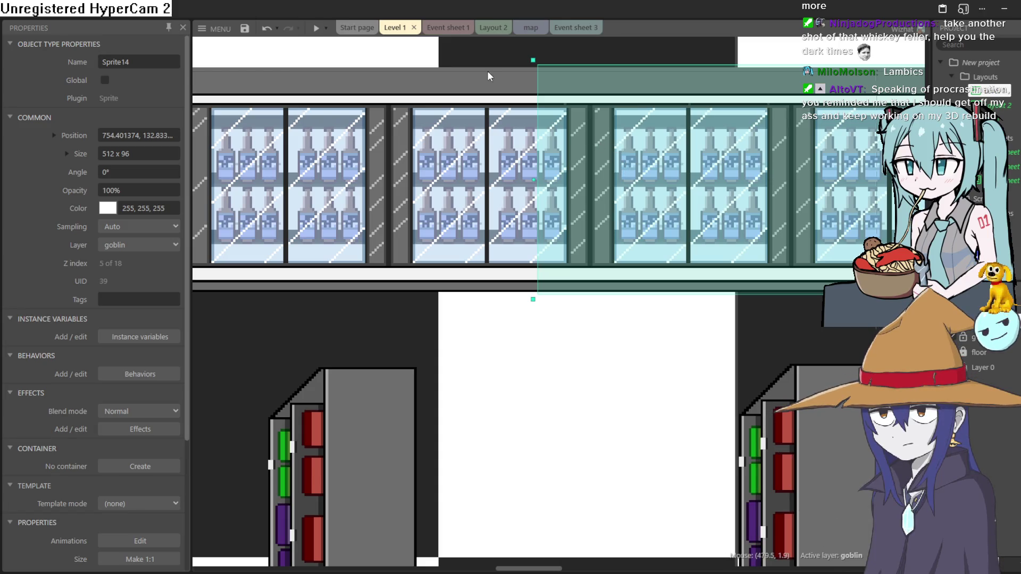
key("F5")
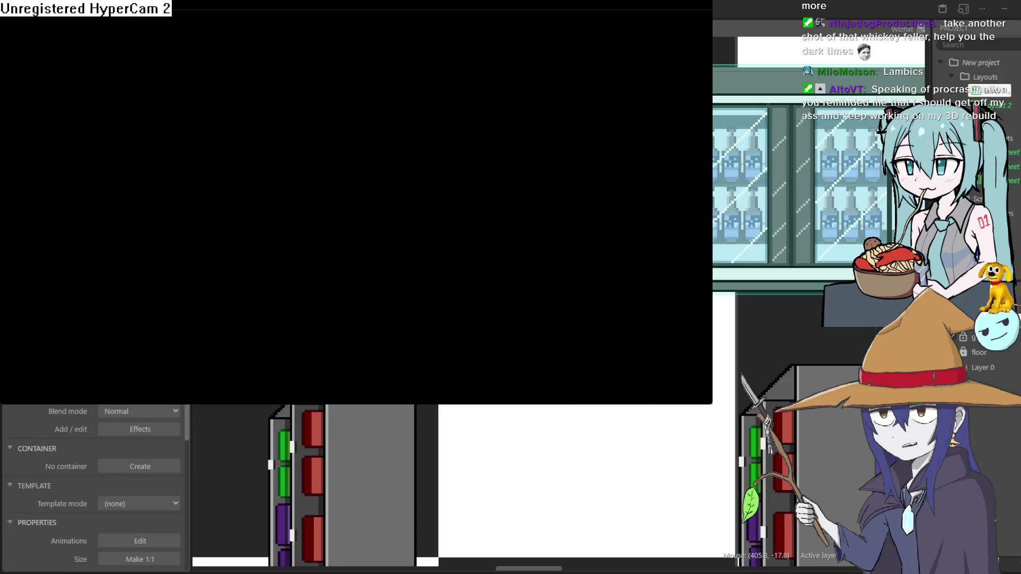
key("Up")
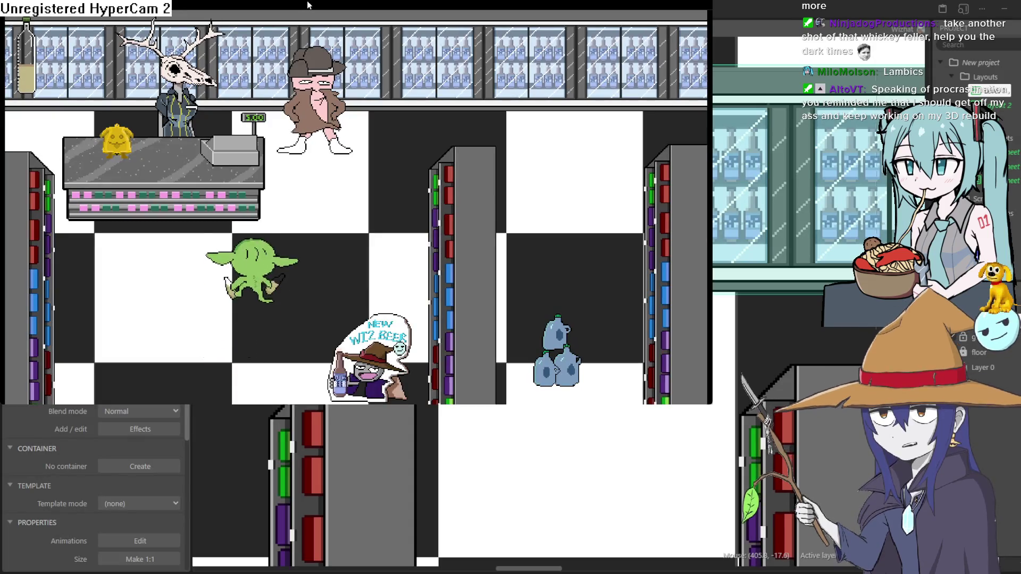
Walk the goblin up beside the pink character and toward the shelf, then close the preview.
key("Right")
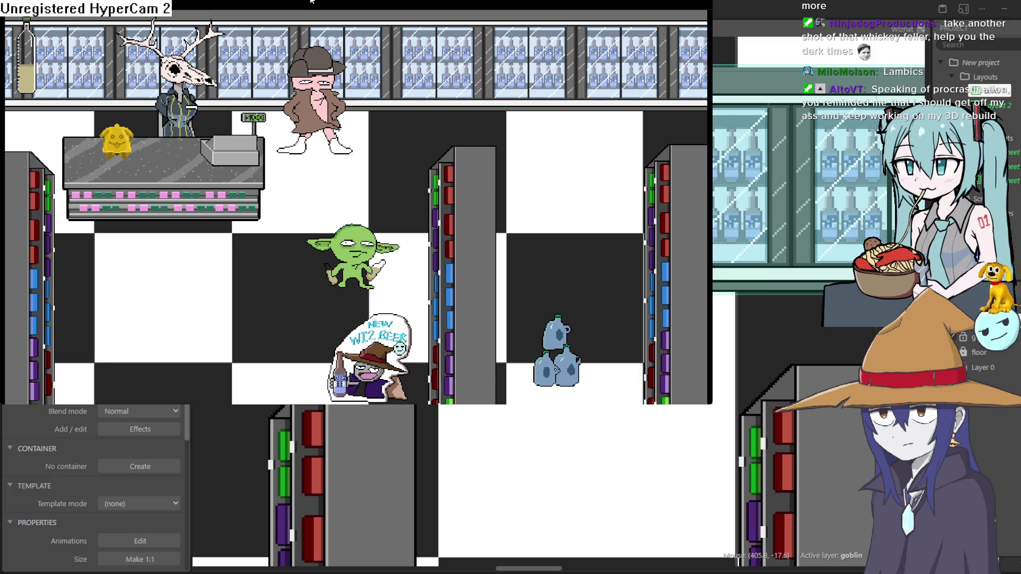
key("Up")
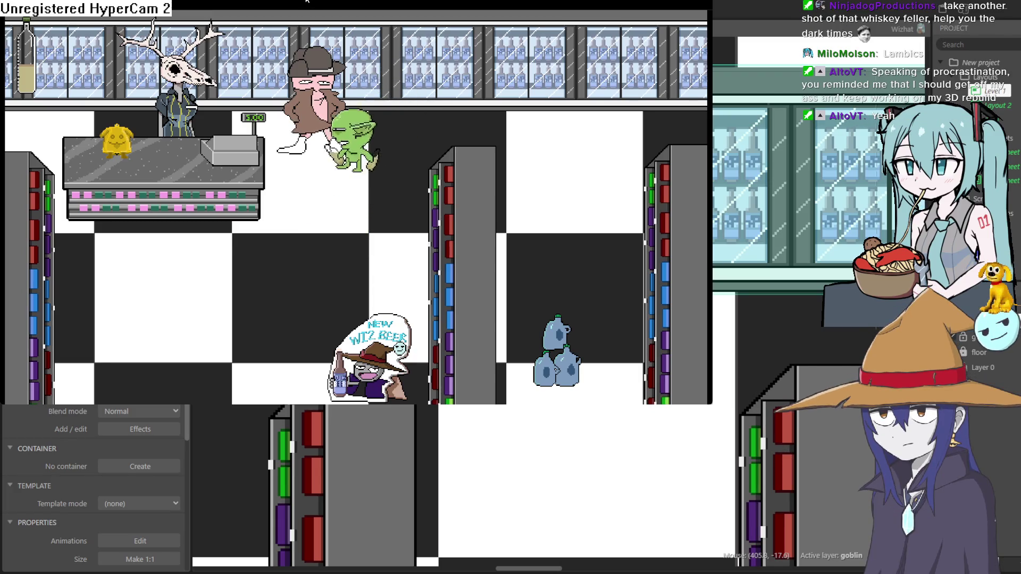
key("Right")
key("Left")
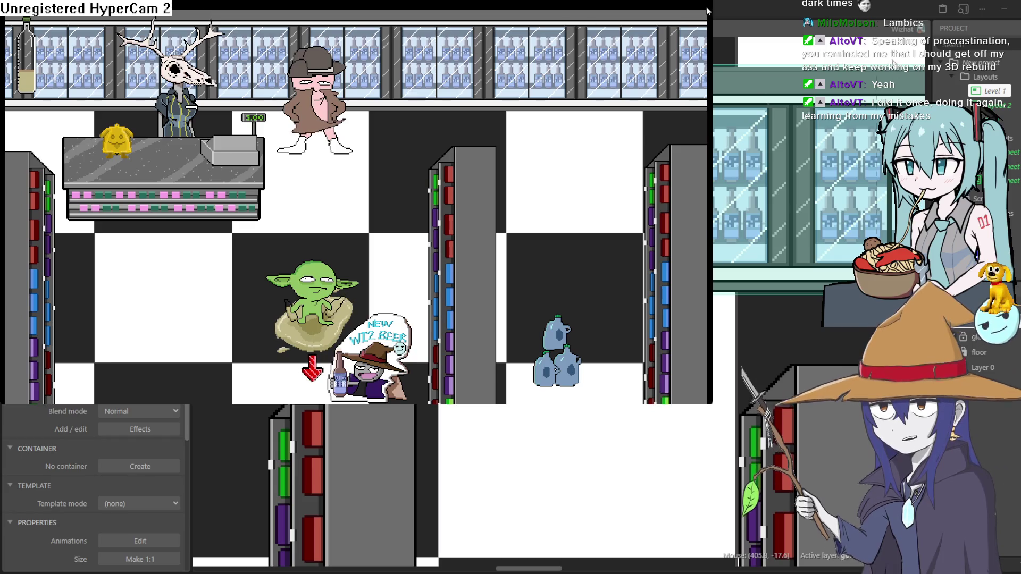
key("alt+F4")
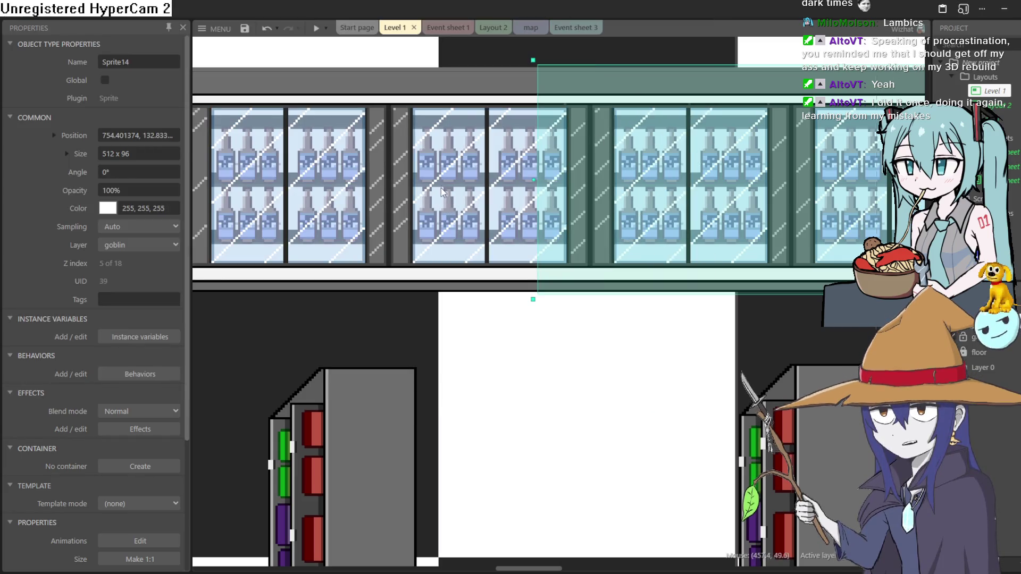
Move the hat-wearing character beside the left shelf, undo the counter move, and test-run the level.
scroll(442, 187, "down", 5)
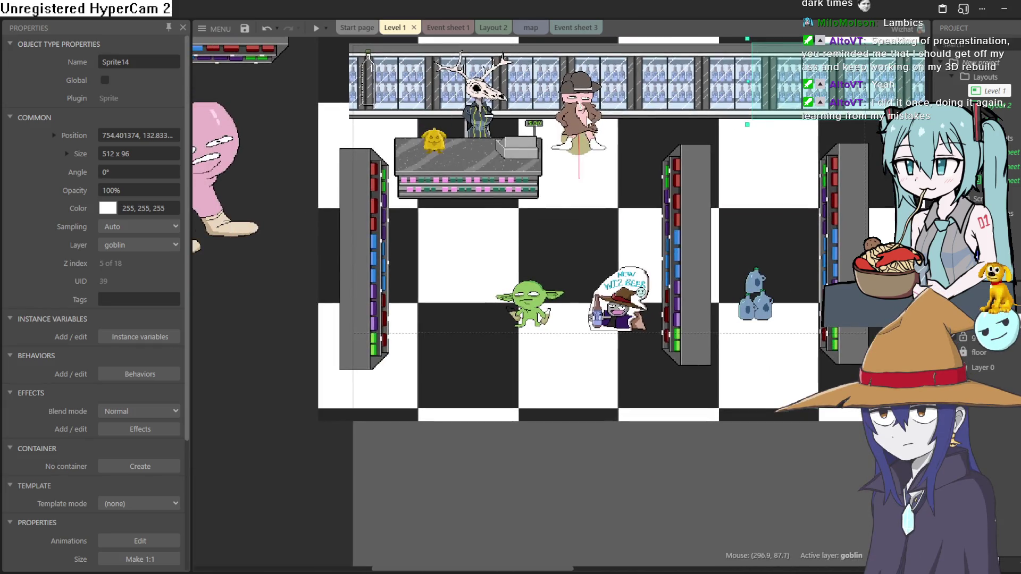
mouse_move(577, 106)
left_mouse_down()
mouse_move(487, 213)
mouse_move(447, 242)
mouse_move(436, 268)
left_mouse_up()
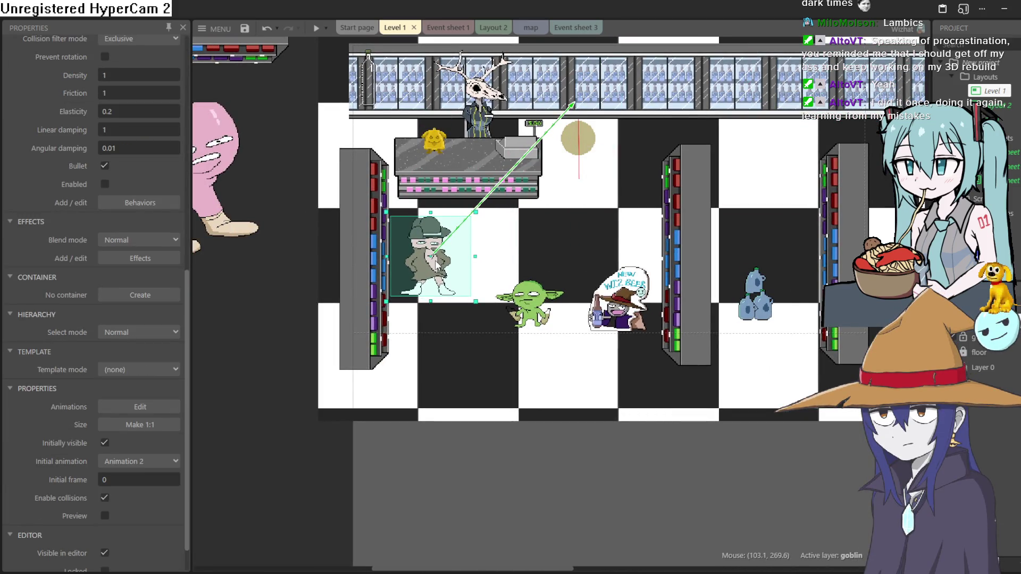
left_click_drag(572, 145, 468, 303)
key("ctrl+z")
key("ctrl+z")
key("ctrl+z")
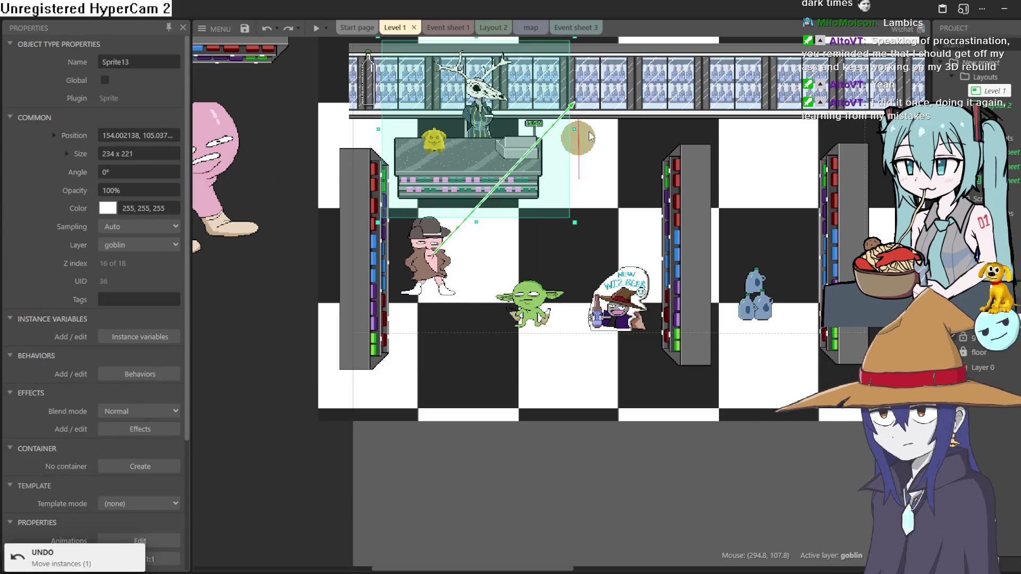
left_click_drag(441, 294, 445, 292)
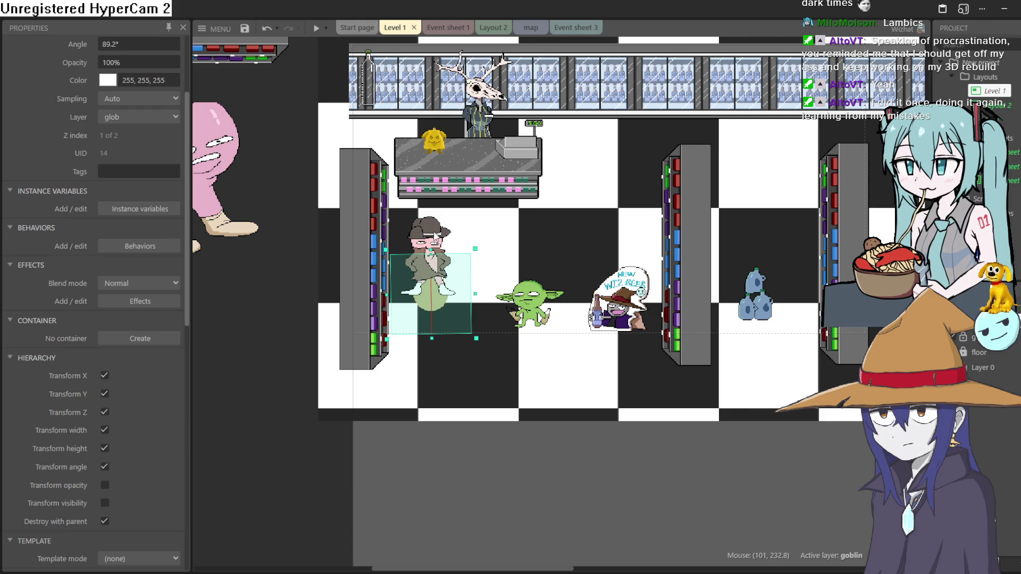
left_click(316, 29)
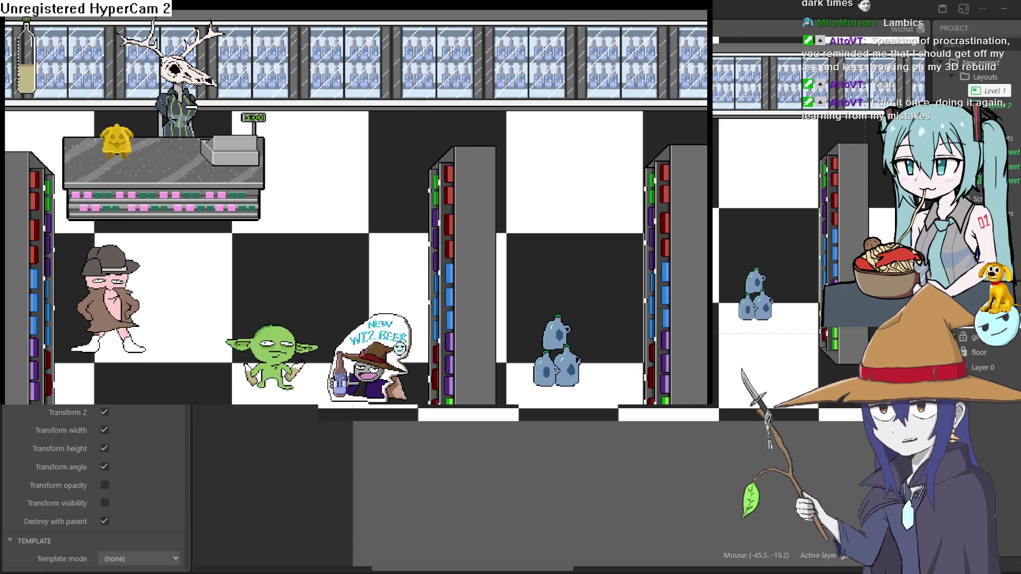
key("alt+F4")
Shift the counter slightly up-left and the fridge row about 400 px right.
left_click(463, 184)
left_click_drag(463, 185, 460, 170)
left_click_drag(685, 82, 809, 134)
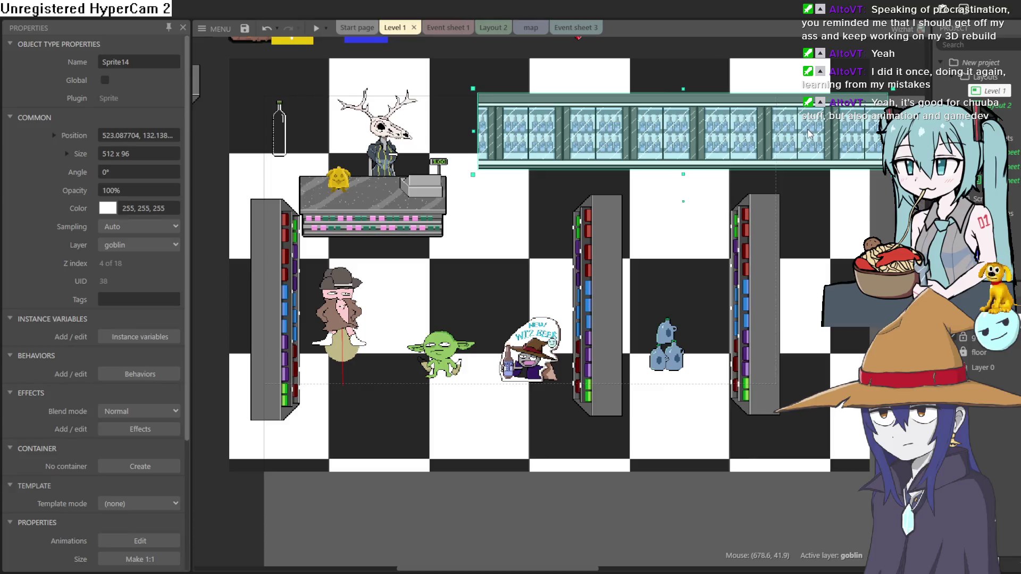
Place two crates stacked at the fridge row's left end.
scroll(660, 96, "up", 2)
mouse_move(302, 85)
left_mouse_down()
mouse_move(350, 126)
mouse_move(520, 222)
left_mouse_up()
mouse_move(234, 87)
left_mouse_down()
mouse_move(434, 161)
mouse_move(500, 197)
mouse_move(506, 224)
mouse_move(531, 213)
mouse_move(530, 202)
left_mouse_up()
left_click(510, 198)
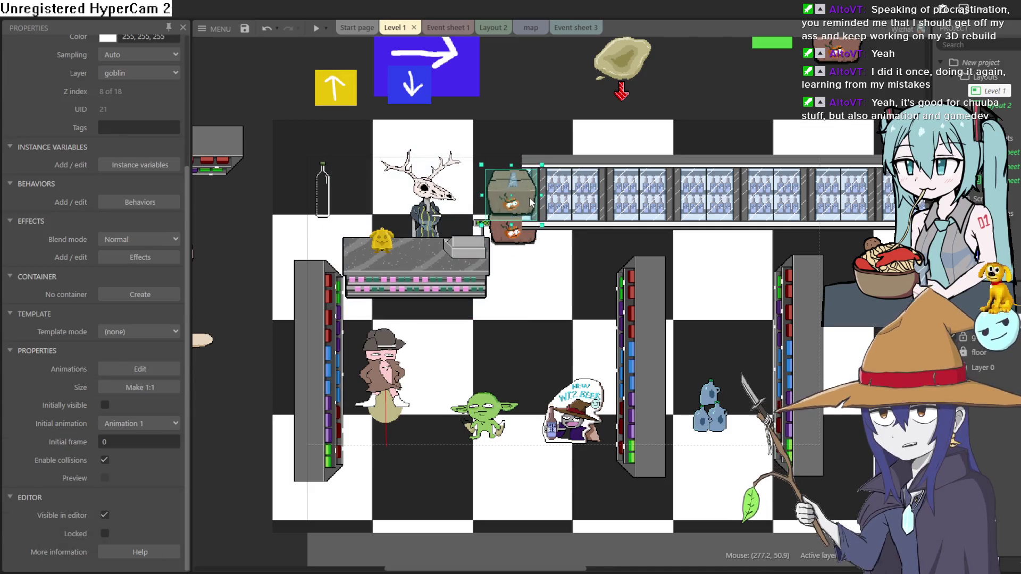
Align the two stacked crates against the fridge row, shift the fridge slightly right, and undo the counter move.
left_click_drag(519, 239, 514, 245)
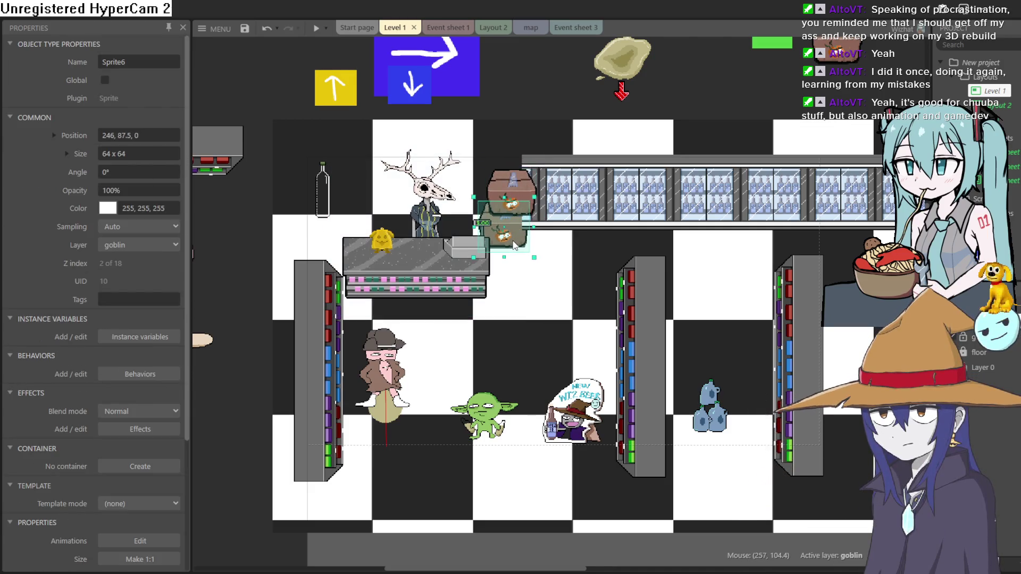
left_click_drag(526, 186, 516, 193)
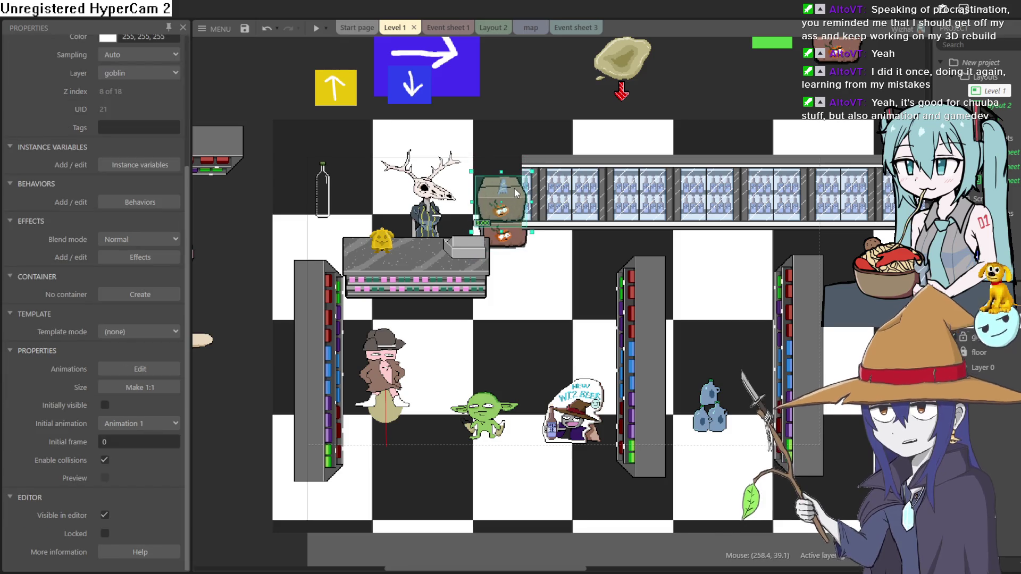
left_click_drag(521, 205, 518, 204)
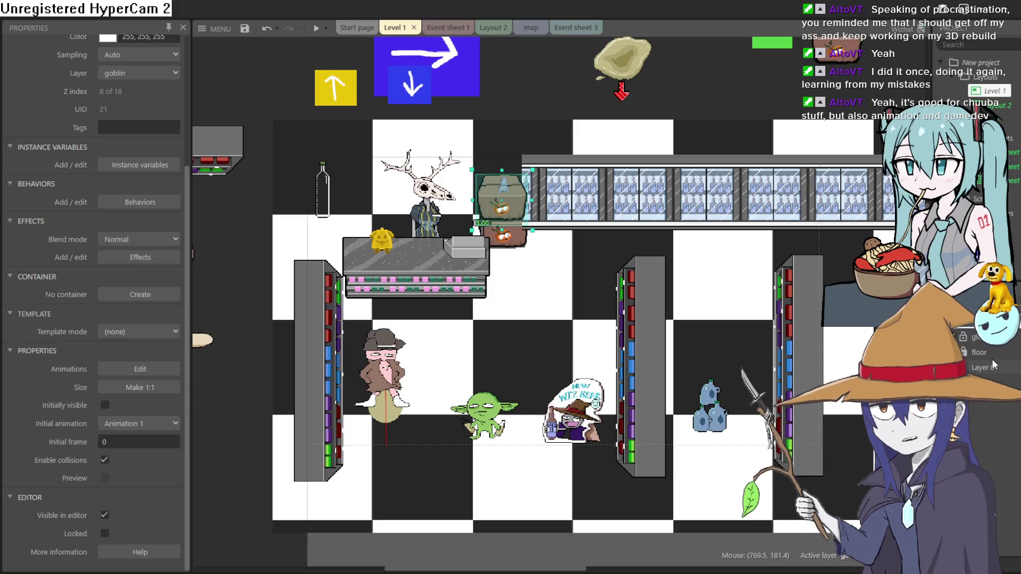
left_click_drag(588, 200, 599, 199)
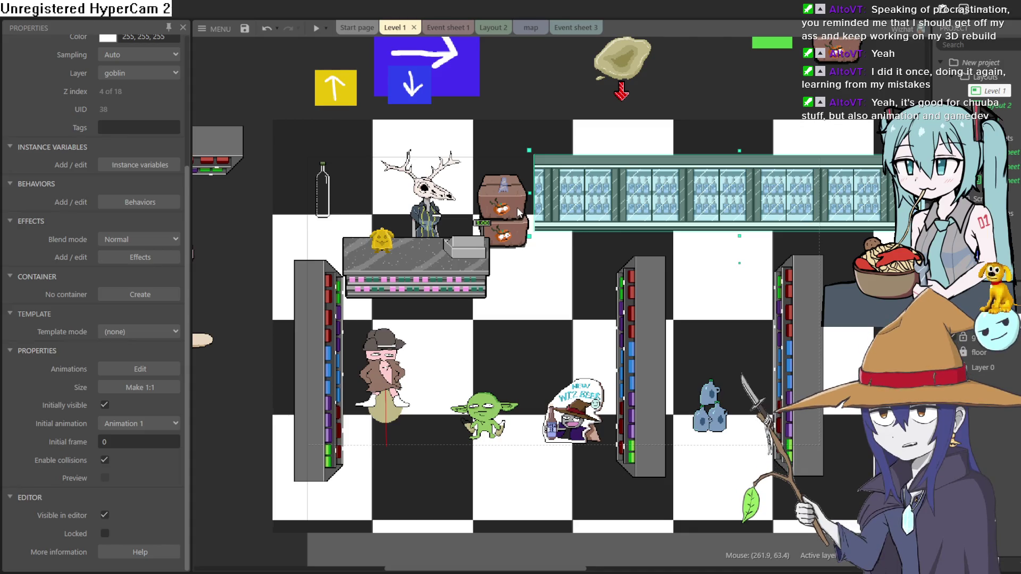
mouse_move(516, 213)
left_mouse_down()
mouse_move(536, 225)
mouse_move(541, 203)
left_mouse_up()
left_click_drag(520, 246, 540, 226)
key("ctrl+z")
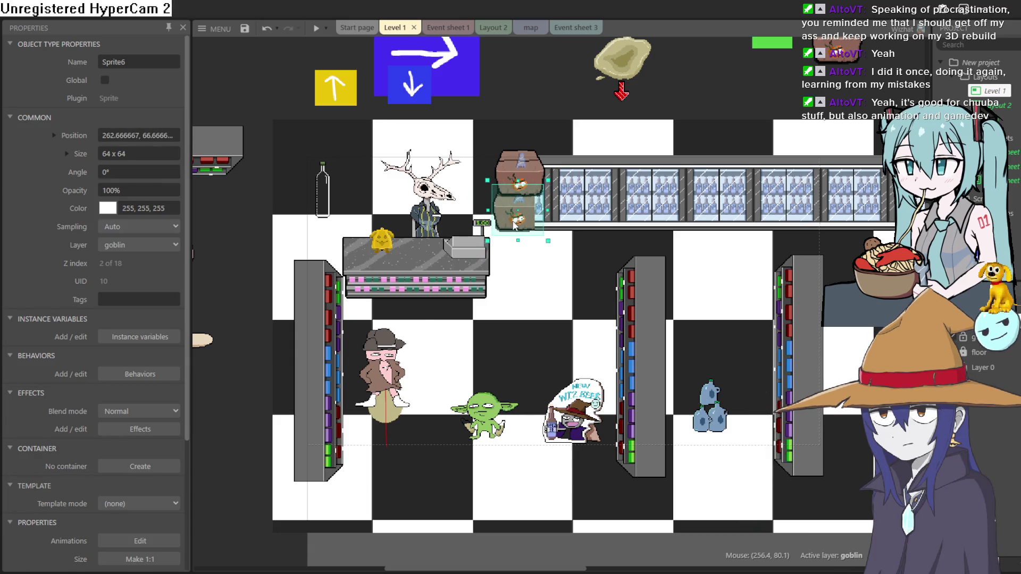
In the Z Order panel, place Sprite6 - 21 below Sprite14 - 38 and Sprite6 - 10 below it.
right_click(514, 225)
right_click(529, 209)
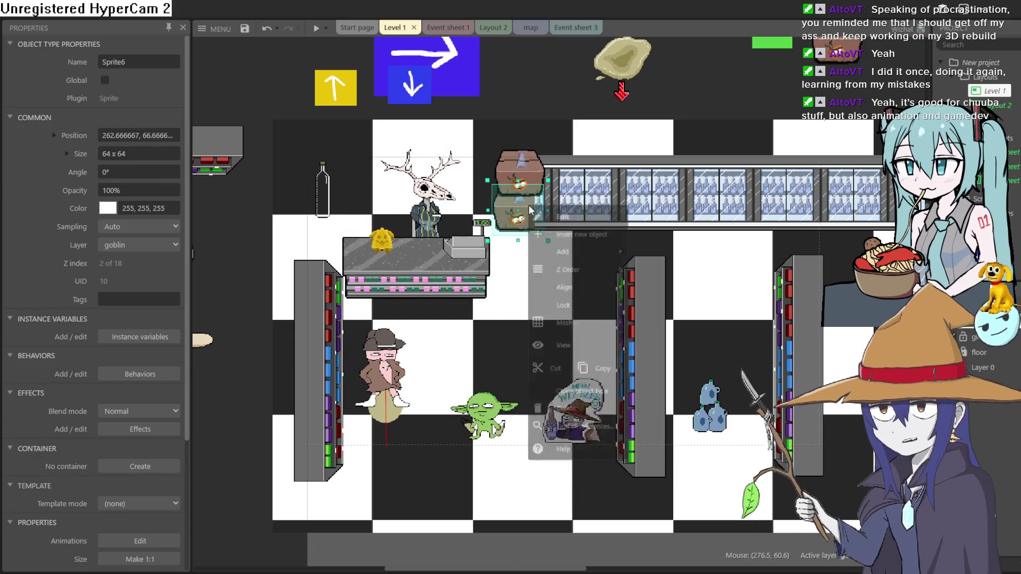
mouse_move(604, 360)
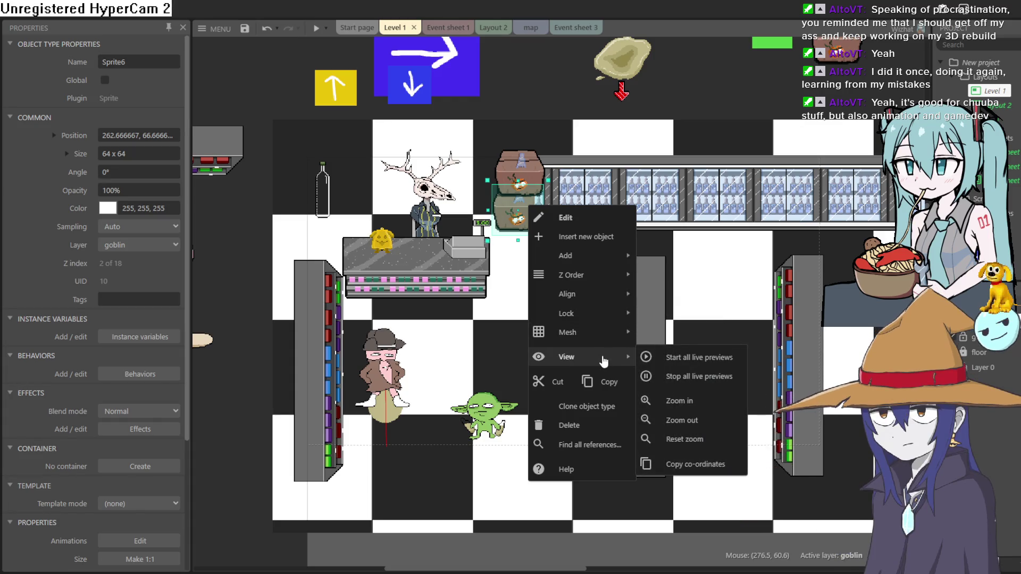
mouse_move(585, 275)
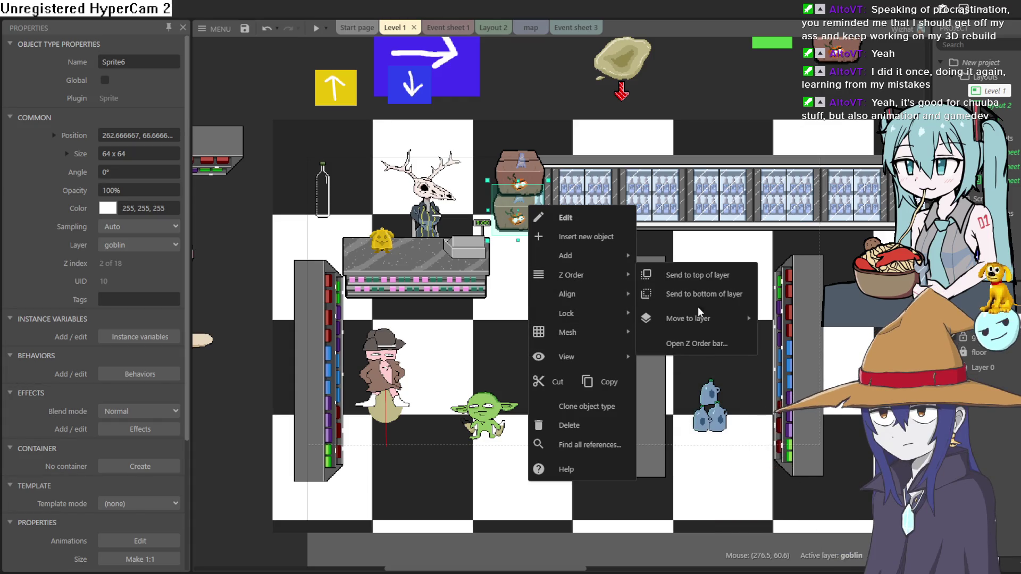
left_click(709, 345)
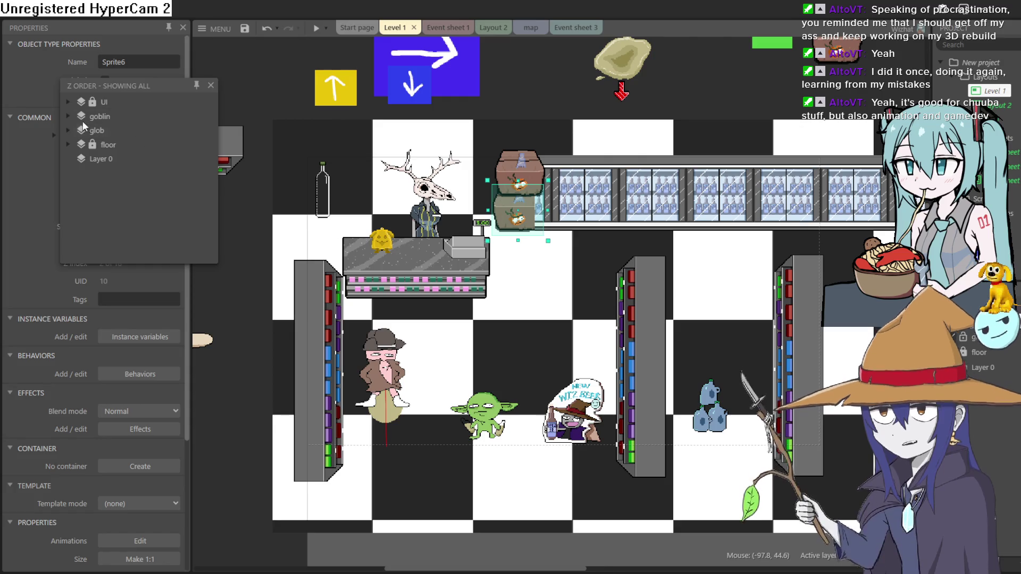
left_click(68, 116)
scroll(132, 157, "down", 3)
mouse_move(131, 154)
left_mouse_down()
mouse_move(122, 205)
mouse_move(121, 162)
left_mouse_up()
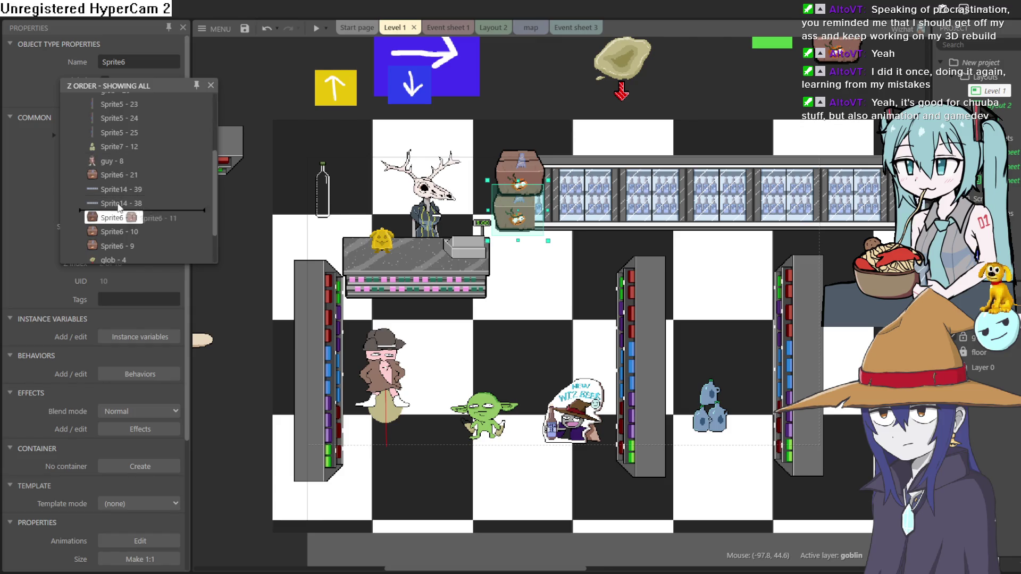
left_click_drag(118, 165, 122, 176)
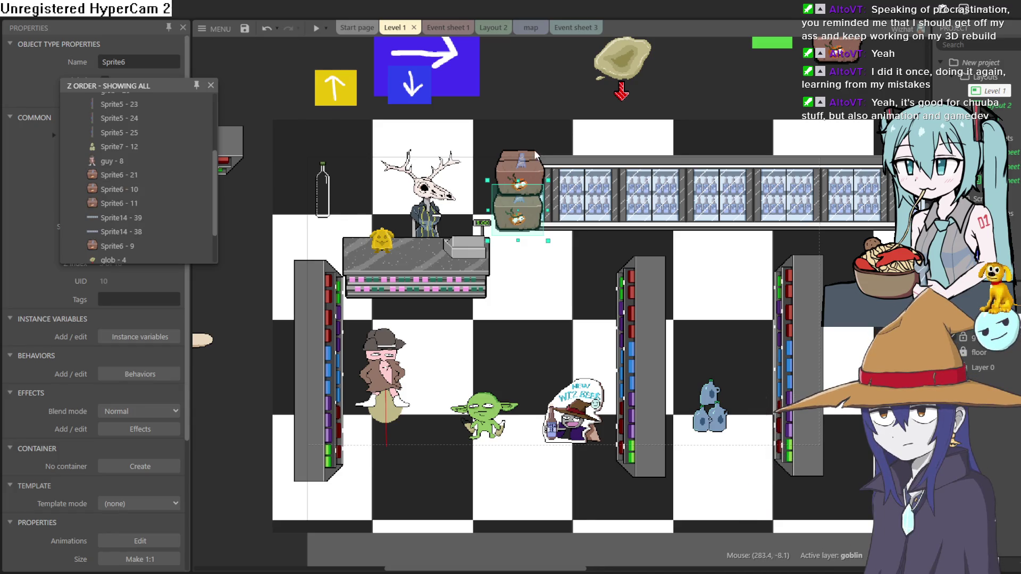
Nudge the upper and lower crates into line and duplicate the upper crate on top.
left_click(517, 167)
left_click_drag(522, 164, 520, 166)
left_click_drag(531, 218, 536, 219)
left_click(527, 167)
left_click_drag(528, 167, 534, 169)
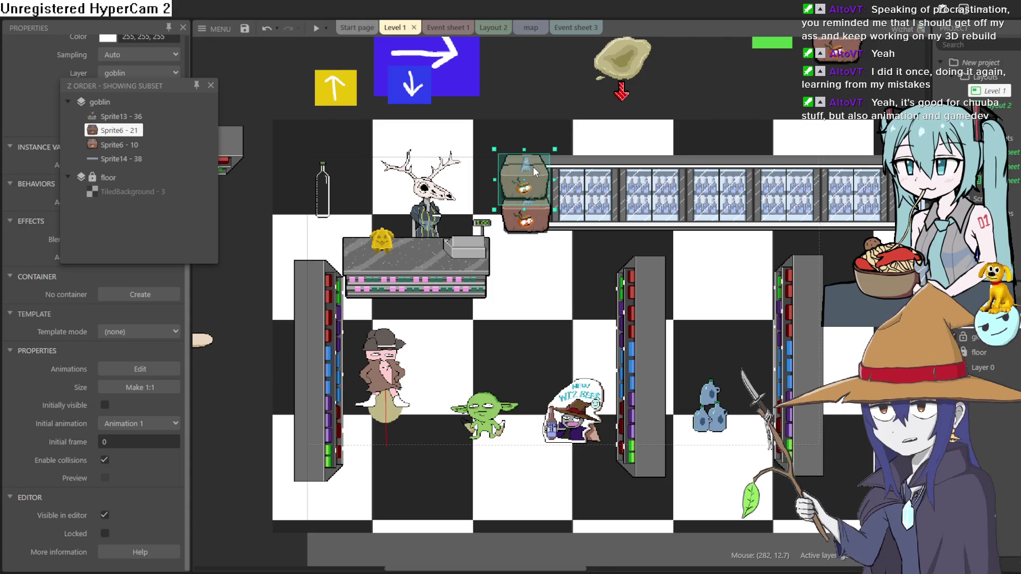
left_click_drag(532, 171, 531, 145)
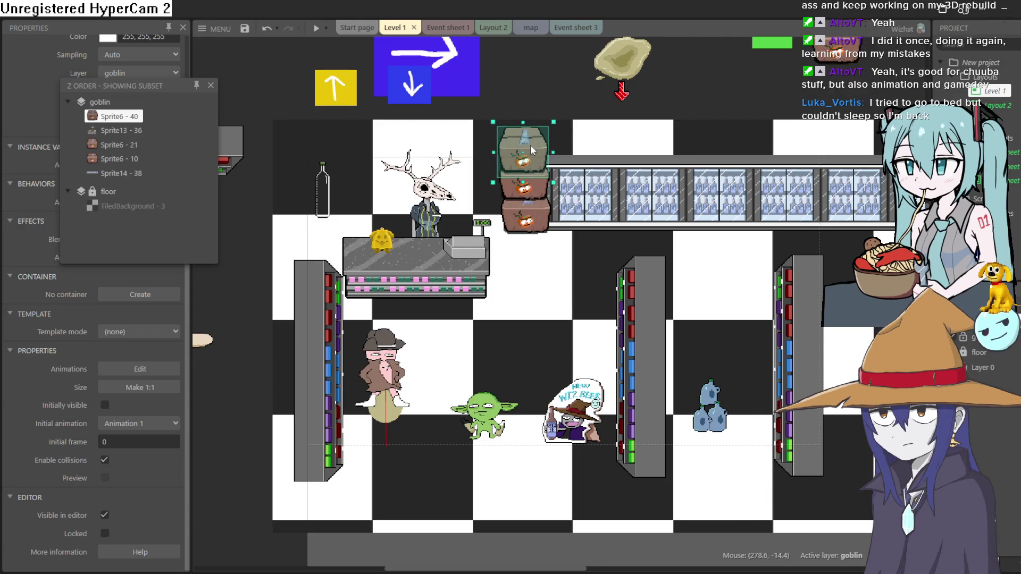
Test-run the level, then make the middle crate Initially visible and close the Z Order panel.
left_click(535, 193)
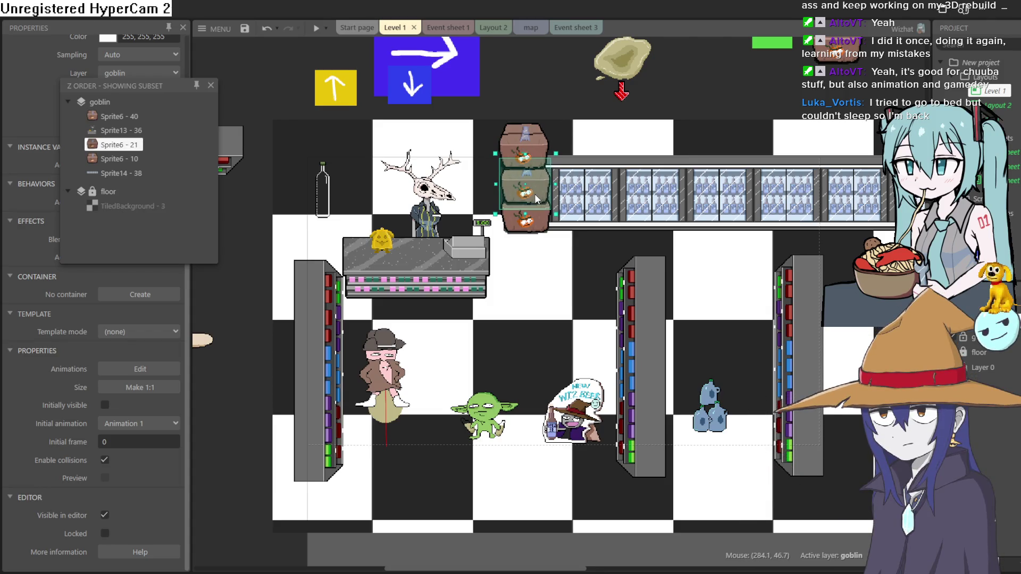
left_click(315, 29)
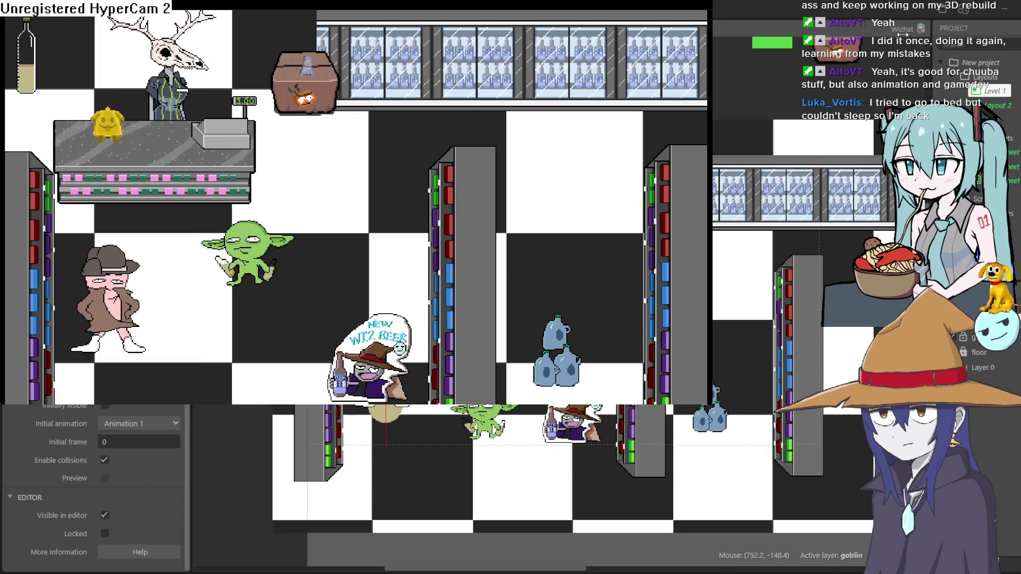
left_click(705, 4)
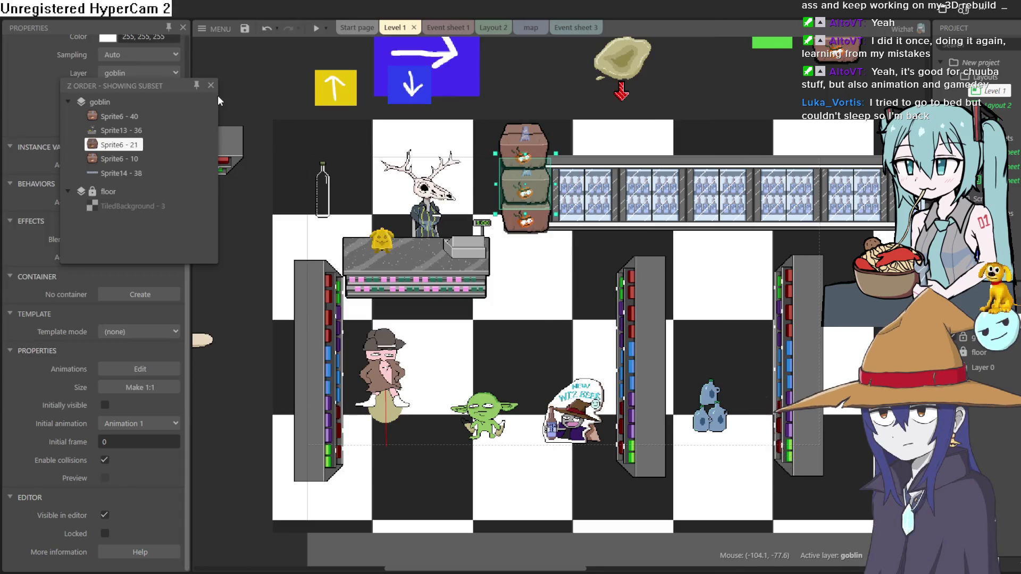
left_click(105, 405)
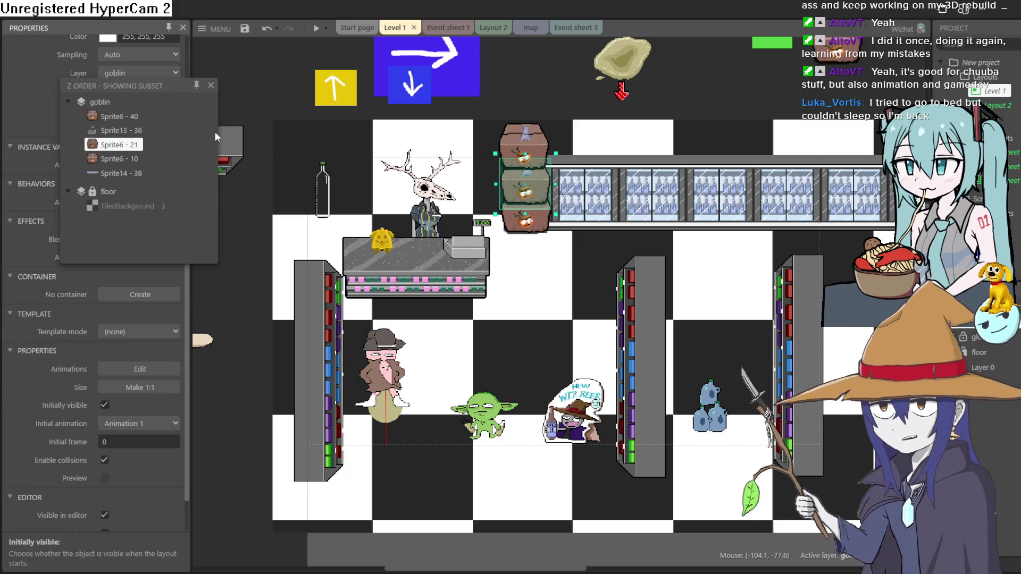
left_click(211, 85)
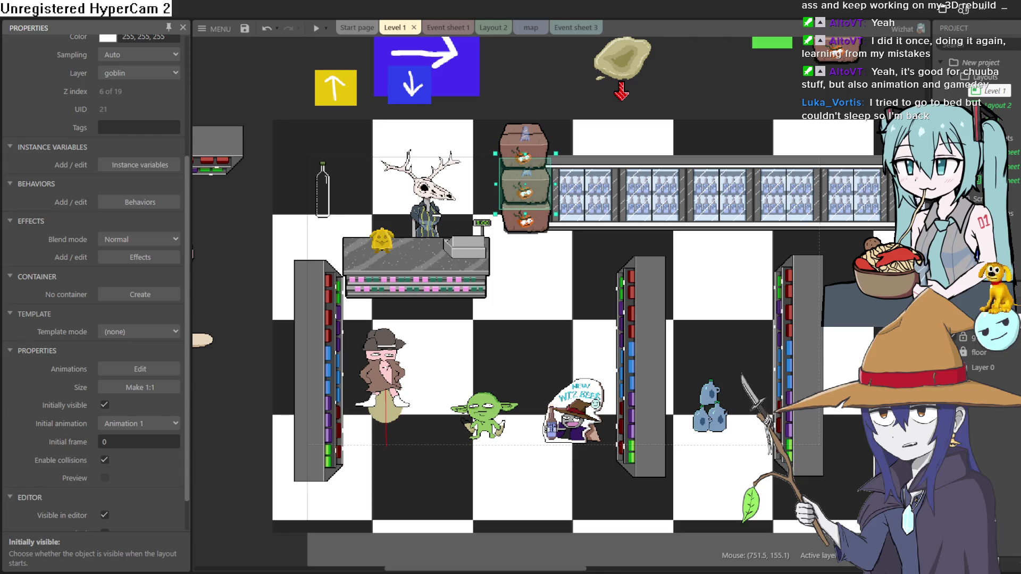
Preview the level, walk the goblin up toward the counter, and close the preview.
scroll(826, 388, "right", 3)
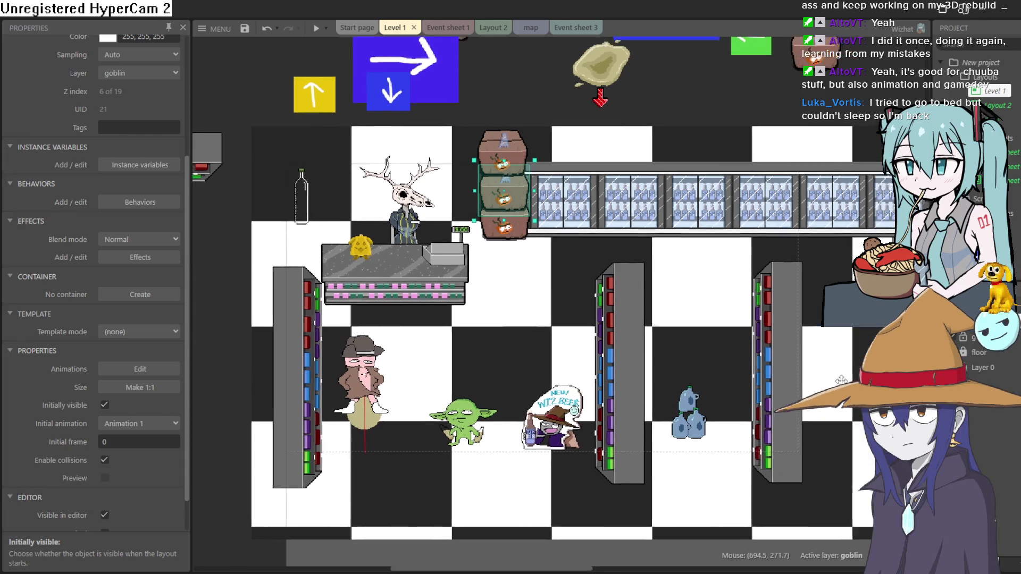
left_click(316, 29)
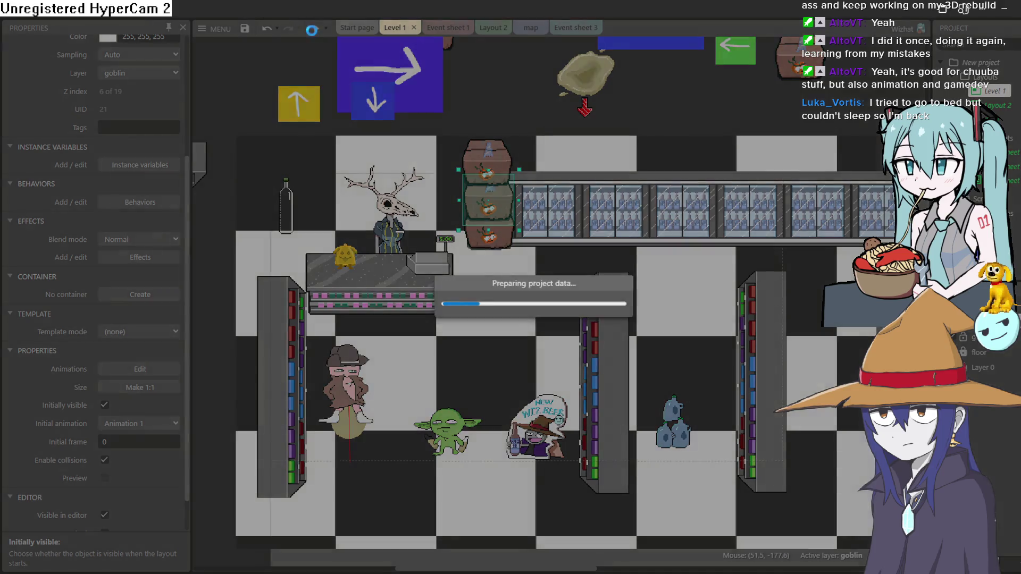
key("Up")
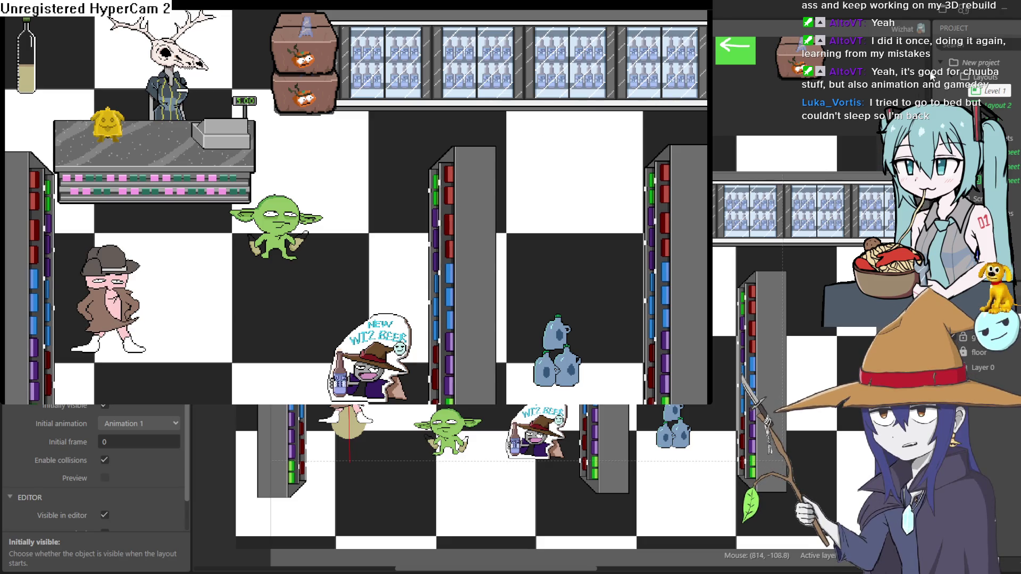
left_click(779, 156)
Lower the middle shelf about 100 px and line the far-right shelf up with it.
left_click(629, 316)
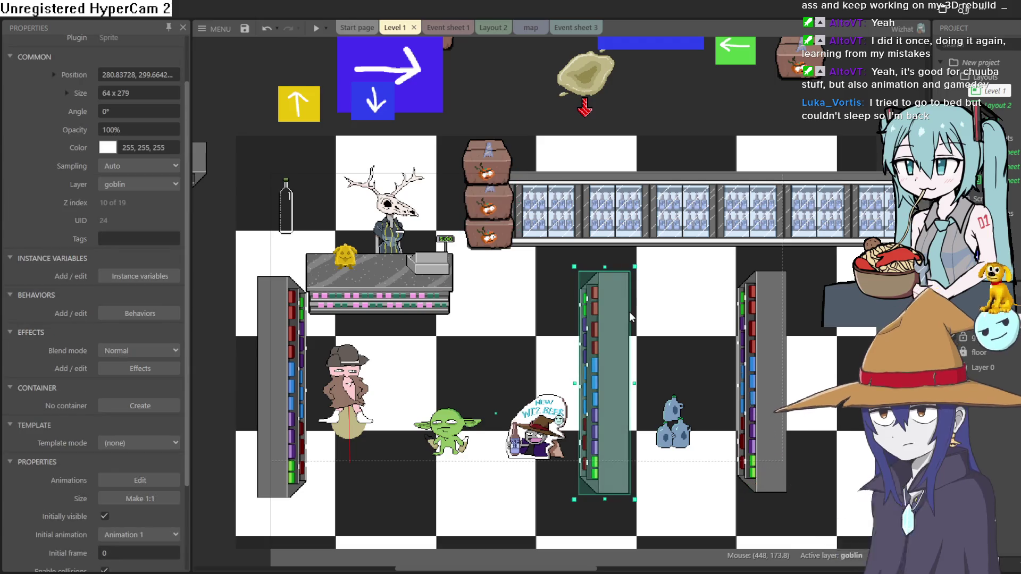
mouse_move(628, 315)
left_mouse_down()
mouse_move(617, 368)
mouse_move(617, 359)
left_mouse_up()
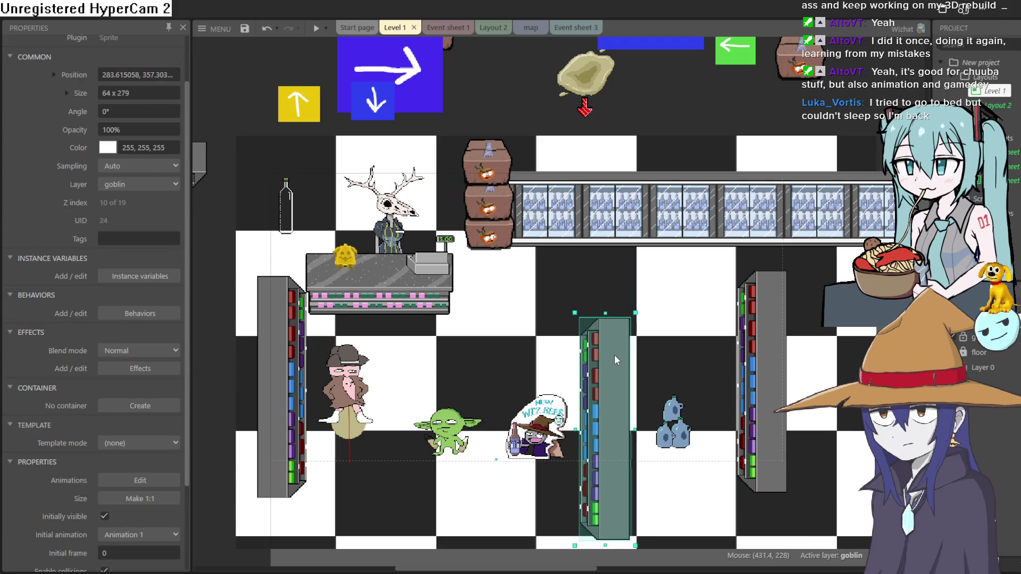
mouse_move(759, 344)
left_mouse_down()
mouse_move(759, 391)
mouse_move(750, 389)
left_mouse_up()
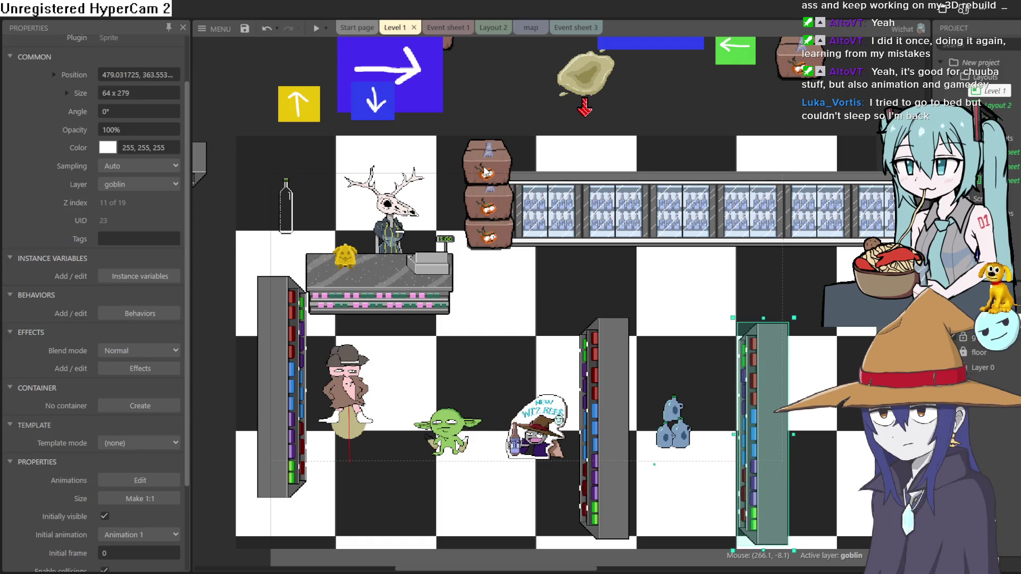
Stack three copies of the crate above the far-right shelf.
left_click_drag(485, 171, 778, 273)
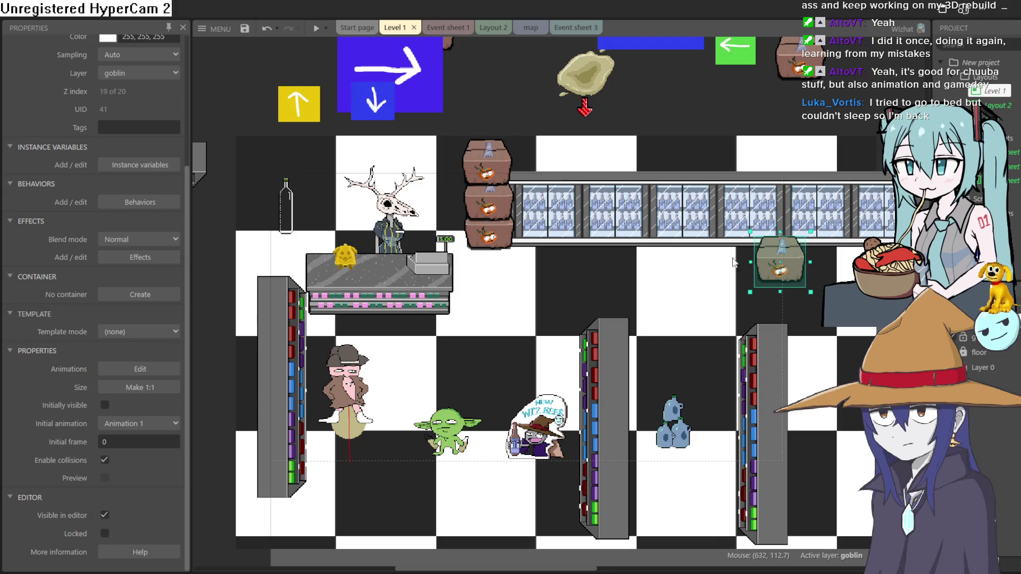
left_click_drag(493, 159, 784, 287)
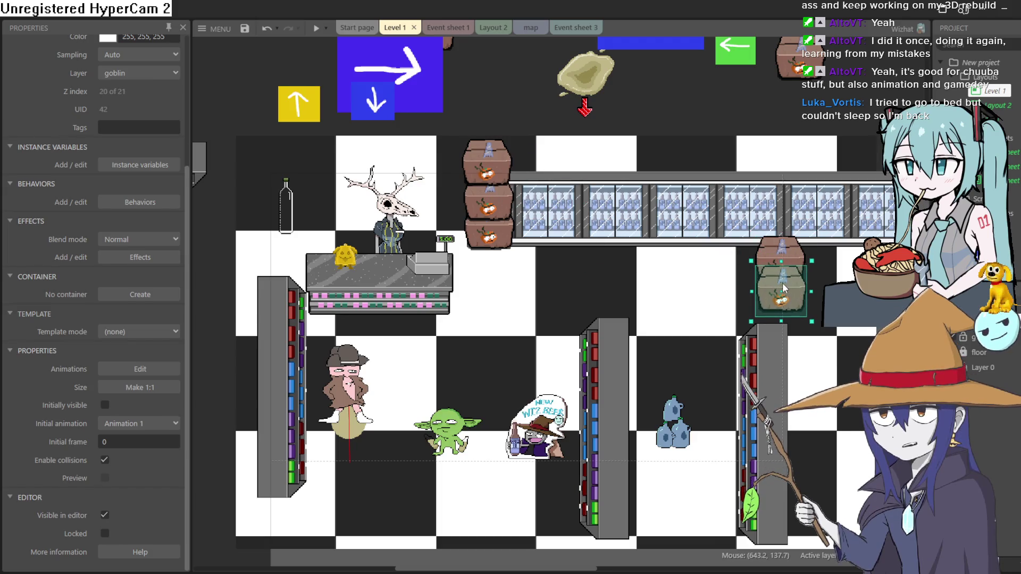
mouse_move(490, 169)
left_mouse_down()
mouse_move(766, 298)
mouse_move(787, 320)
left_mouse_up()
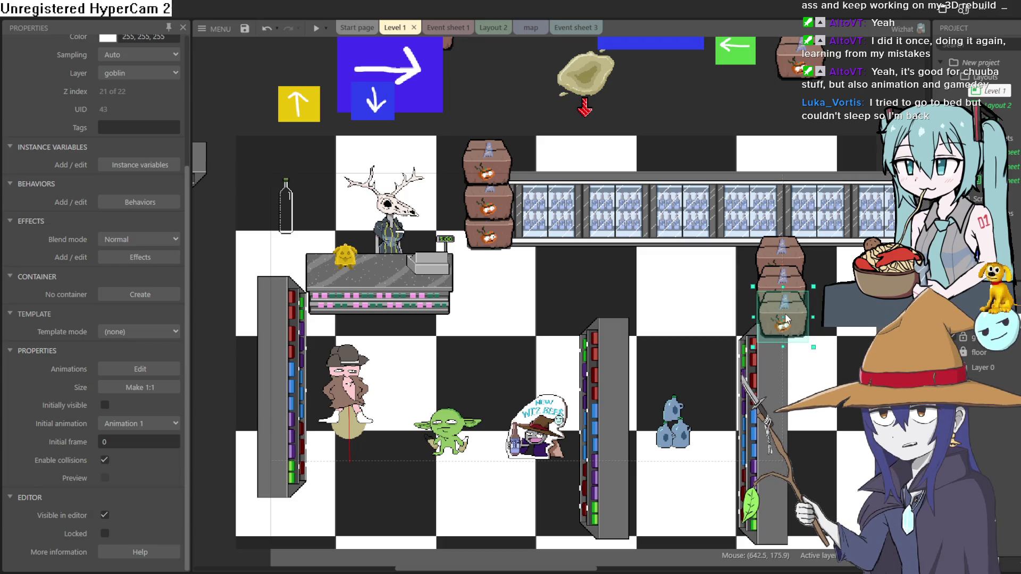
Show the Z Order panel from the right shelf's menu and browse the expanded goblin layer's objects.
left_click(779, 378)
right_click(778, 378)
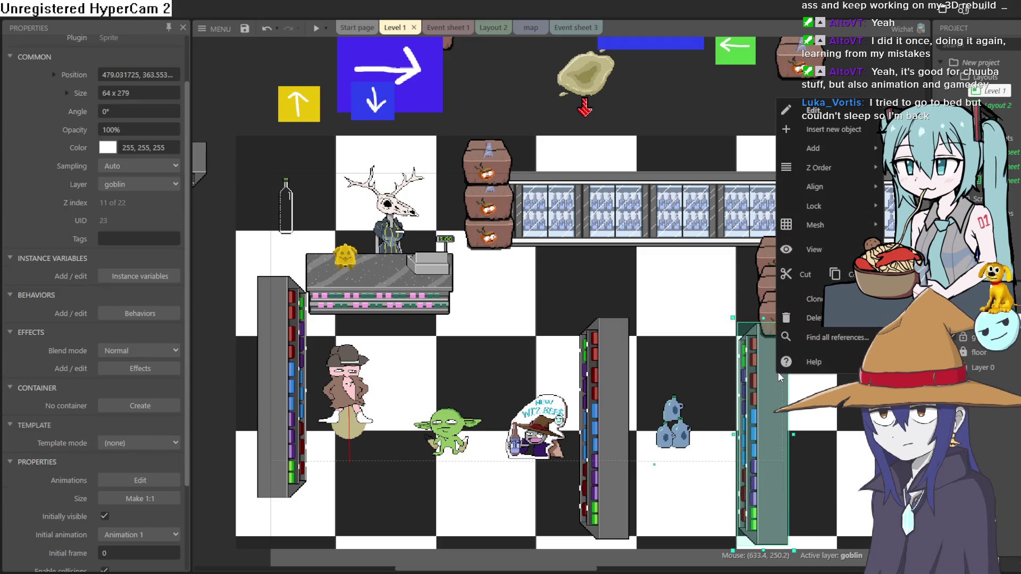
mouse_move(850, 170)
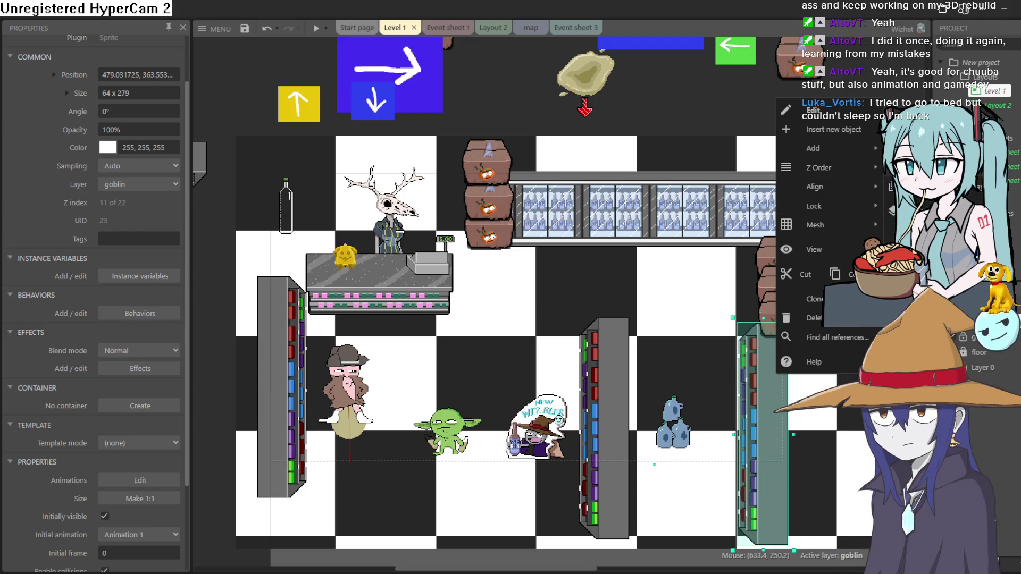
left_click(899, 232)
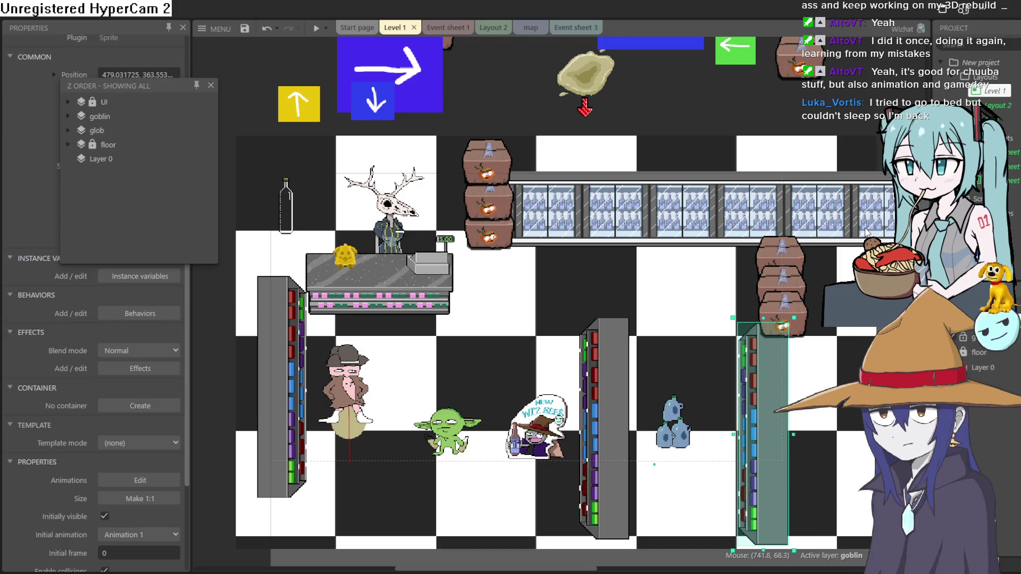
left_click(66, 115)
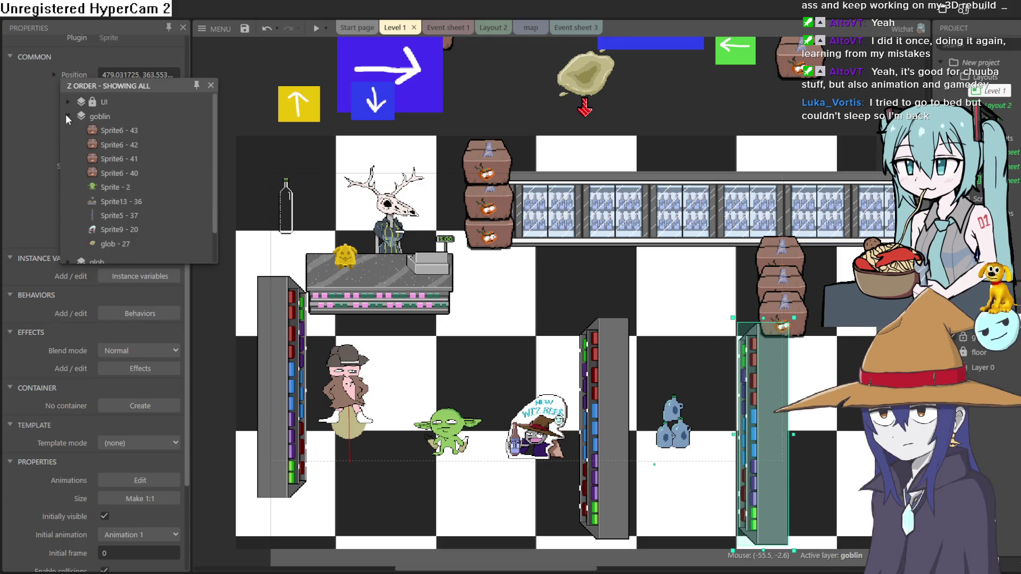
scroll(75, 129, "down", 5)
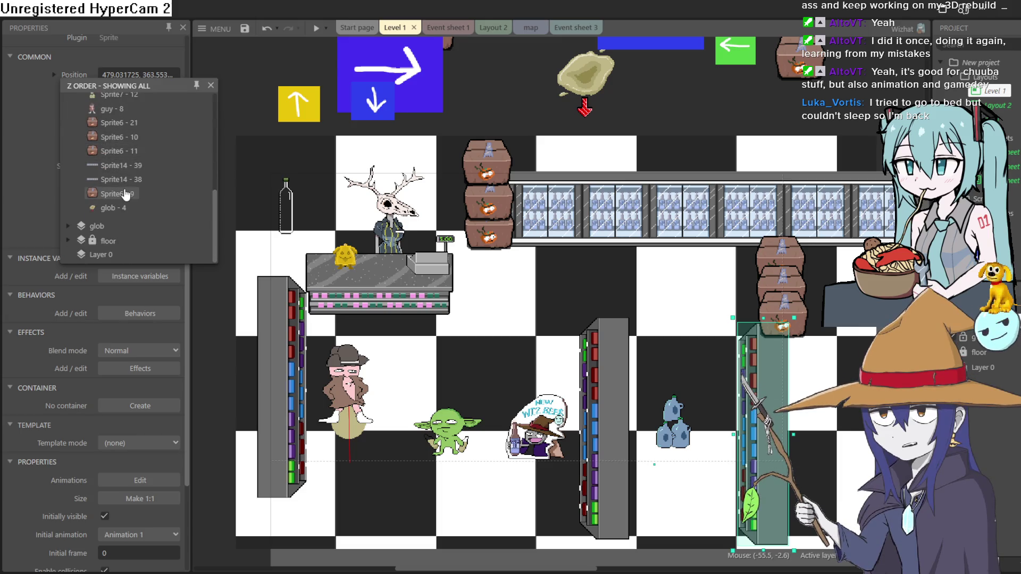
scroll(125, 186, "up", 3)
scroll(132, 165, "up", 3)
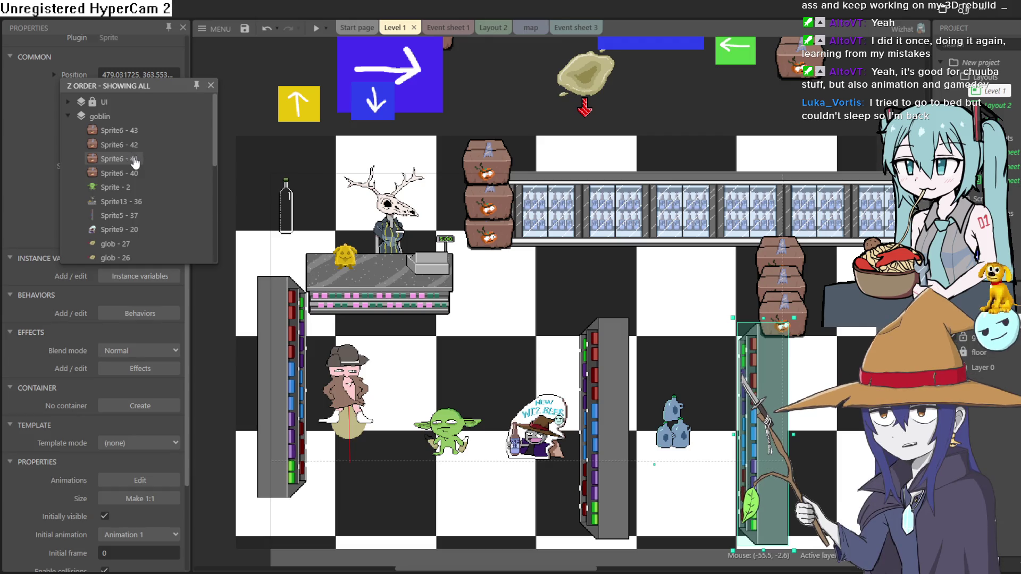
scroll(135, 162, "down", 5)
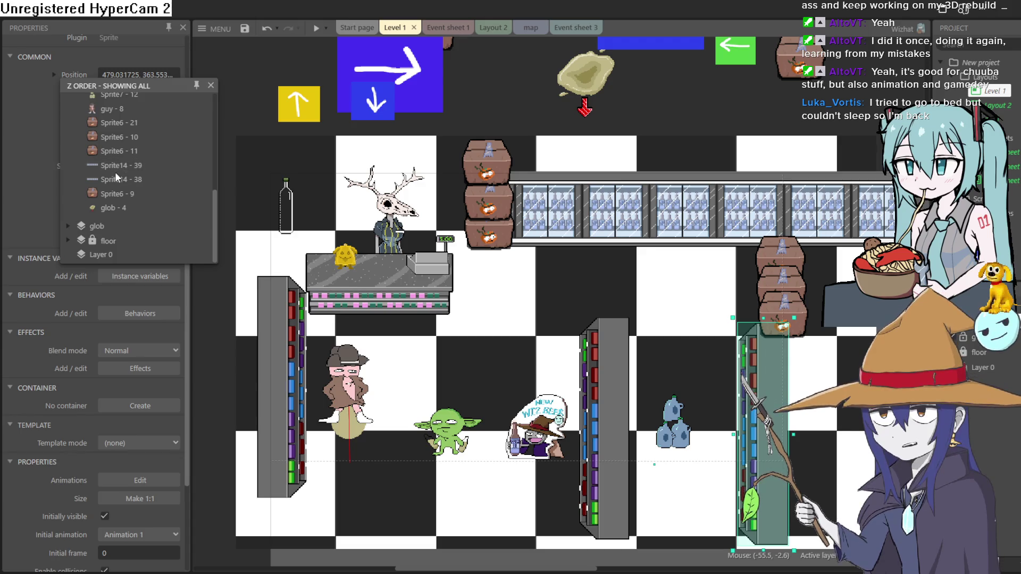
scroll(128, 186, "up", 3)
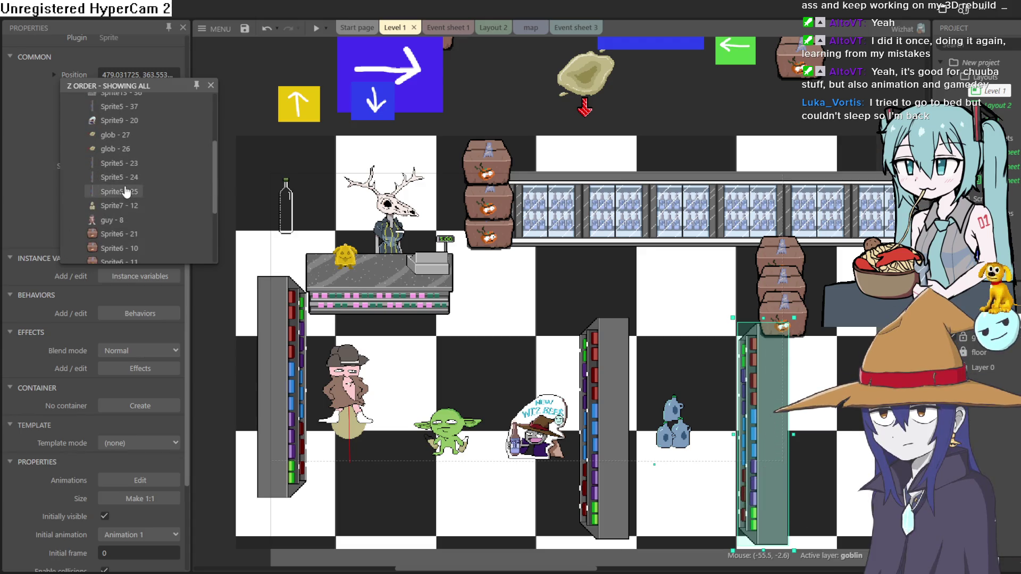
scroll(133, 174, "up", 3)
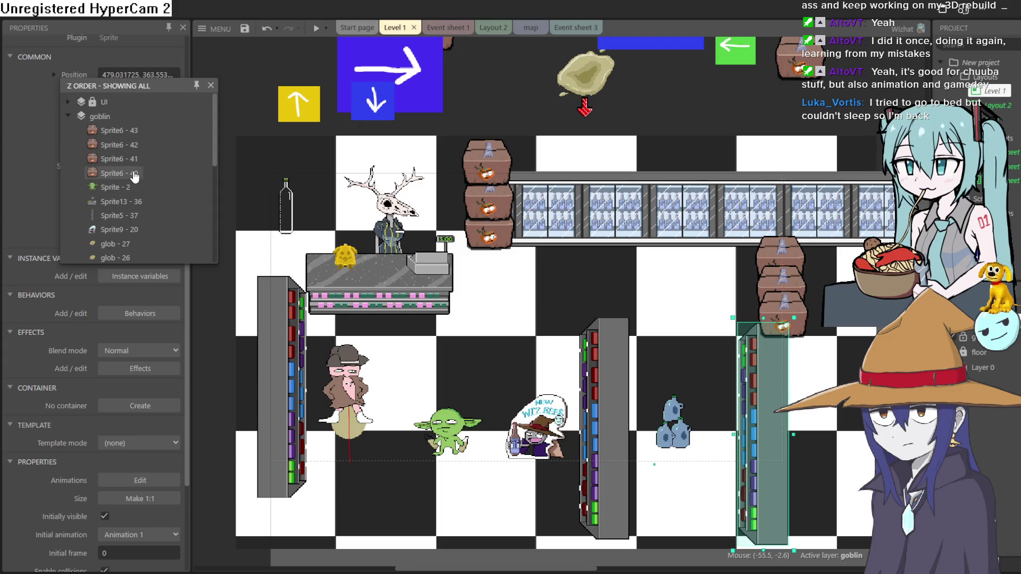
Move Sprite5 - 37 to the top of the goblin layer and the four crates between Sprite5 - 25 and Sprite7 - 12.
left_click(136, 216)
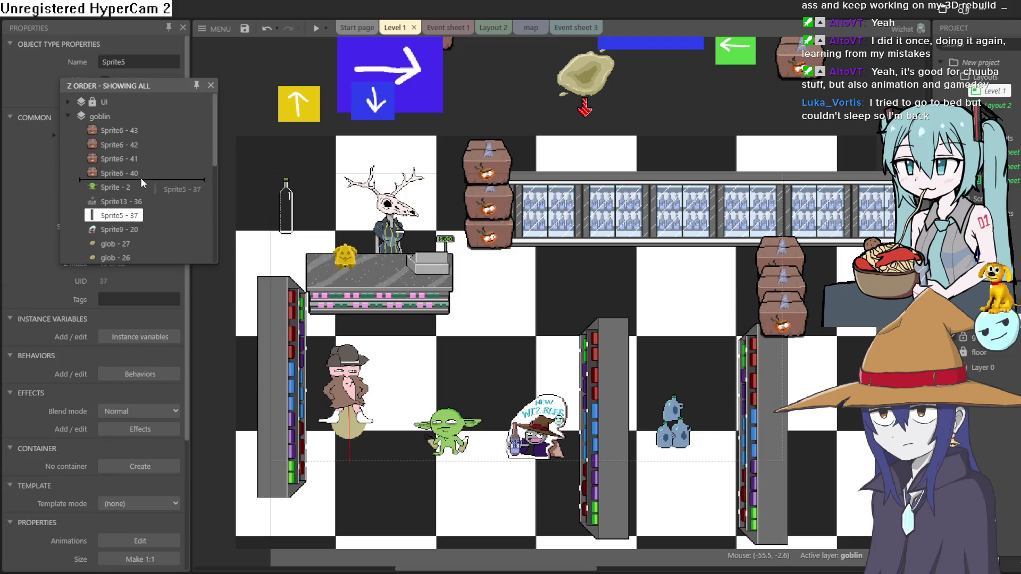
mouse_move(140, 177)
left_mouse_down()
mouse_move(146, 123)
mouse_move(133, 136)
mouse_move(122, 188)
left_mouse_up()
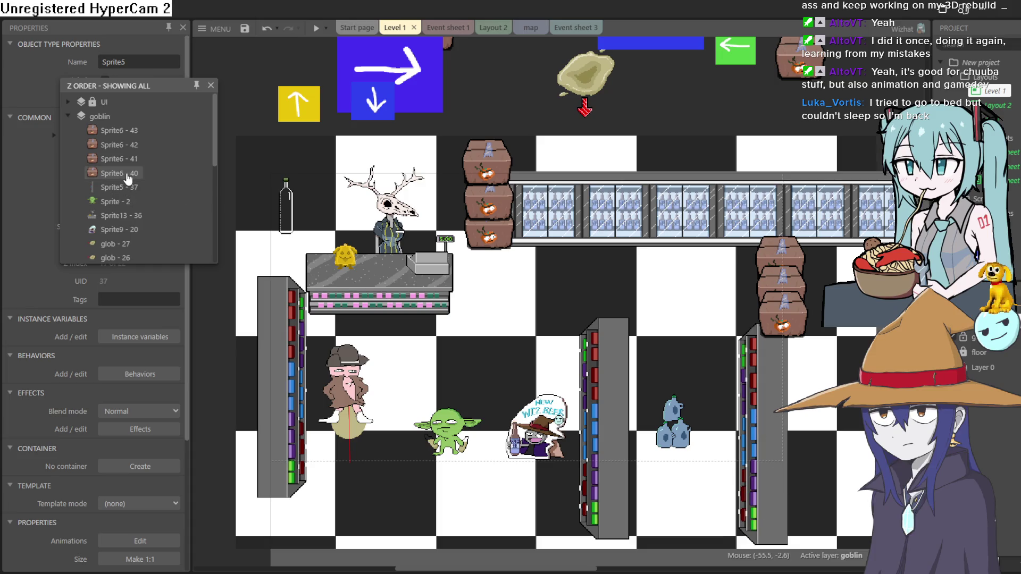
left_click(128, 175)
left_click(131, 131, "shift")
mouse_move(123, 209)
left_mouse_down()
mouse_move(119, 260)
mouse_move(123, 241)
left_mouse_up()
left_click_drag(124, 202, 124, 203)
left_click_drag(793, 318, 791, 318)
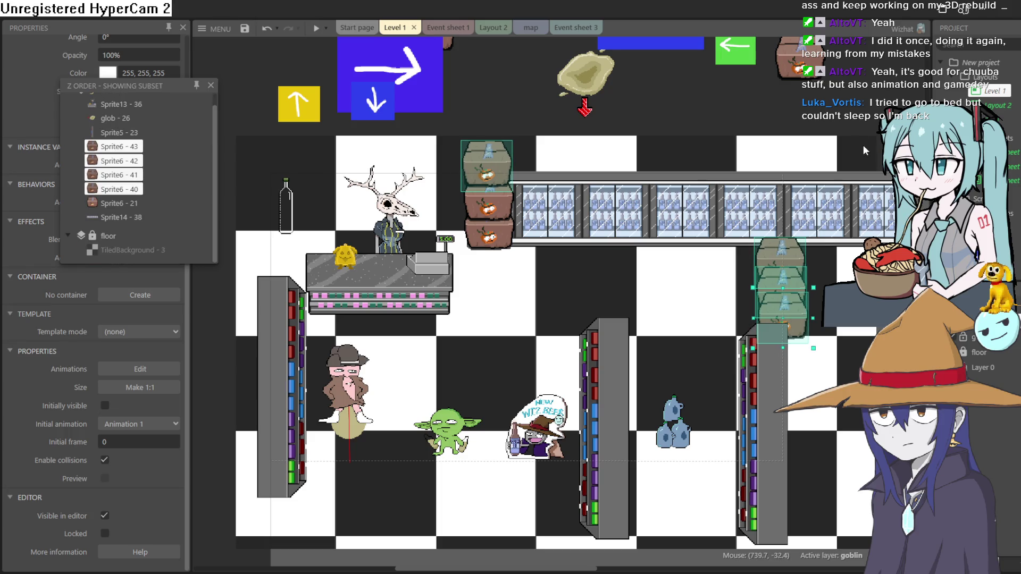
left_click(882, 102)
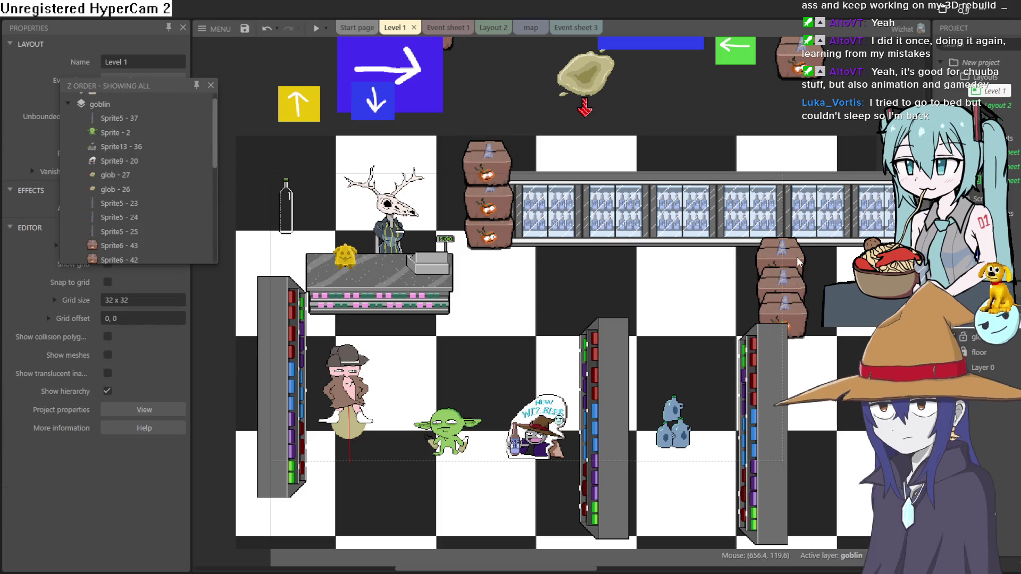
Inspect crate Sprite6 - 41's image, select the lower crate, and launch a level preview.
left_click(787, 284)
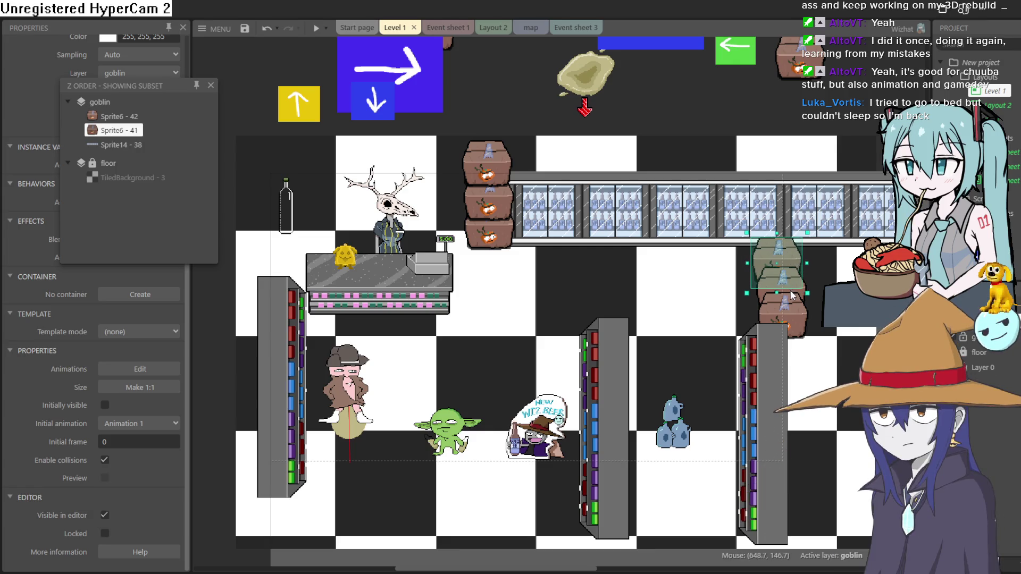
double_click(791, 297)
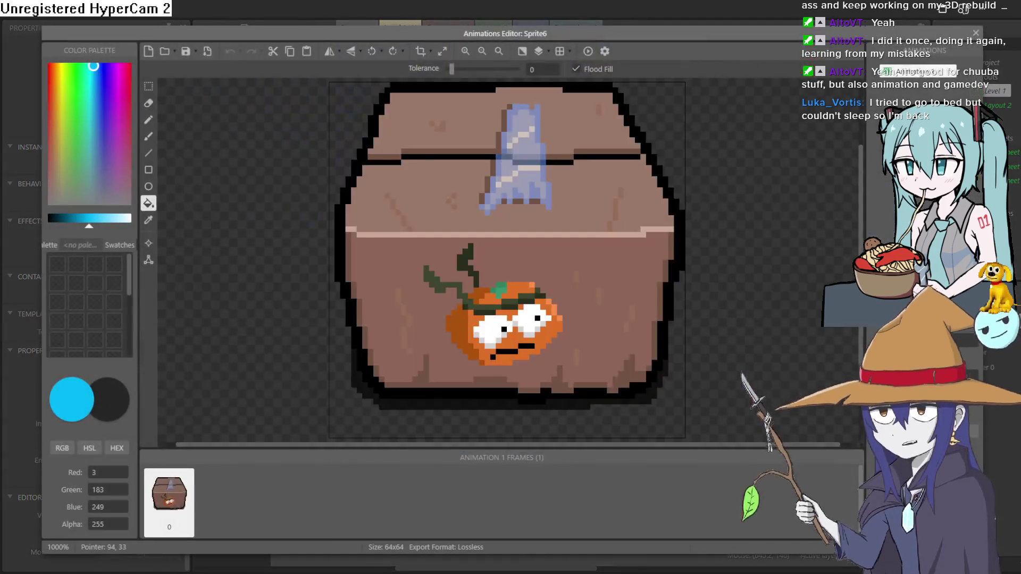
key("Escape")
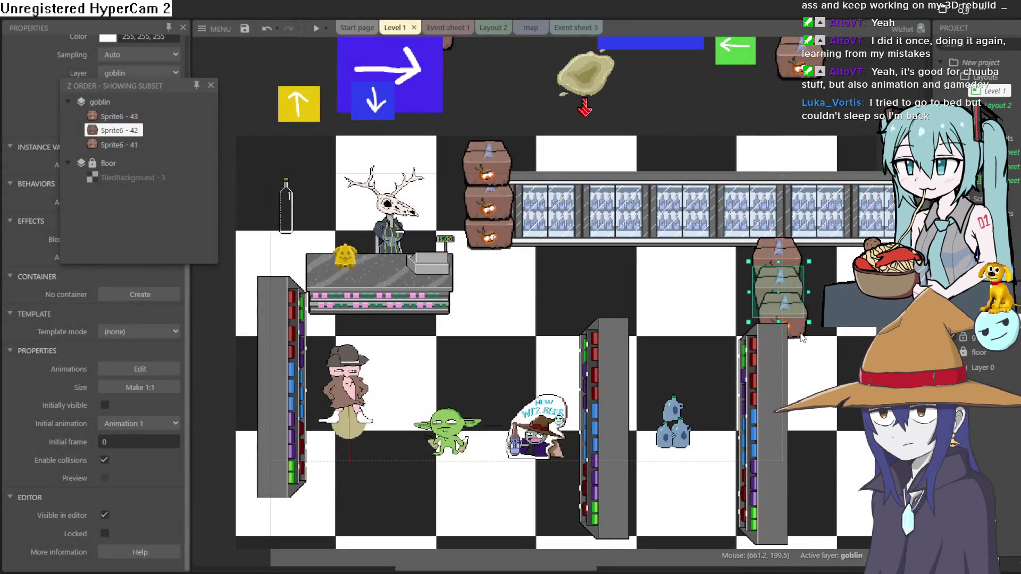
left_click(798, 336)
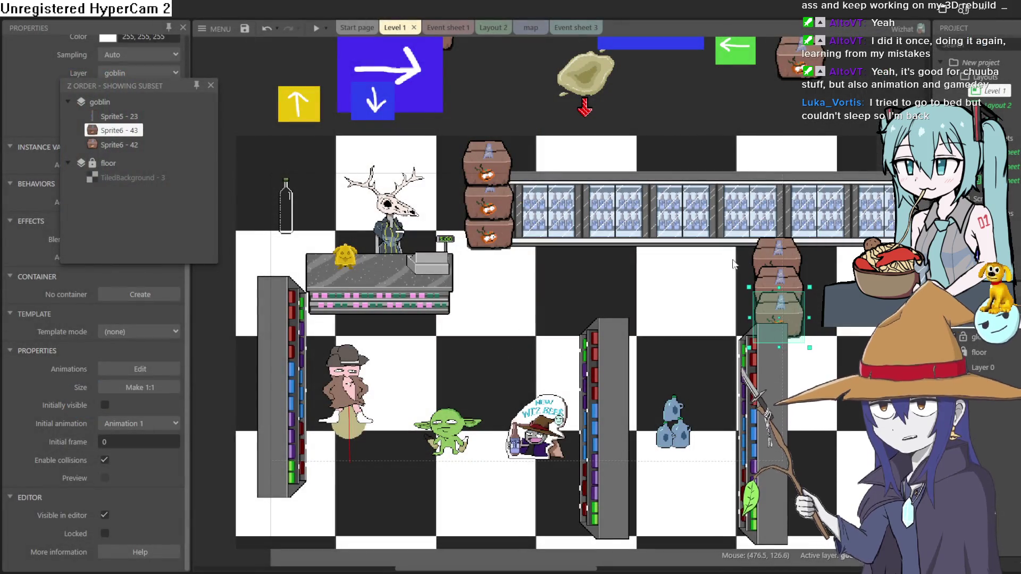
left_click(315, 29)
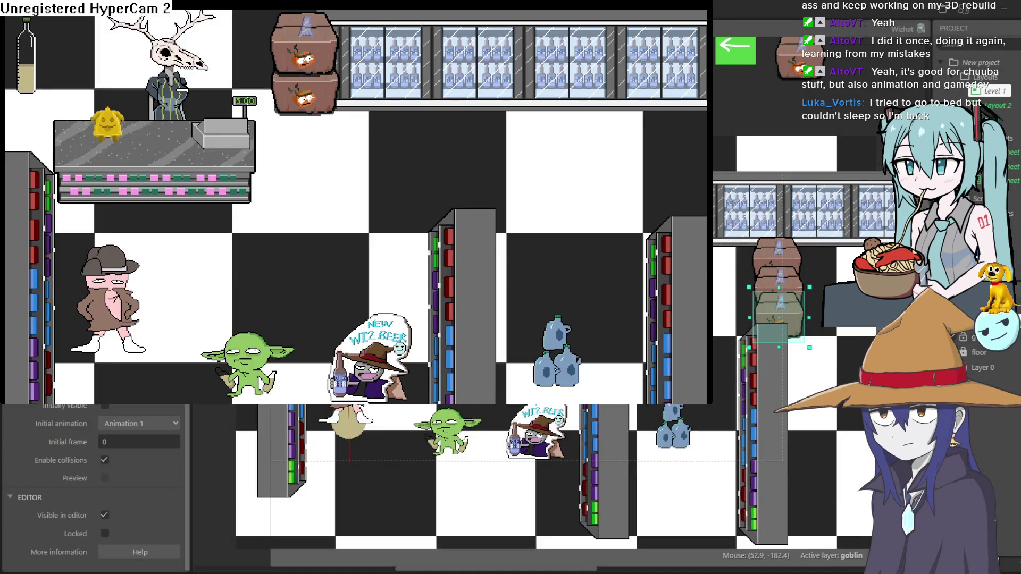
Walk the goblin up and right in the preview, then close it.
key("Up")
key("Right")
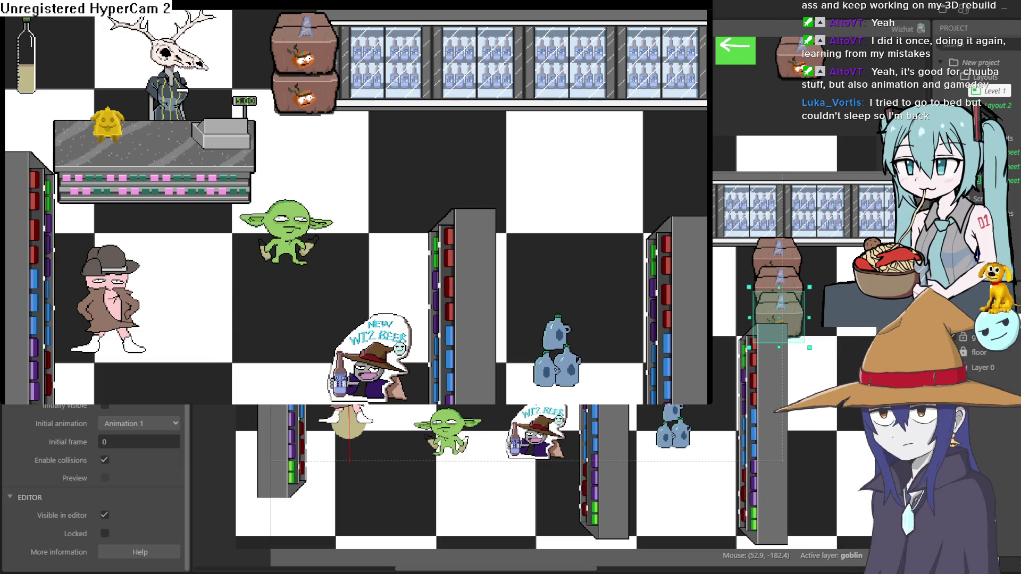
left_click(889, 31)
Move the customer and particle circle up by the counter, lower the right shelves, and shift the beer sign and jug.
left_click_drag(525, 439, 507, 438)
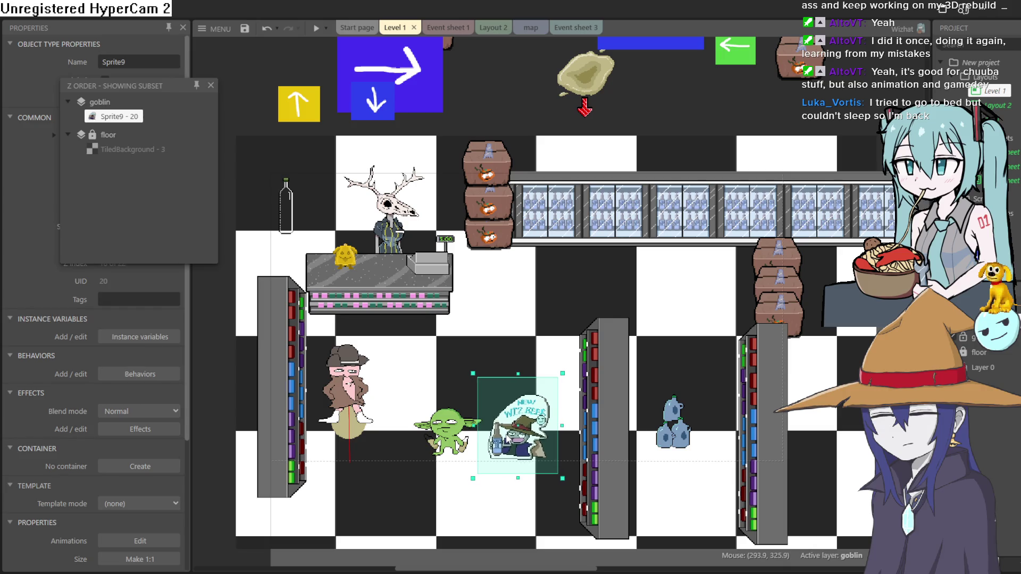
mouse_move(355, 390)
left_mouse_down()
mouse_move(530, 266)
mouse_move(523, 260)
left_mouse_up()
left_click_drag(339, 431, 504, 301)
left_click_drag(618, 353, 618, 391)
left_click_drag(755, 400, 762, 415)
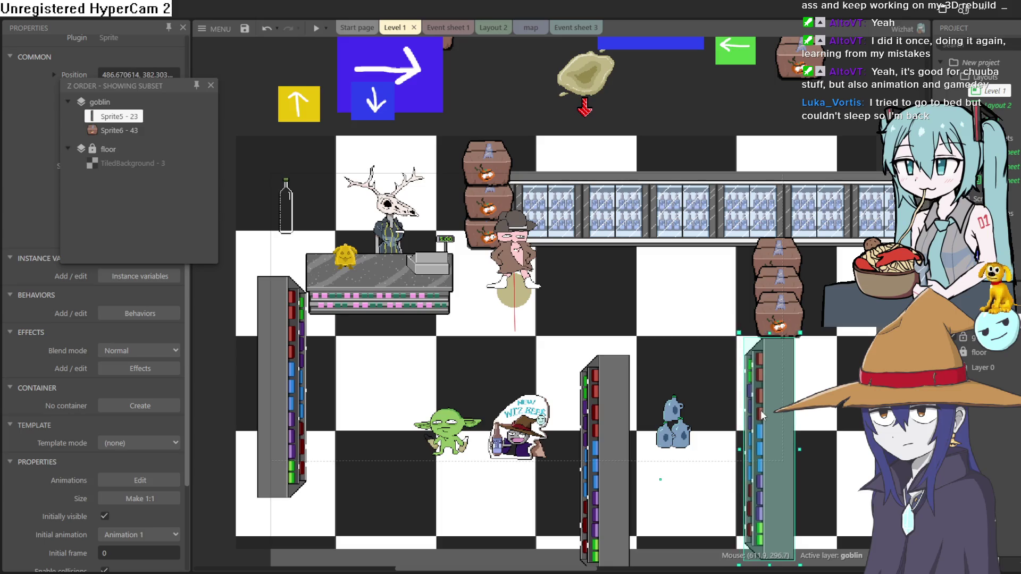
left_click_drag(675, 425, 687, 426)
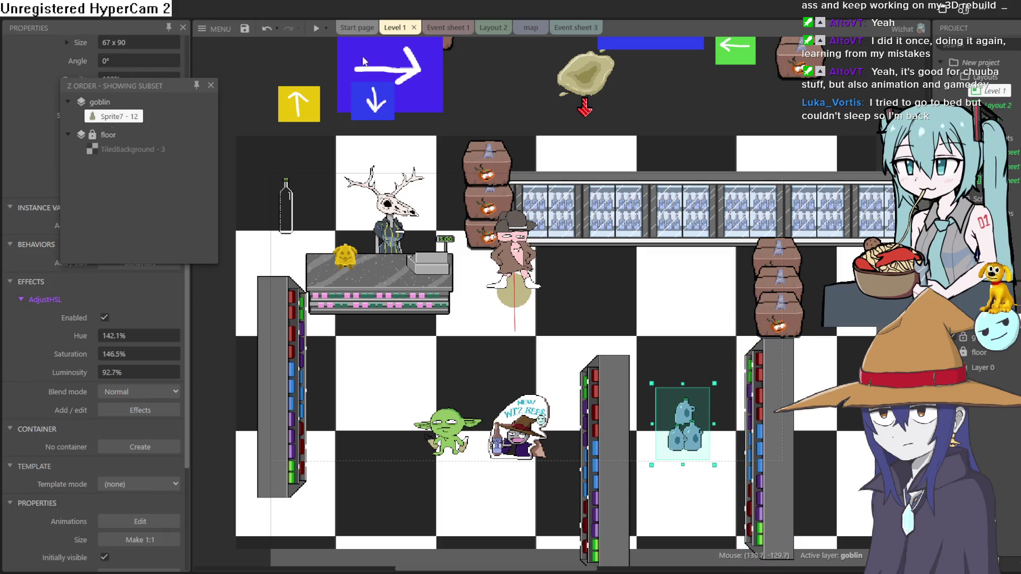
key("Right")
key("Up")
key("Down")
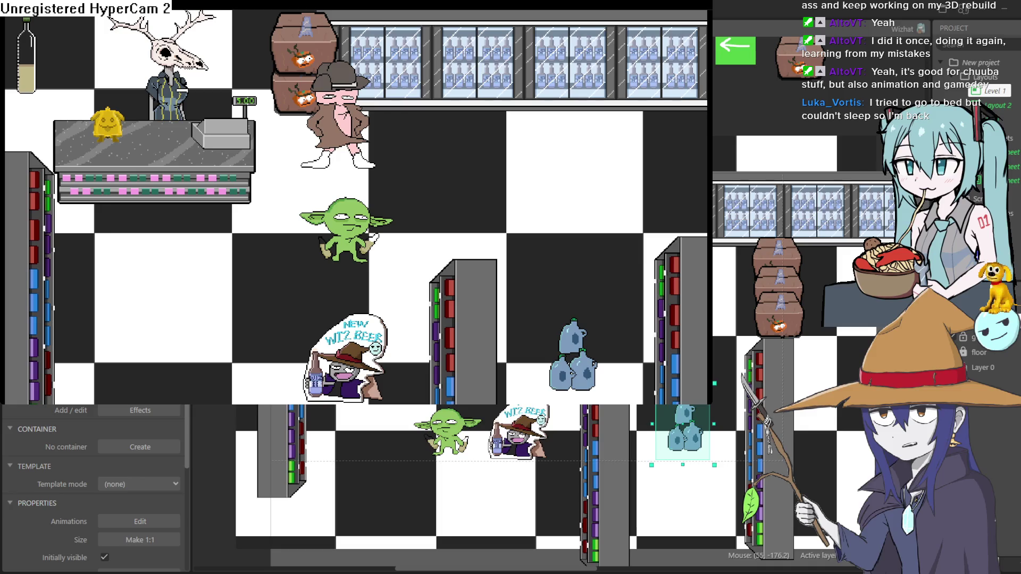
key("Down")
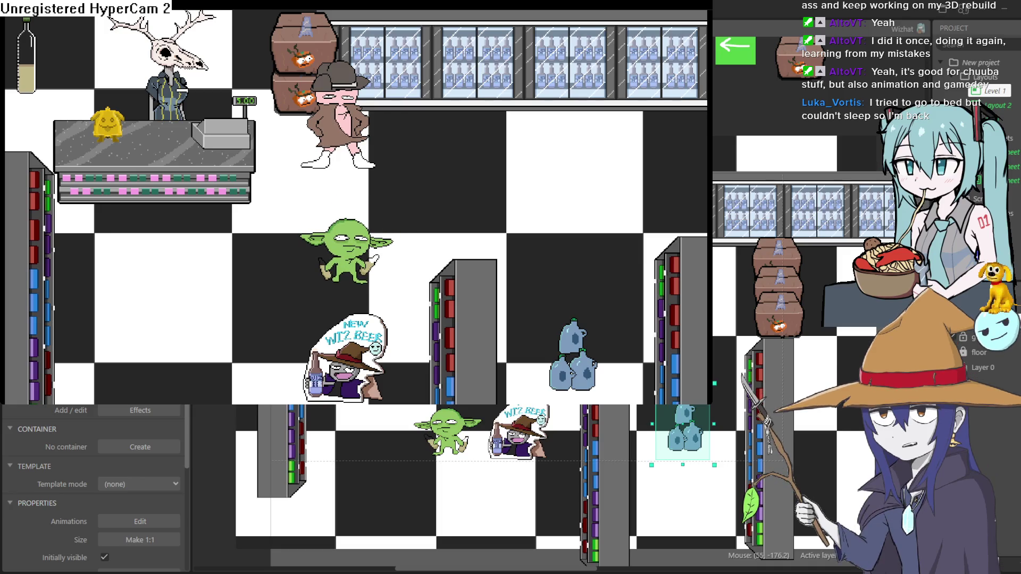
key("Up")
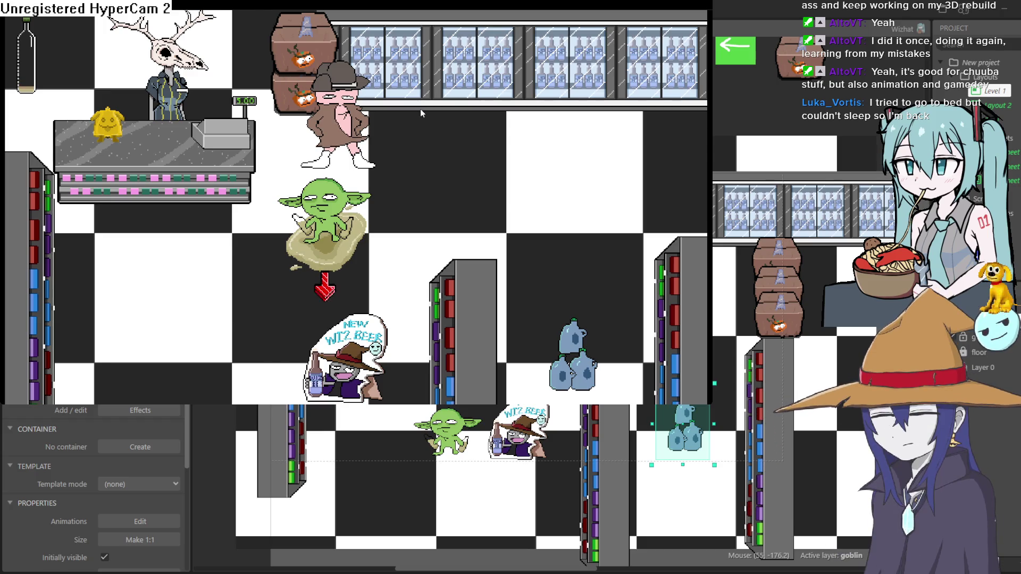
key("Down")
key("Up")
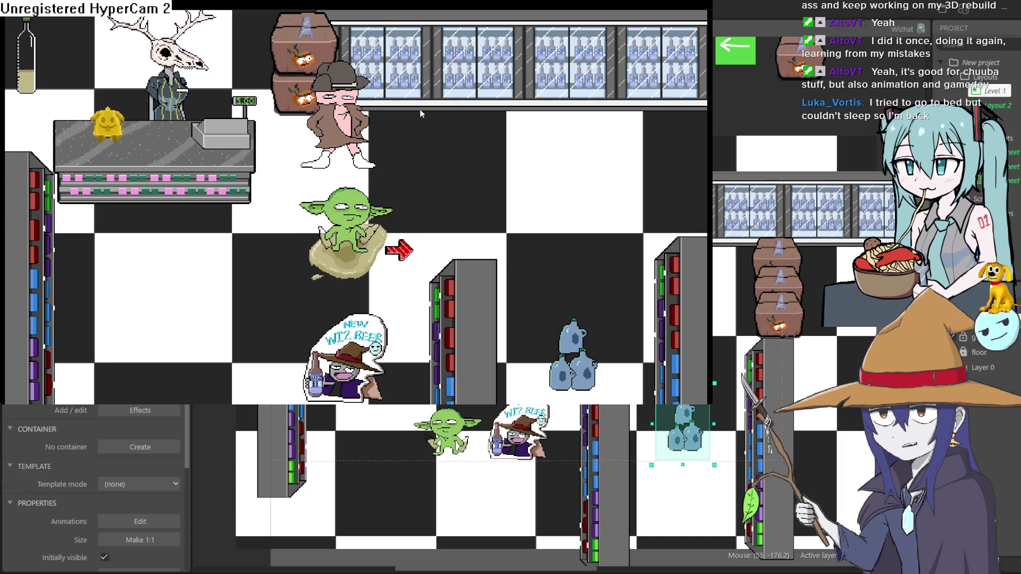
key("Right")
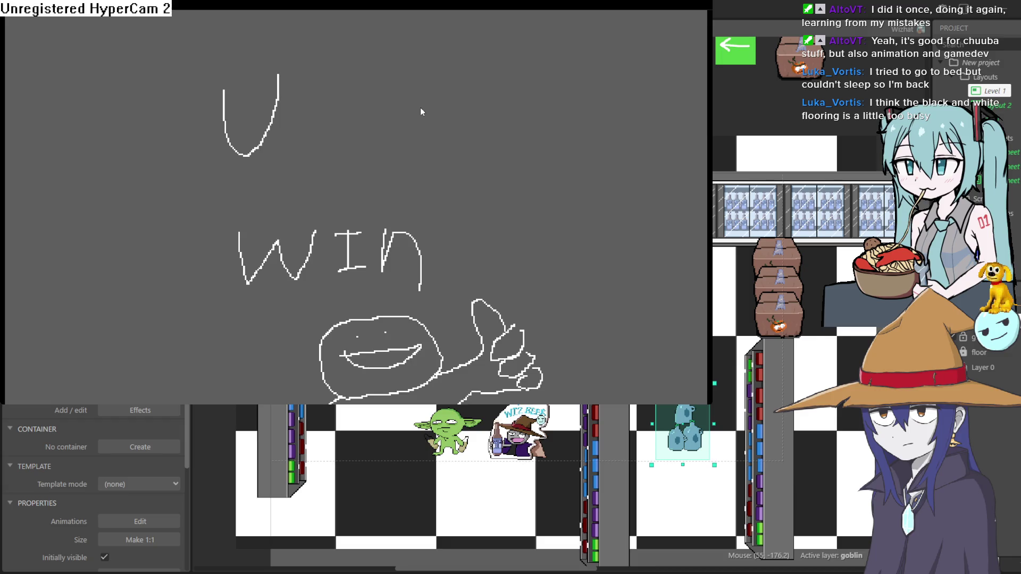
left_click(841, 90)
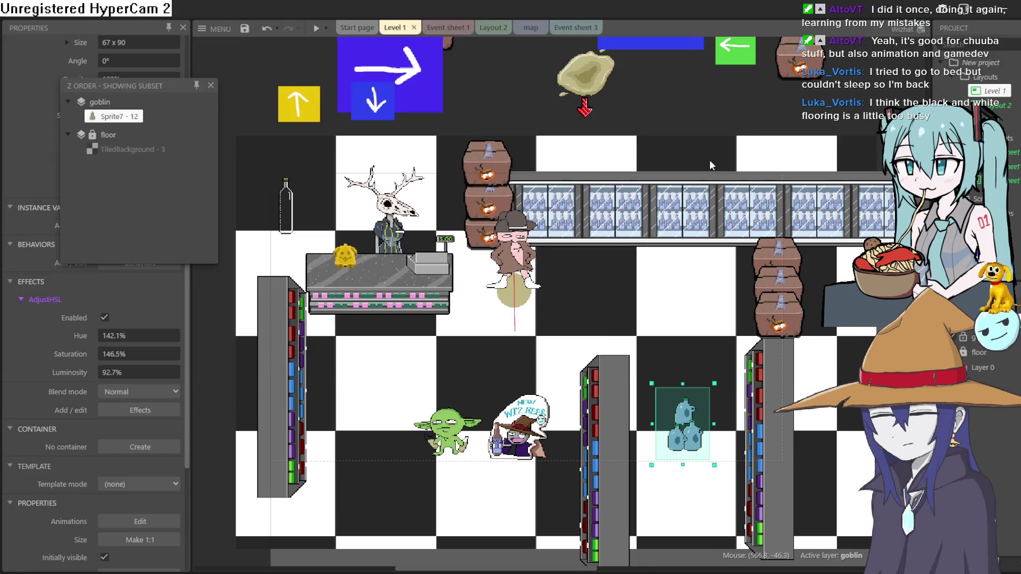
Pan around the Level 1 layout, clear the selection and reselect the blue jug.
left_click_drag(659, 285, 675, 222)
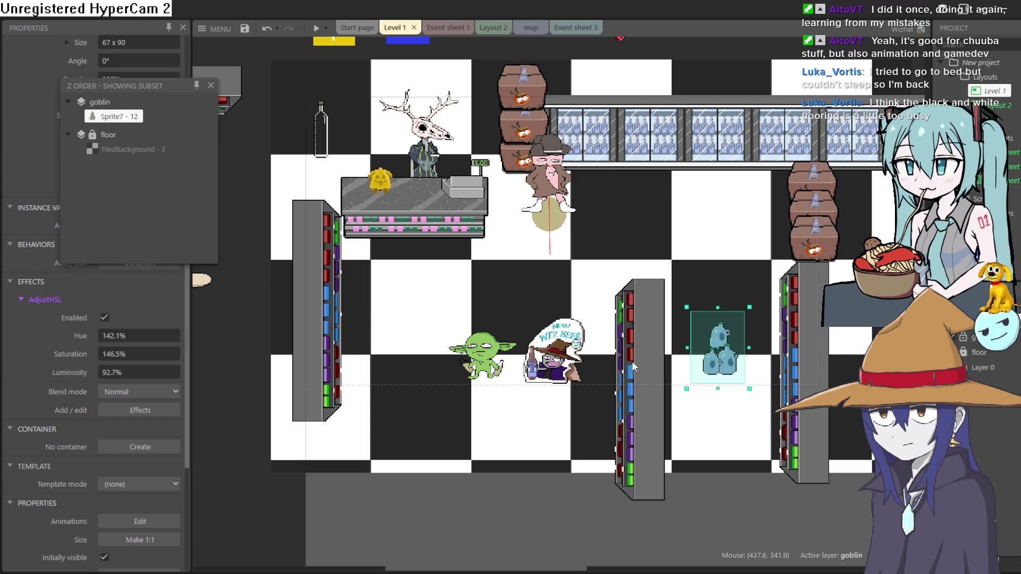
left_click(568, 298)
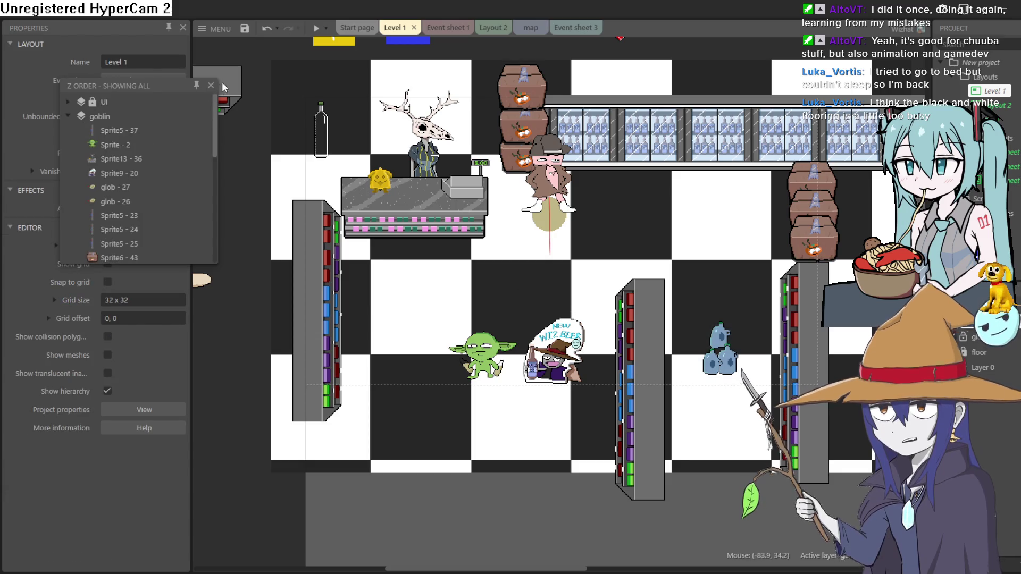
left_click(720, 354)
left_click_drag(643, 276, 612, 302)
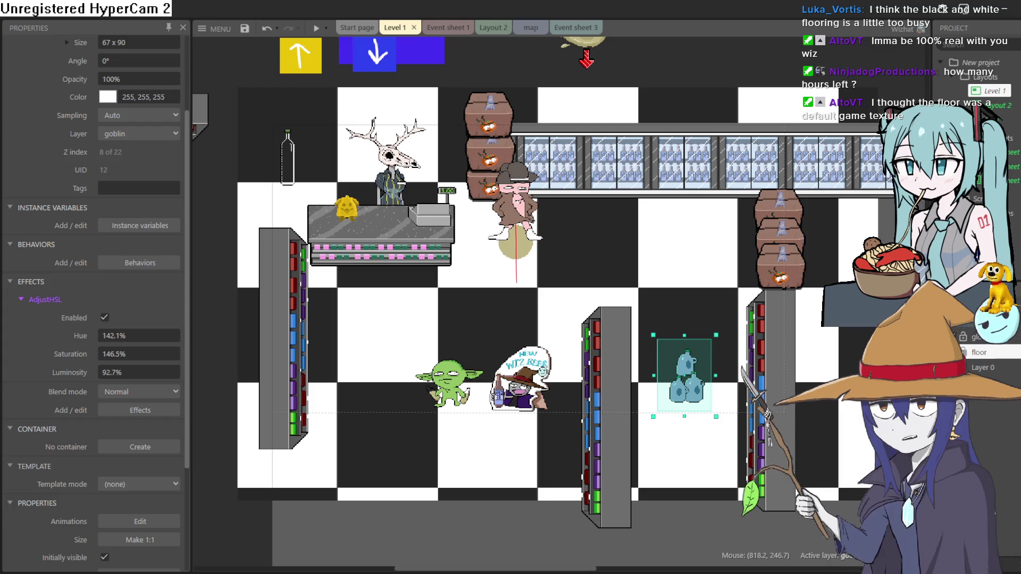
left_click(953, 352)
left_click(953, 352)
left_click(956, 352)
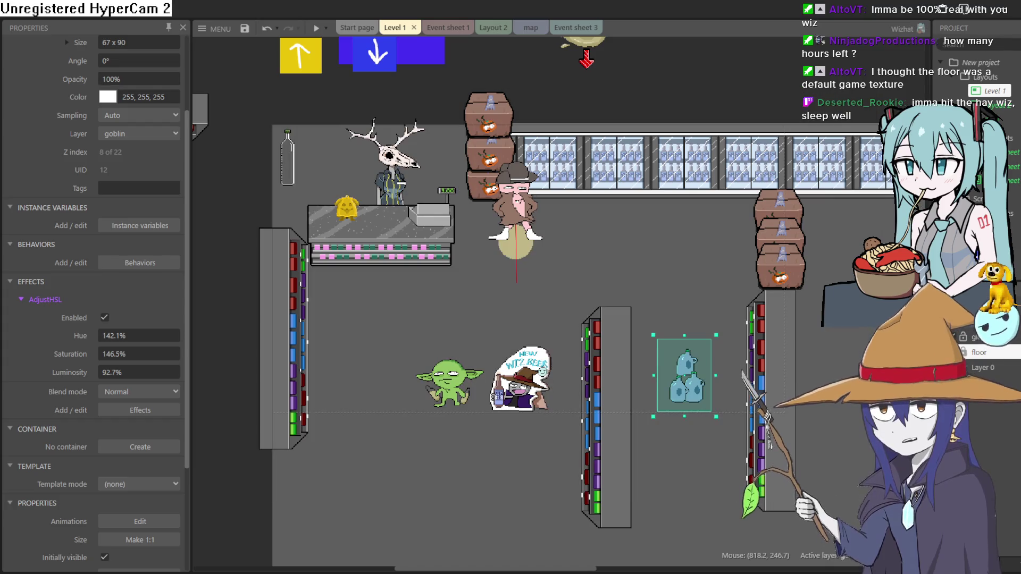
left_click(956, 352)
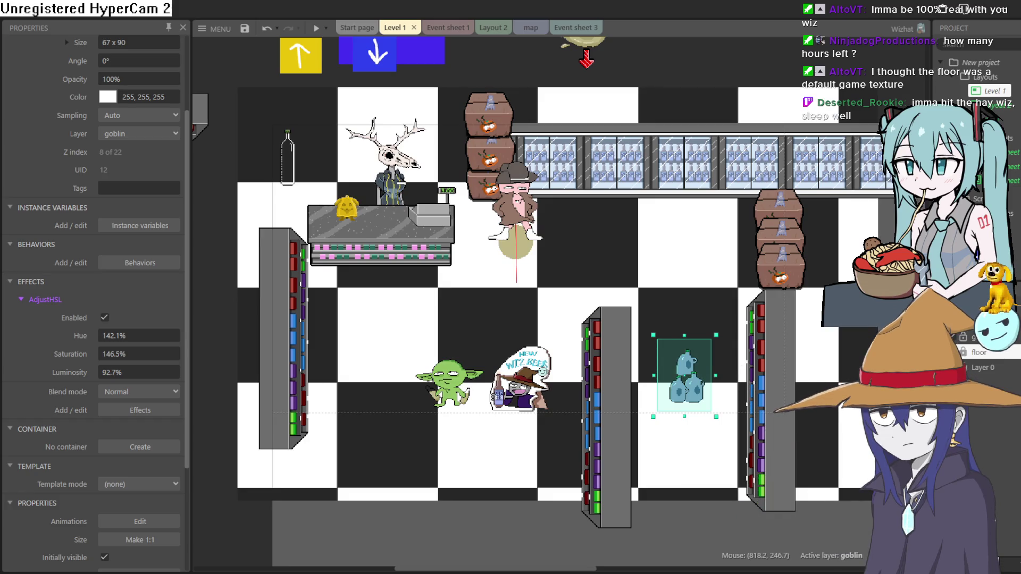
left_click(953, 352)
left_click(953, 353)
left_click(953, 352)
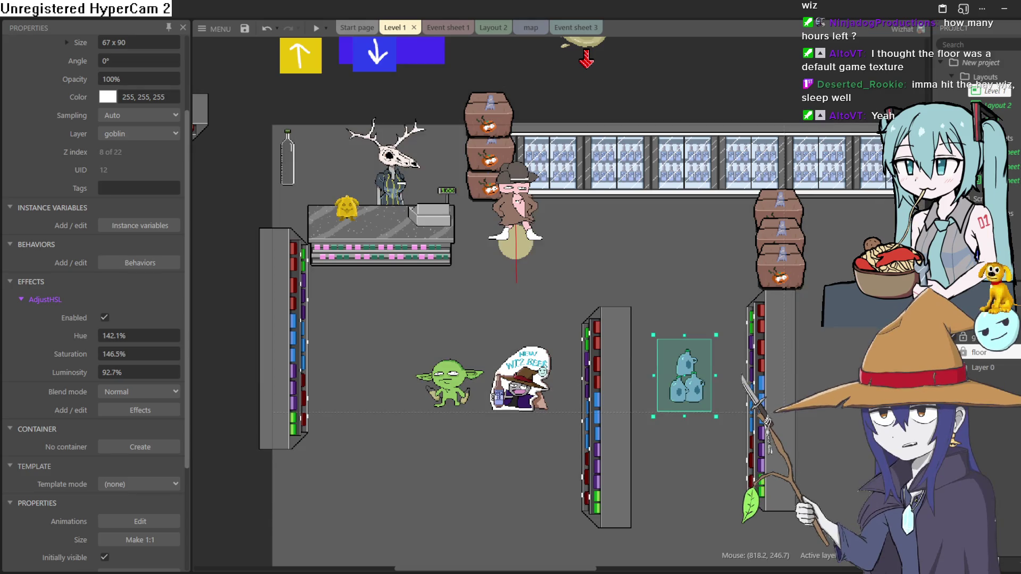
left_click(954, 353)
left_click(953, 352)
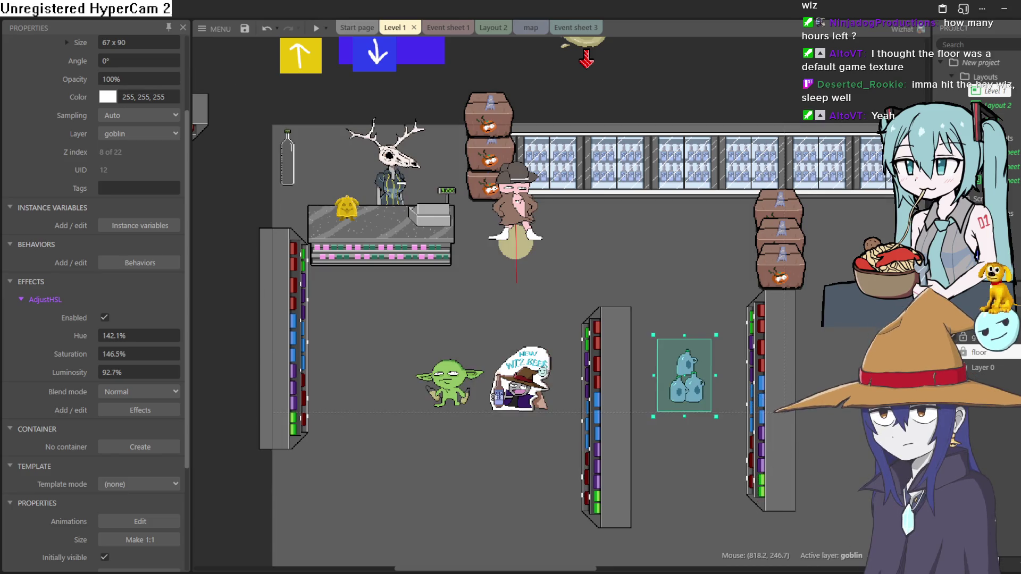
left_click(953, 352)
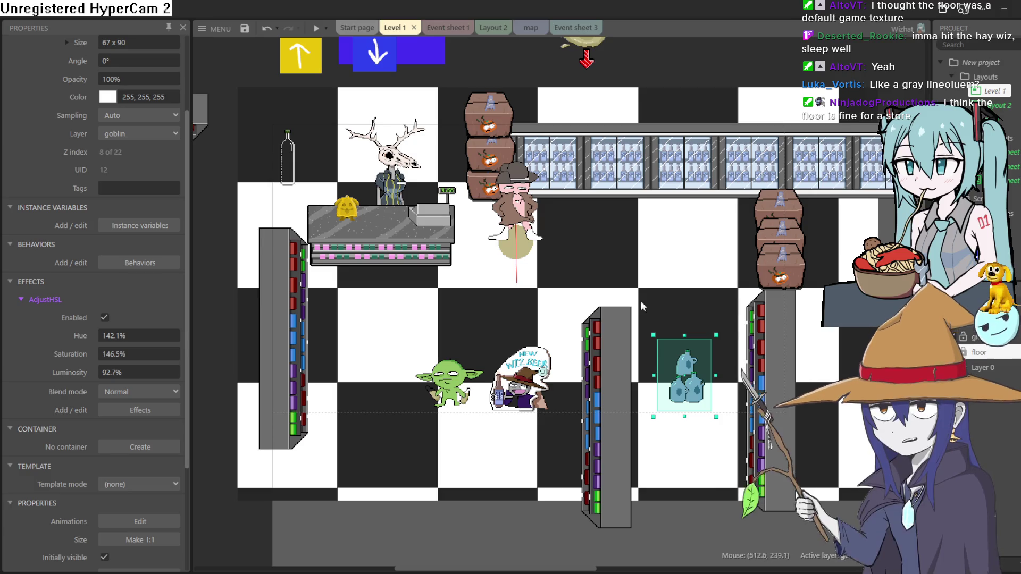
left_click(827, 340)
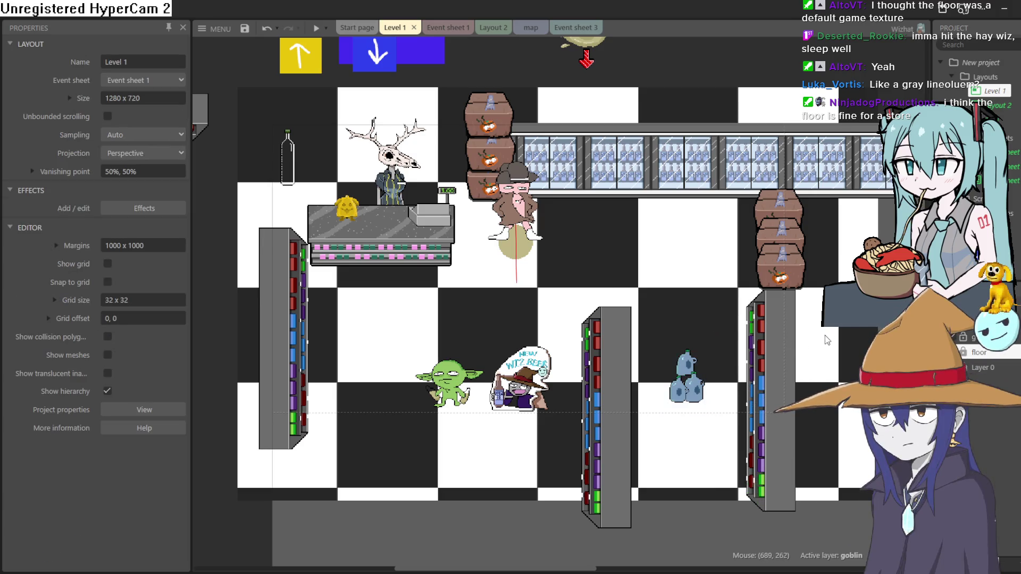
left_click(975, 369)
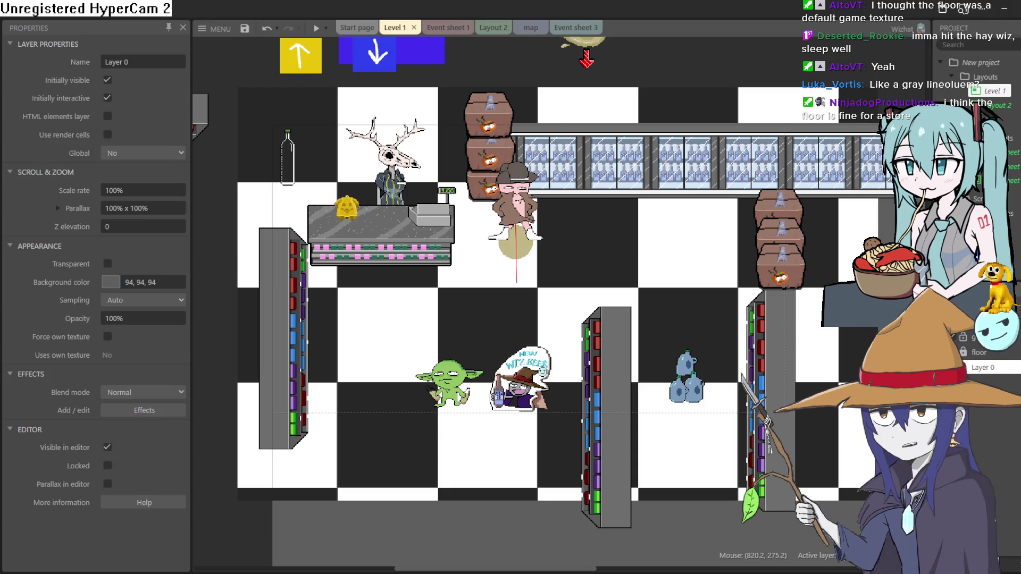
left_click(858, 367)
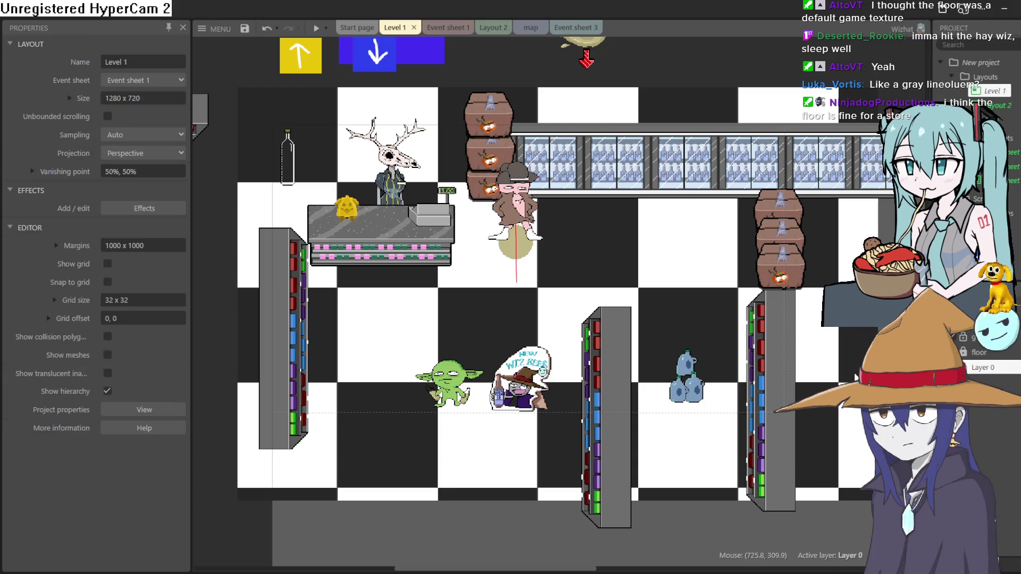
scroll(857, 367, "down", 5)
scroll(857, 367, "up", 3)
scroll(704, 328, "up", 1)
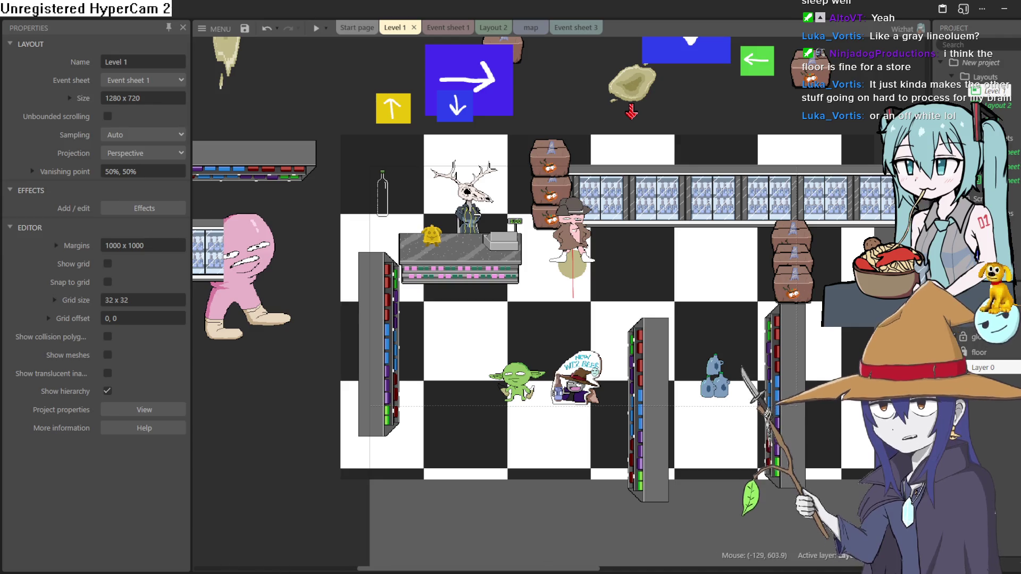
mouse_move(621, 337)
left_mouse_down()
mouse_move(564, 339)
mouse_move(576, 345)
left_mouse_up()
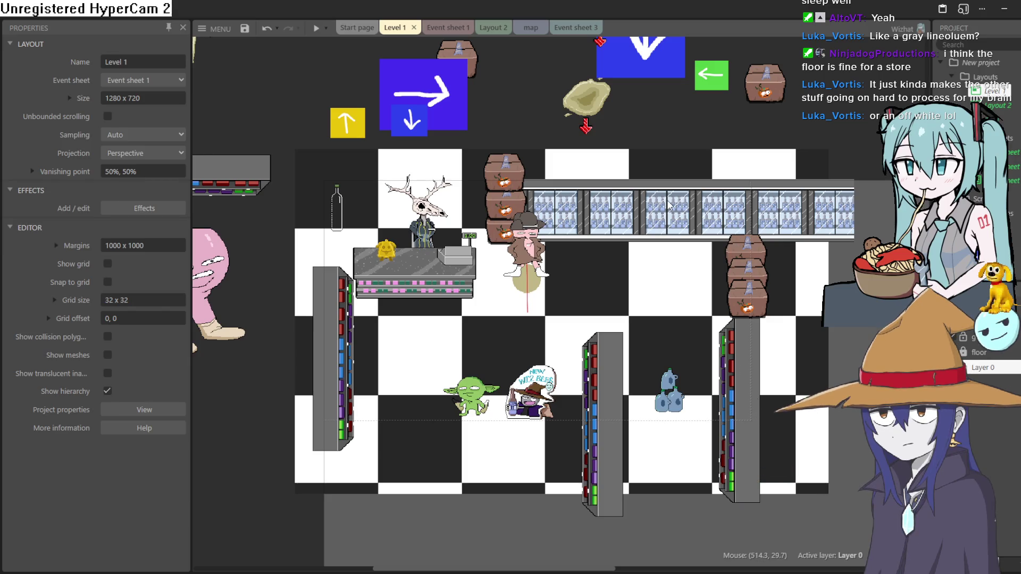
double_click(506, 173)
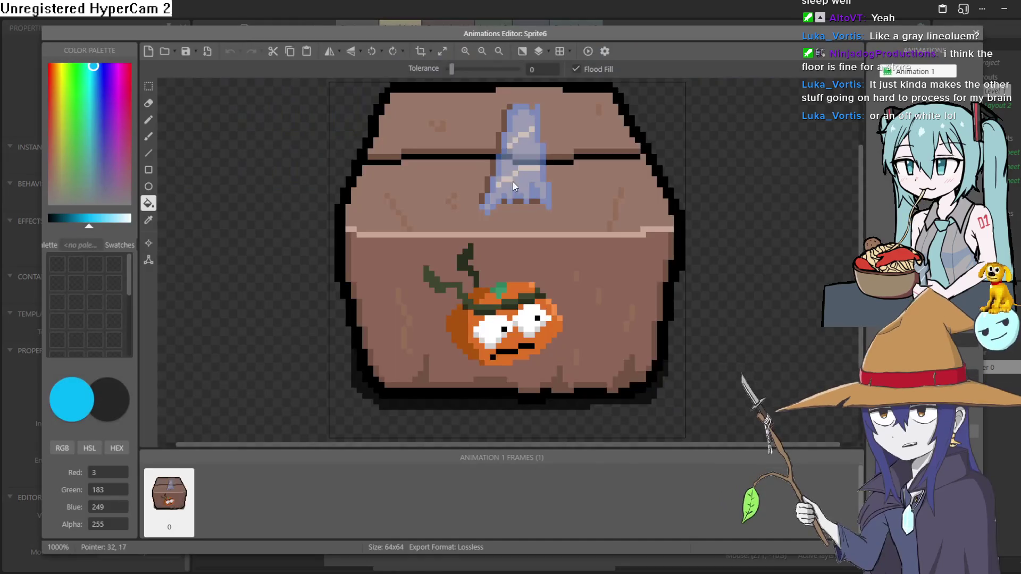
Pick a dark drawing colour and dab it onto the crate's left edge with the brush.
scroll(592, 222, "up", 2)
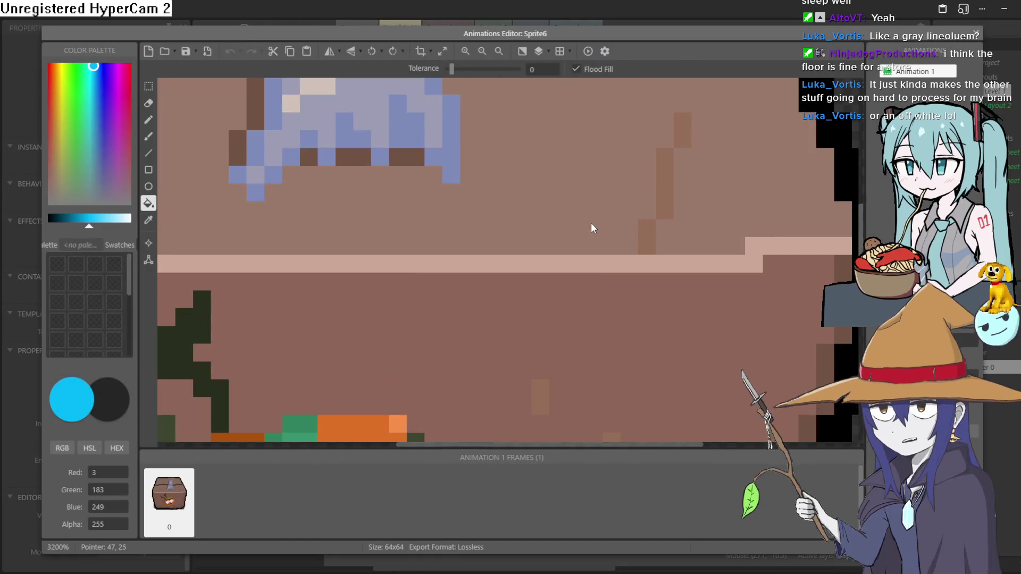
scroll(591, 225, "down", 3)
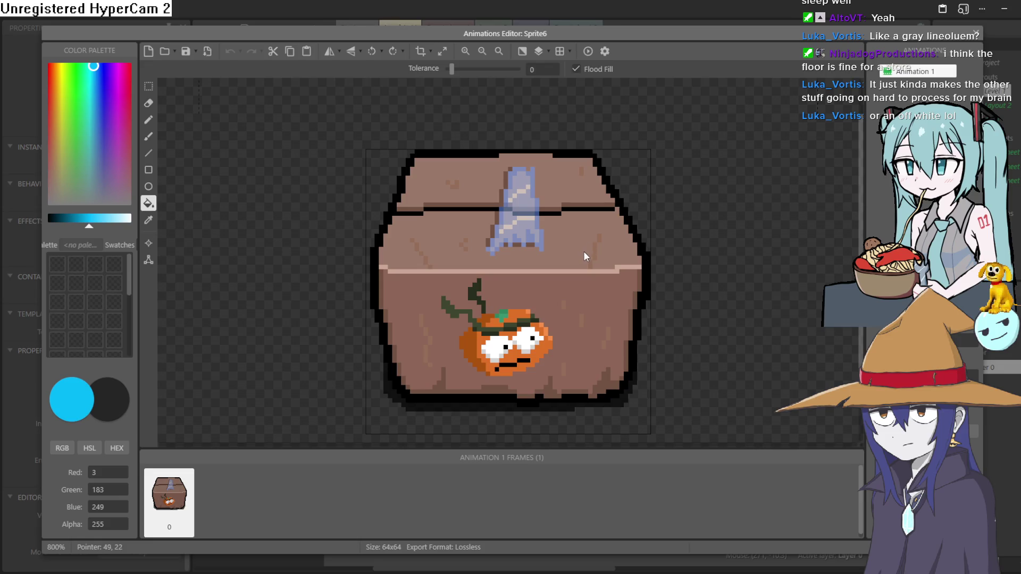
scroll(582, 256, "down", 2)
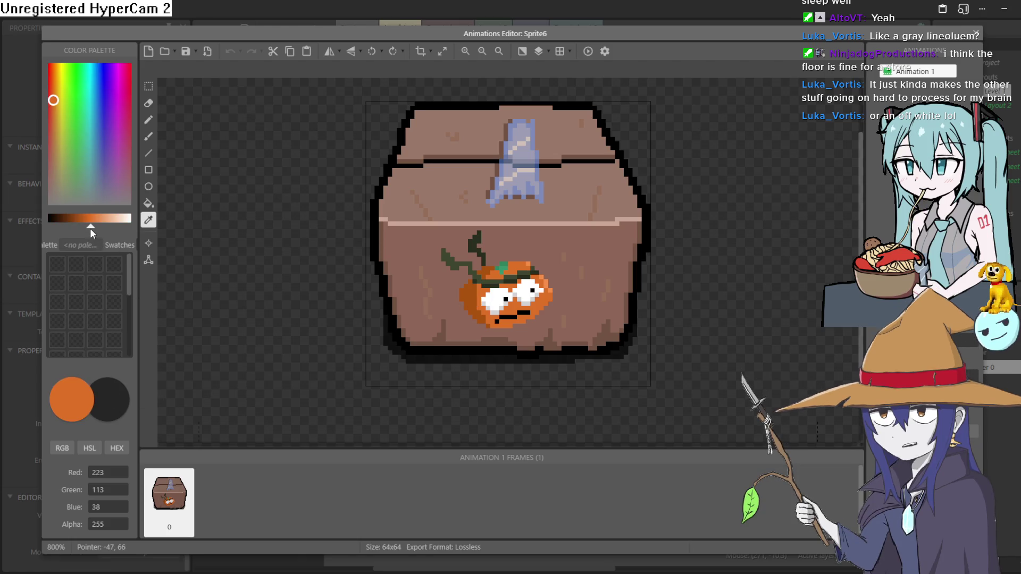
left_click_drag(90, 229, 48, 227)
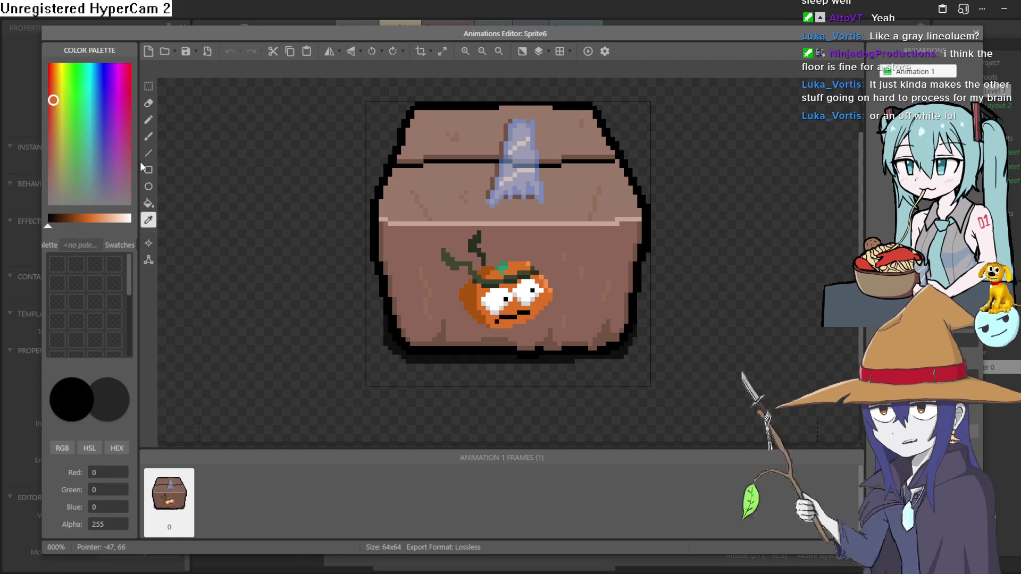
left_click(149, 136)
left_click(379, 288)
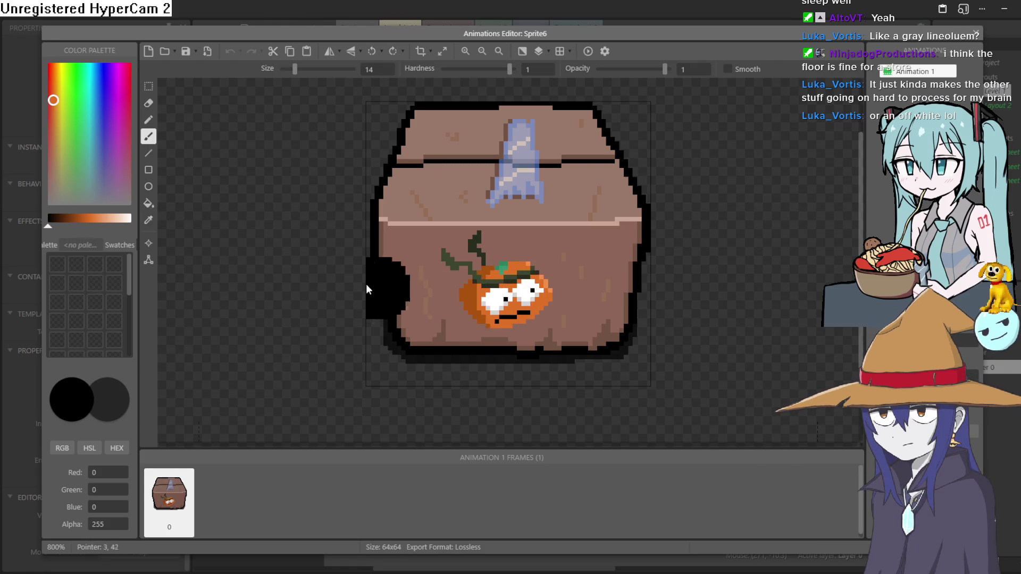
With the Pencil, darken the pixels around the pumpkin's left pupil.
left_click(149, 124)
scroll(523, 306, "up", 2)
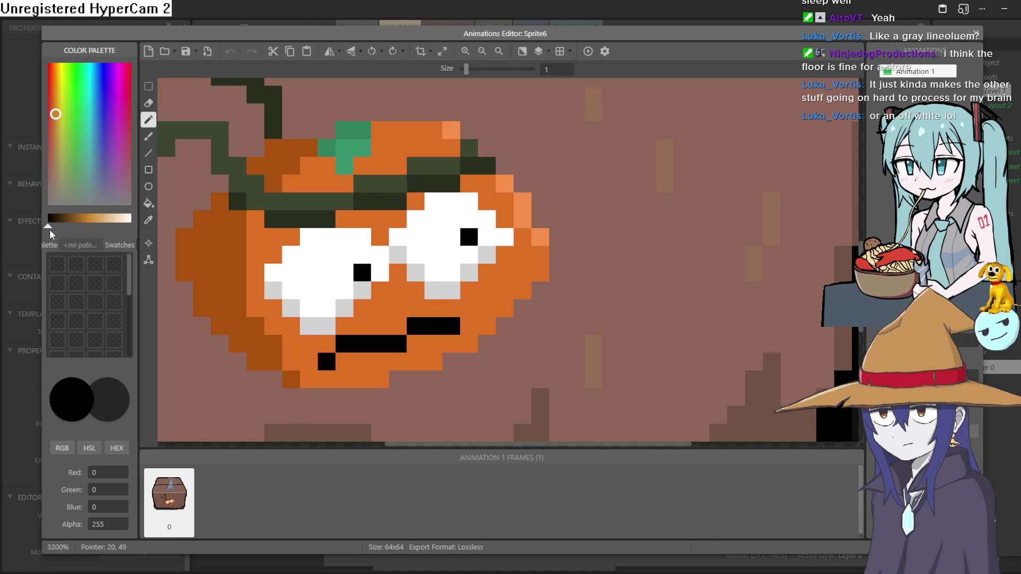
left_click_drag(384, 266, 365, 274)
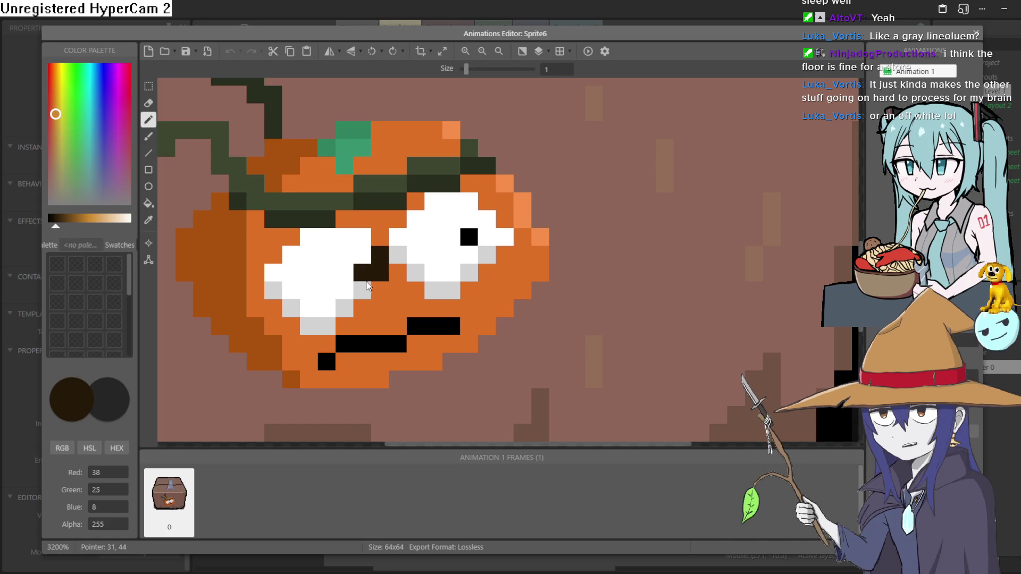
key("ctrl+z")
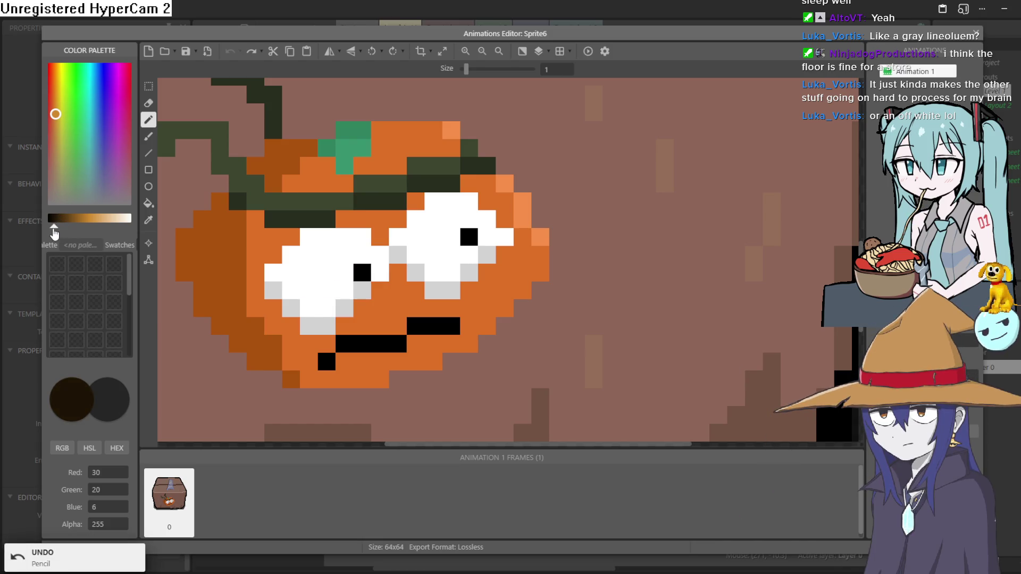
left_click_drag(358, 290, 379, 266)
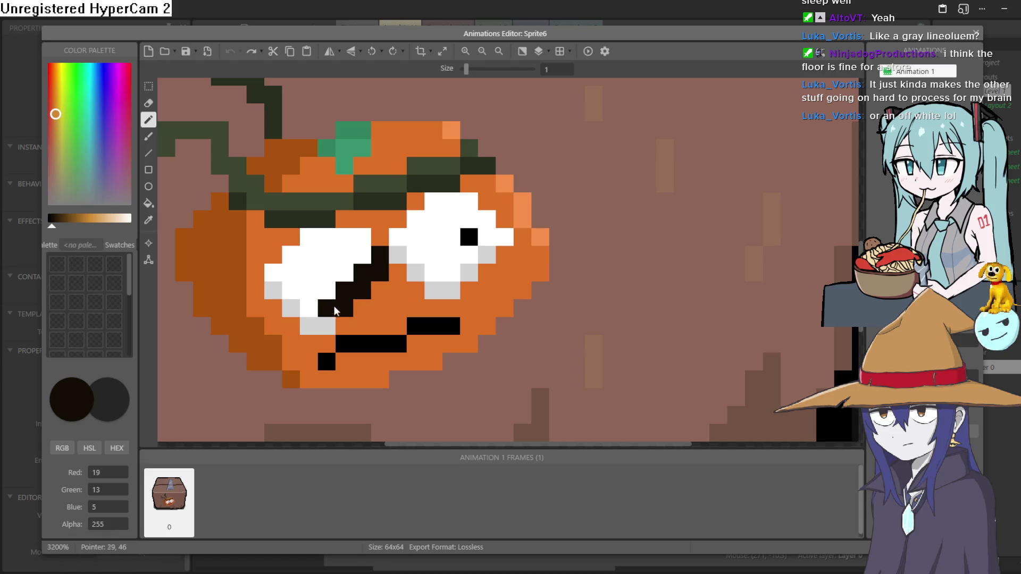
mouse_move(275, 295)
left_mouse_down()
mouse_move(296, 256)
mouse_move(332, 245)
left_mouse_up()
left_click(366, 255)
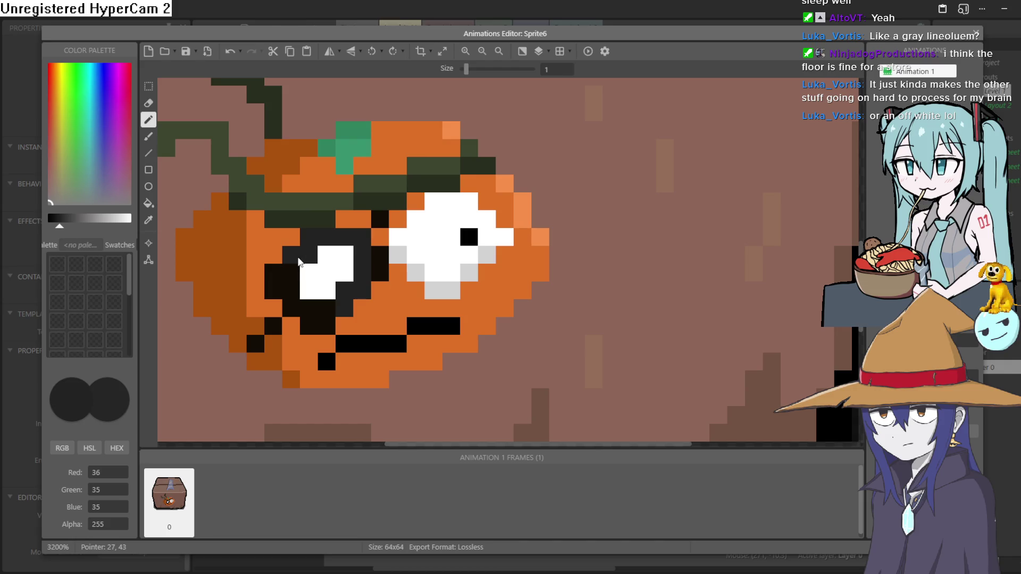
Cover the left eye's outline and white in dark gray and close the Animations Editor.
left_click_drag(272, 290, 272, 272)
left_click(309, 308)
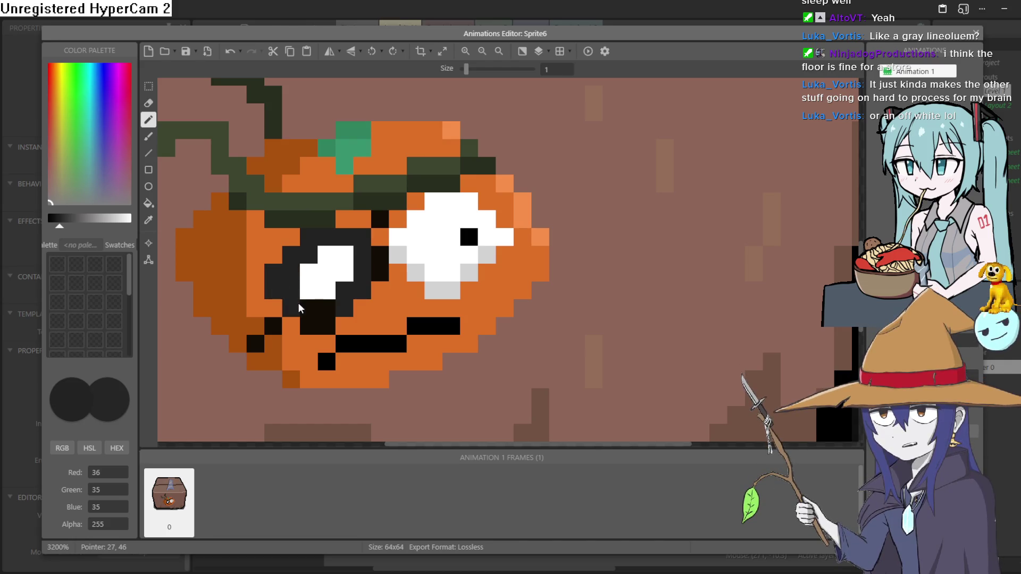
left_click(326, 292)
left_click_drag(308, 291, 342, 269)
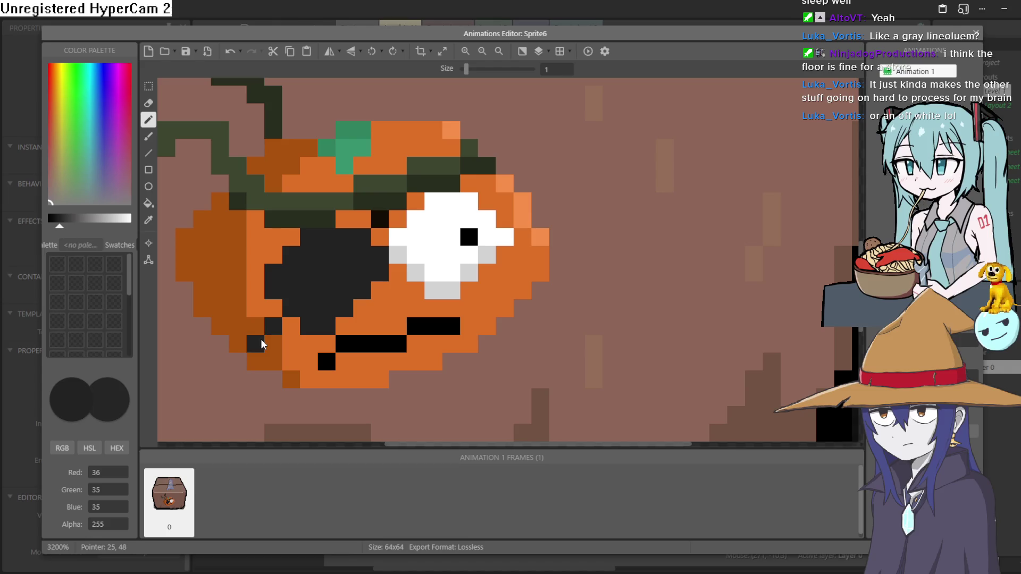
left_click(375, 224)
scroll(415, 257, "down", 3)
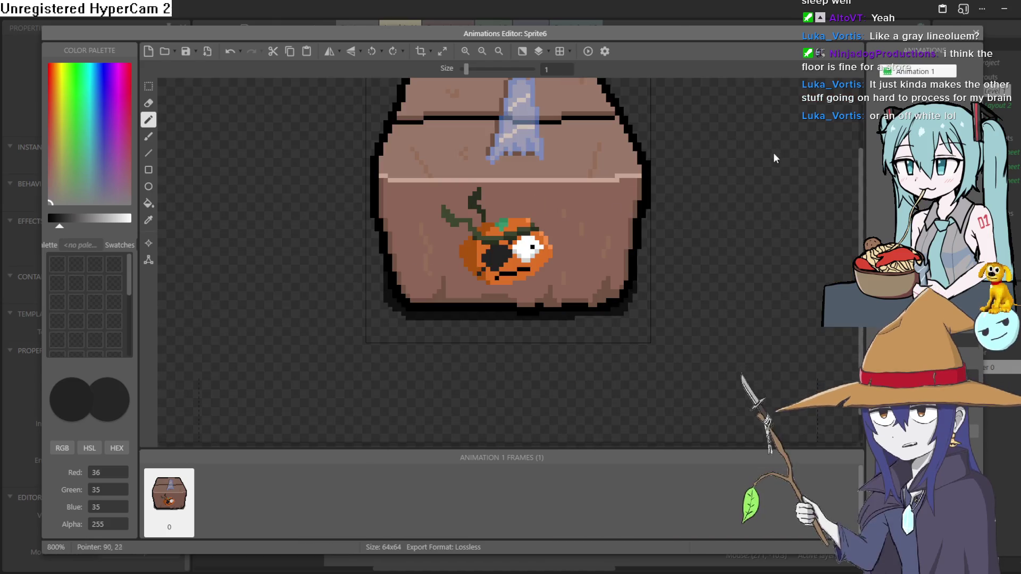
left_click(974, 34)
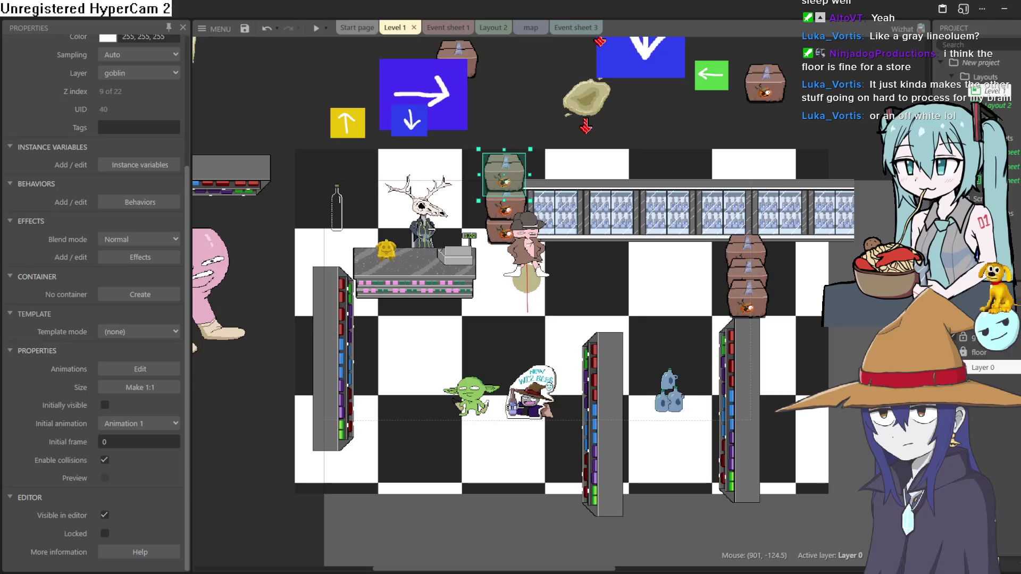
Unlock the floor layer (Layer 0) and select the checkered floor Tiled Background.
scroll(525, 310, "up", 2)
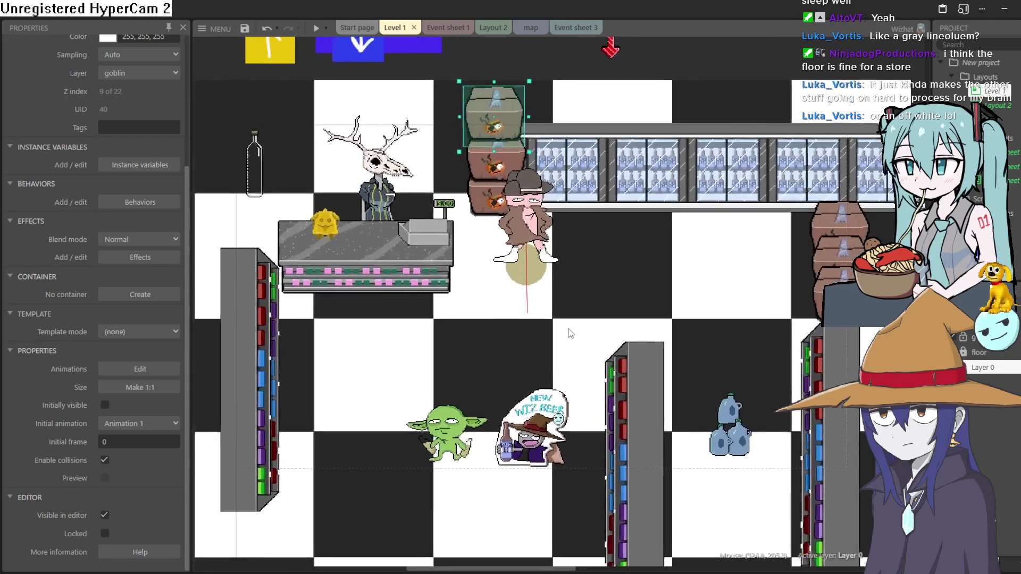
left_click(569, 335)
left_click(990, 368)
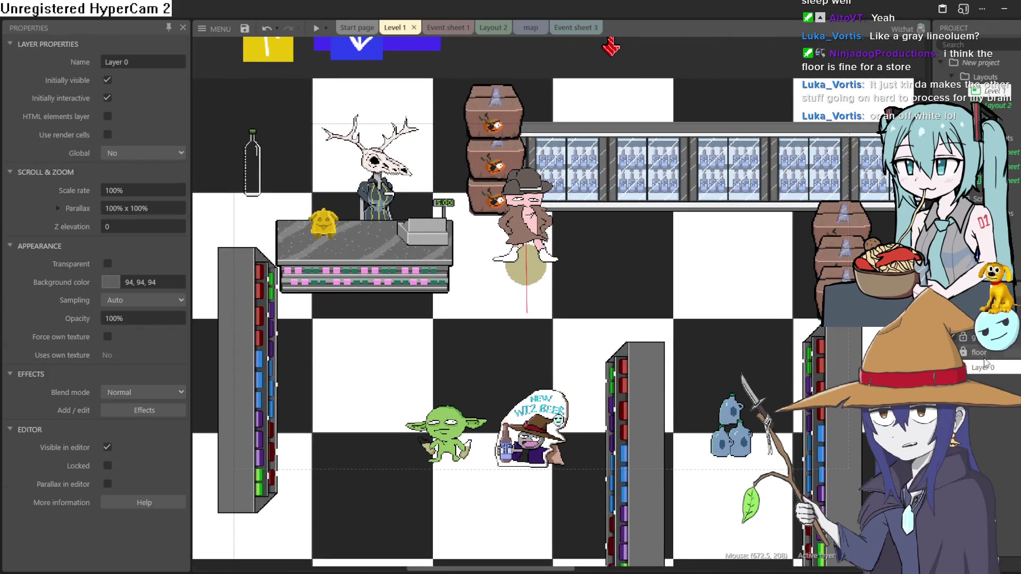
left_click(978, 352)
left_click(963, 352)
left_click(609, 300)
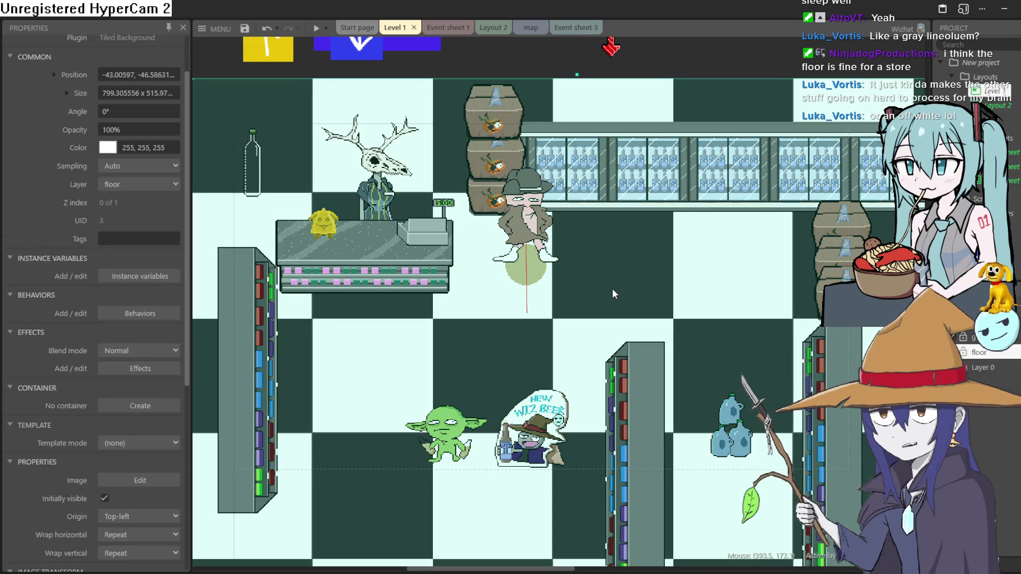
Drag the floor's right handle out to about 1371 px wide, then highlight the jam countdown.
scroll(610, 300, "down", 3)
left_click_drag(689, 273, 958, 274)
scroll(689, 314, "right", 3)
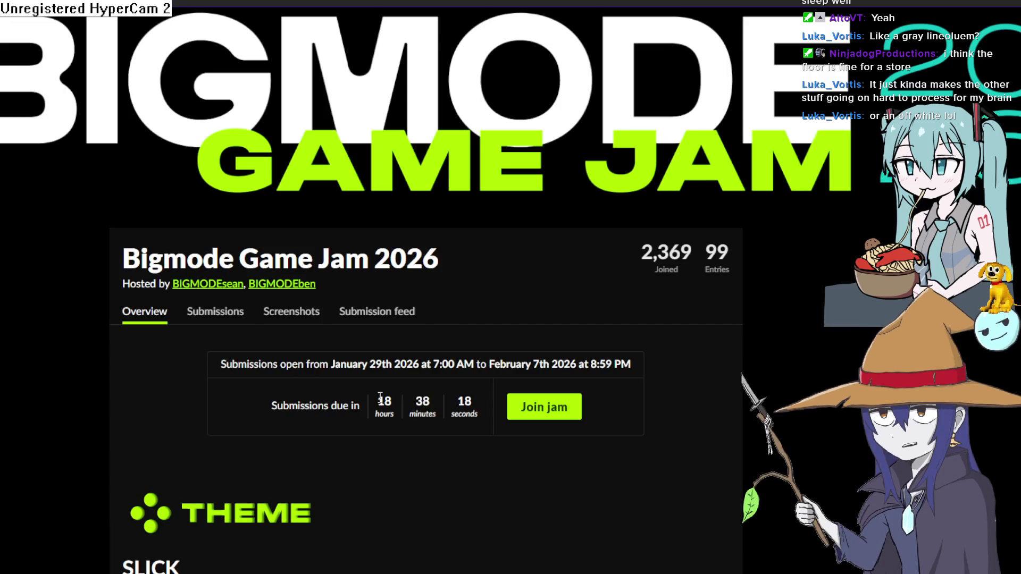
double_click(410, 408)
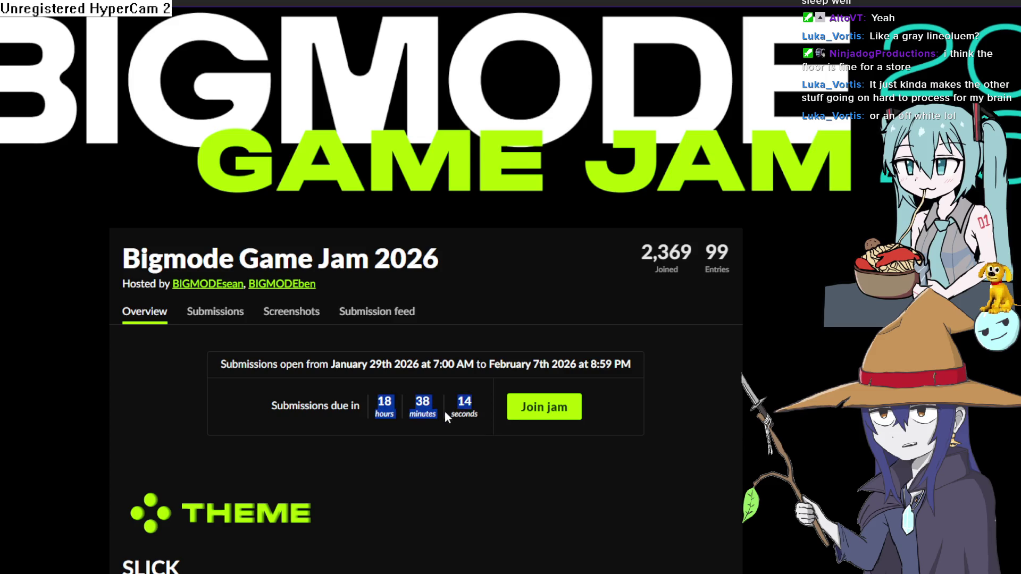
Scroll the Bigmode Game Jam 2026 overview and open the grid of submitted games via Entries.
left_click(472, 439)
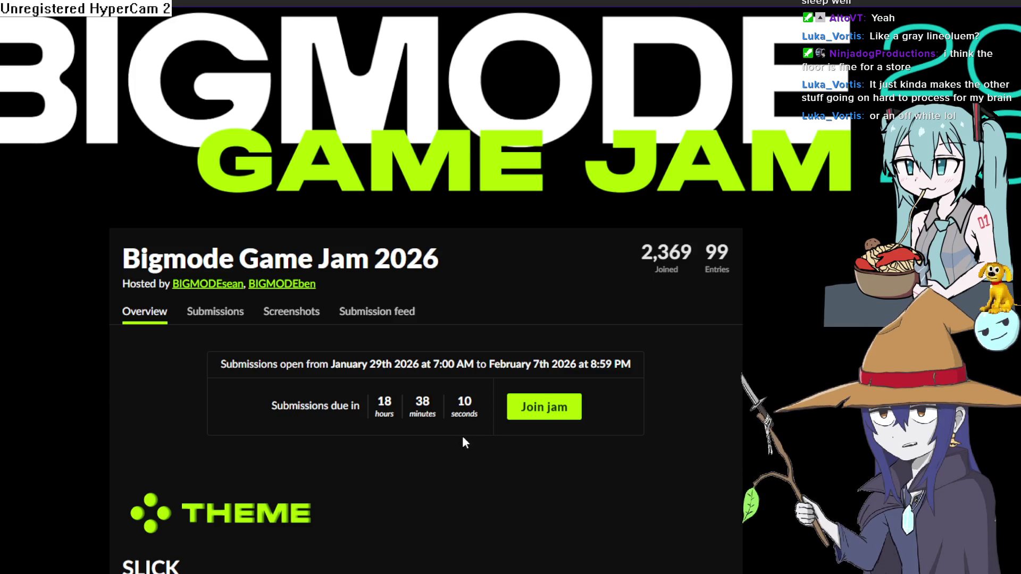
scroll(460, 433, "down", 15)
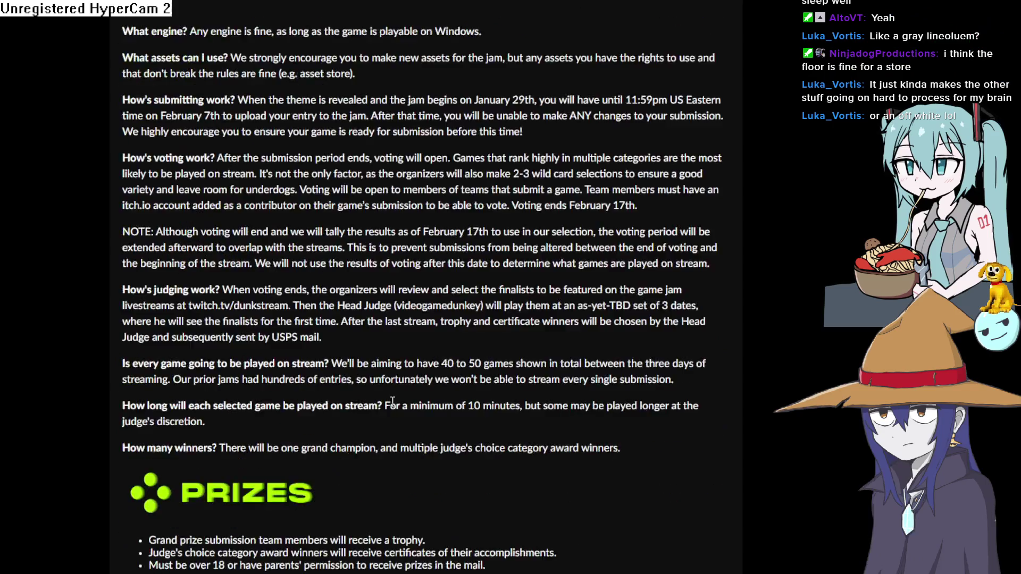
scroll(369, 400, "down", 6)
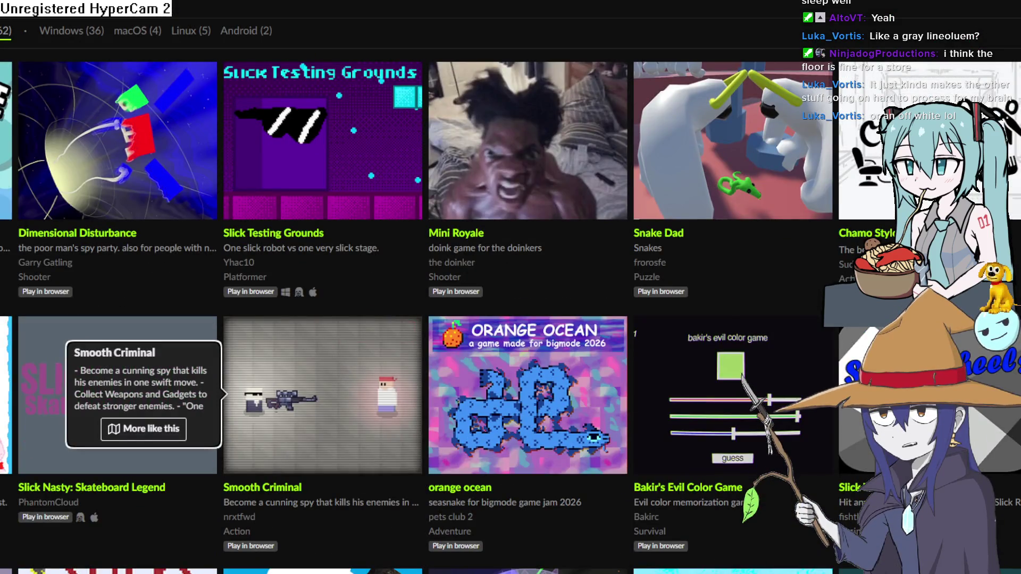
scroll(182, 236, "up", 20)
scroll(182, 236, "down", 13)
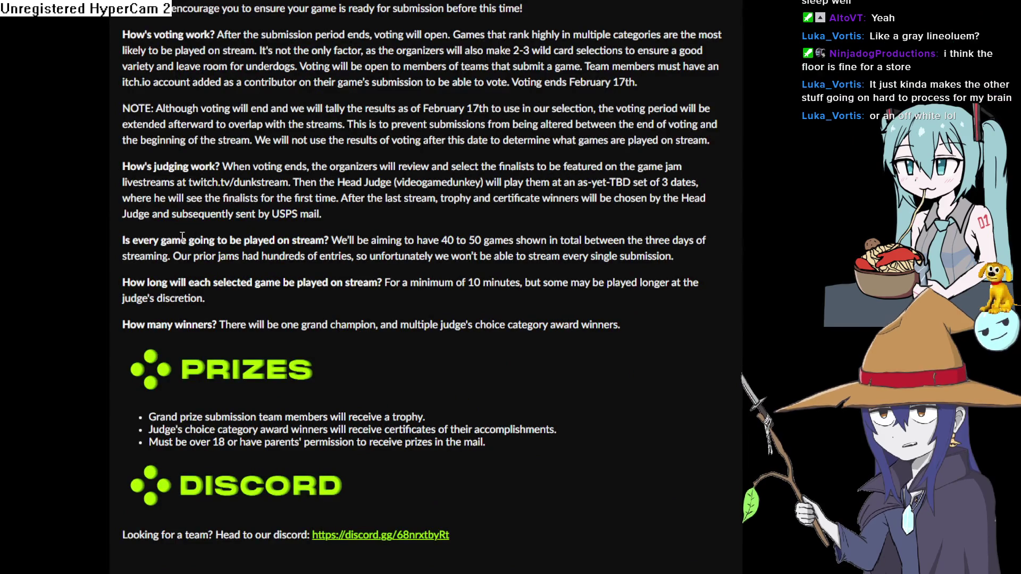
scroll(252, 188, "up", 6)
scroll(128, 167, "down", 6)
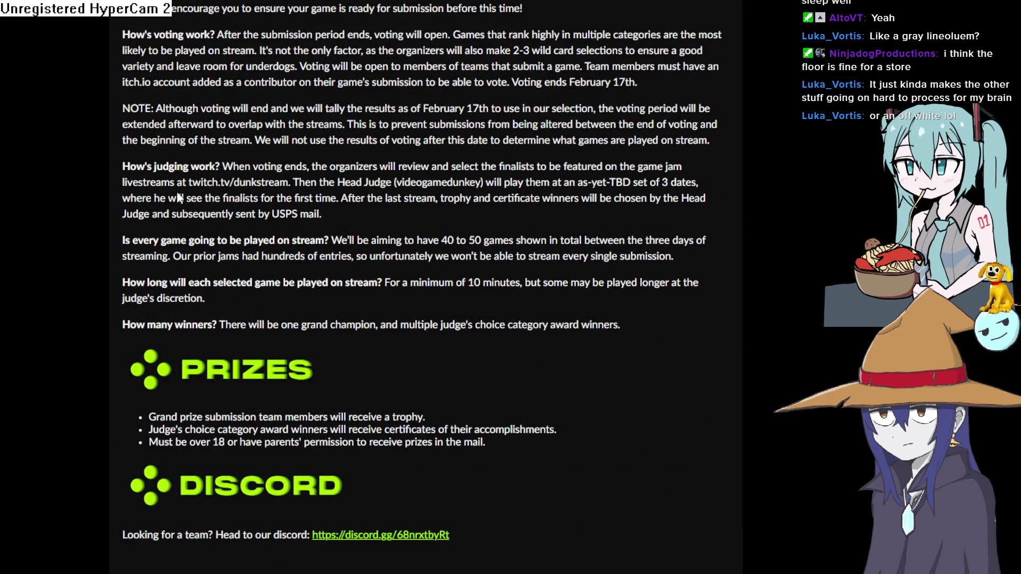
scroll(176, 190, "up", 20)
scroll(177, 183, "down", 20)
scroll(421, 309, "up", 20)
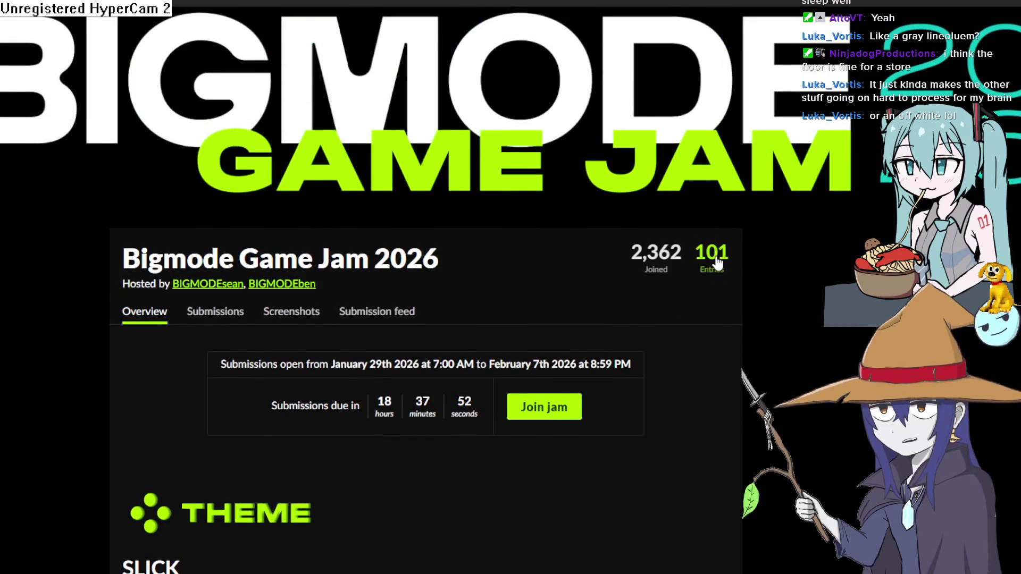
left_click(716, 258)
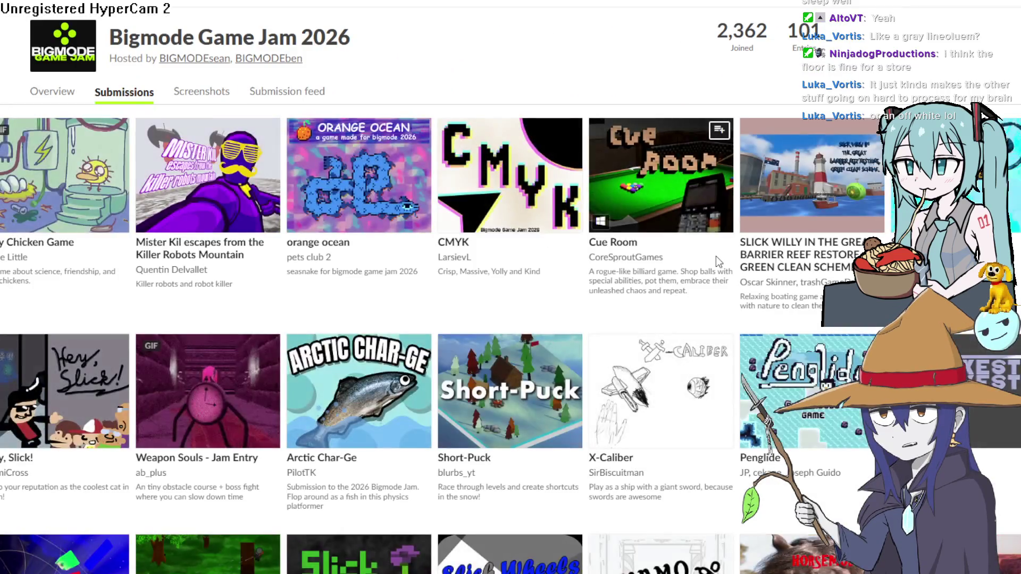
scroll(812, 42, "down", 8)
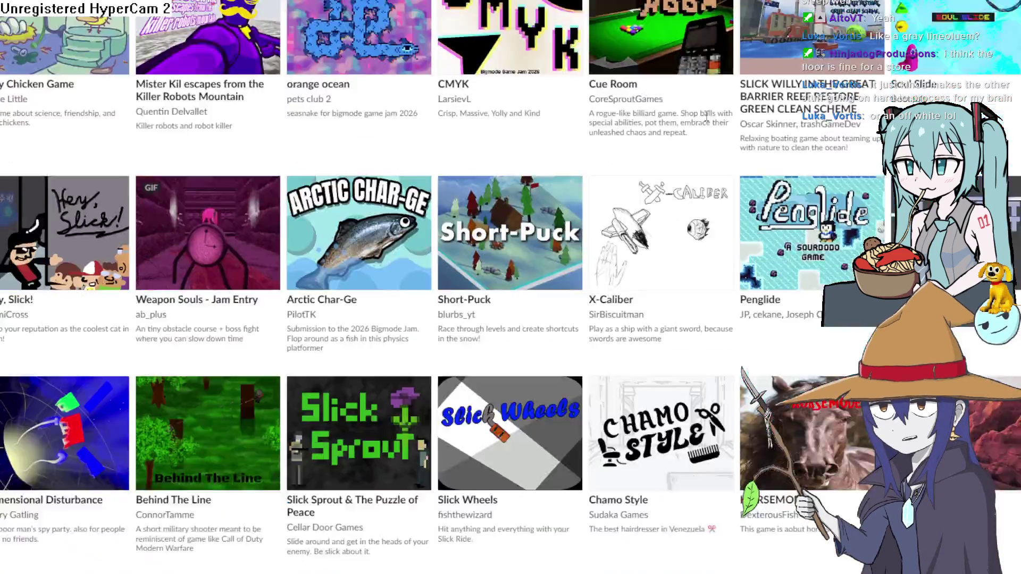
scroll(701, 123, "up", 3)
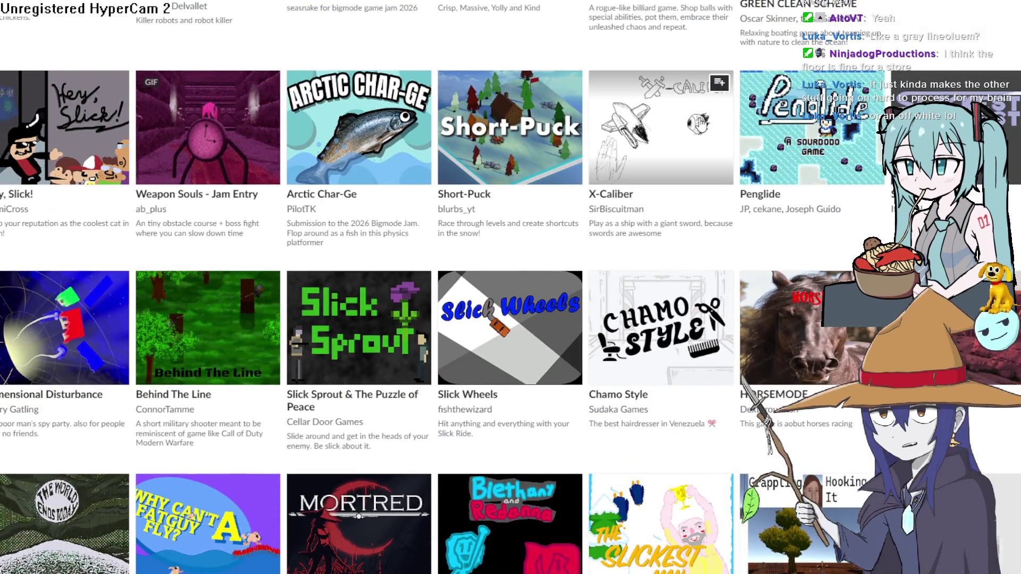
scroll(701, 124, "down", 8)
scroll(424, 168, "up", 10)
scroll(423, 168, "up", 3)
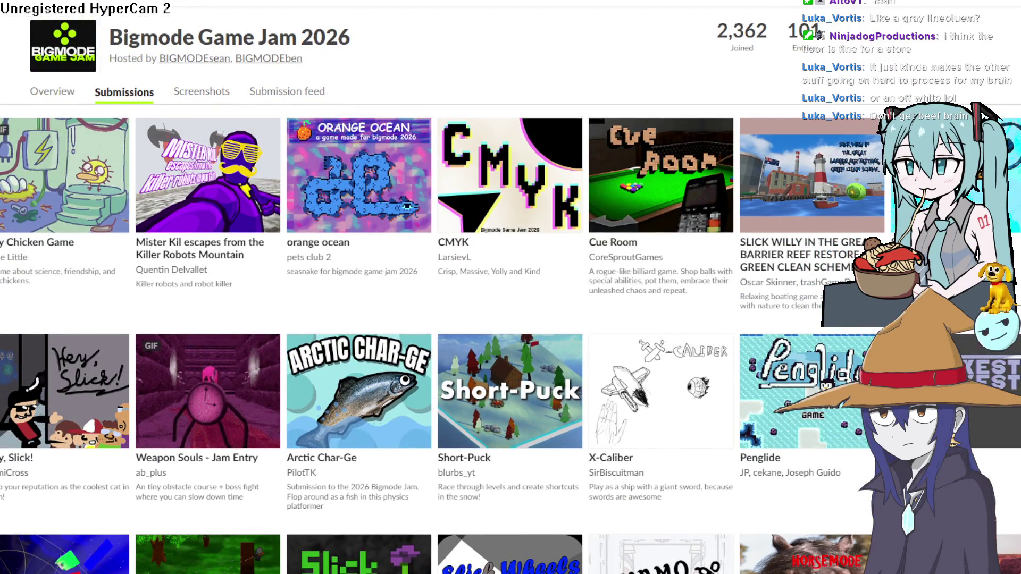
scroll(494, 221, "down", 5)
scroll(493, 216, "down", 5)
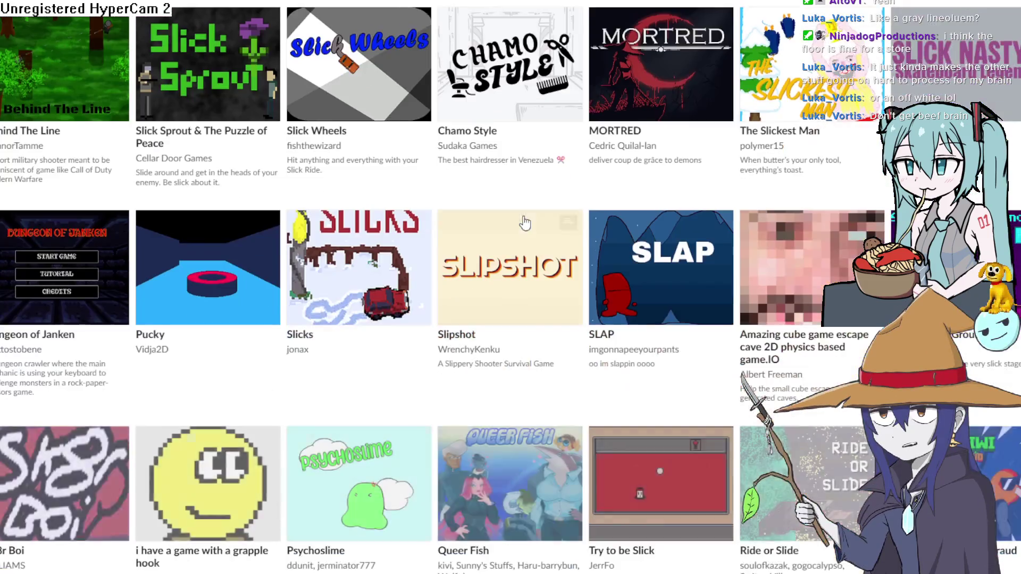
scroll(494, 216, "down", 5)
mouse_move(494, 215)
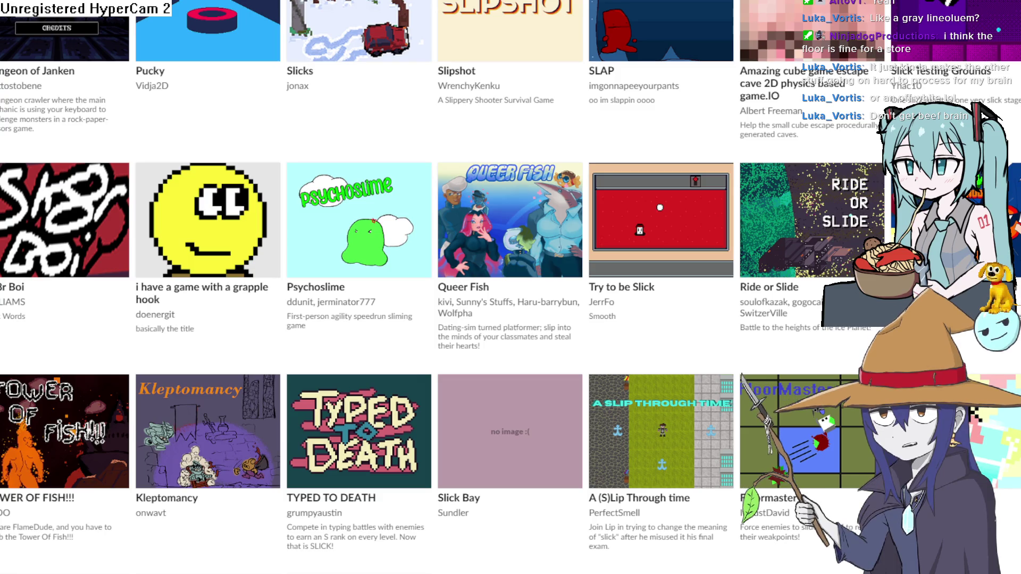
mouse_move(953, 431)
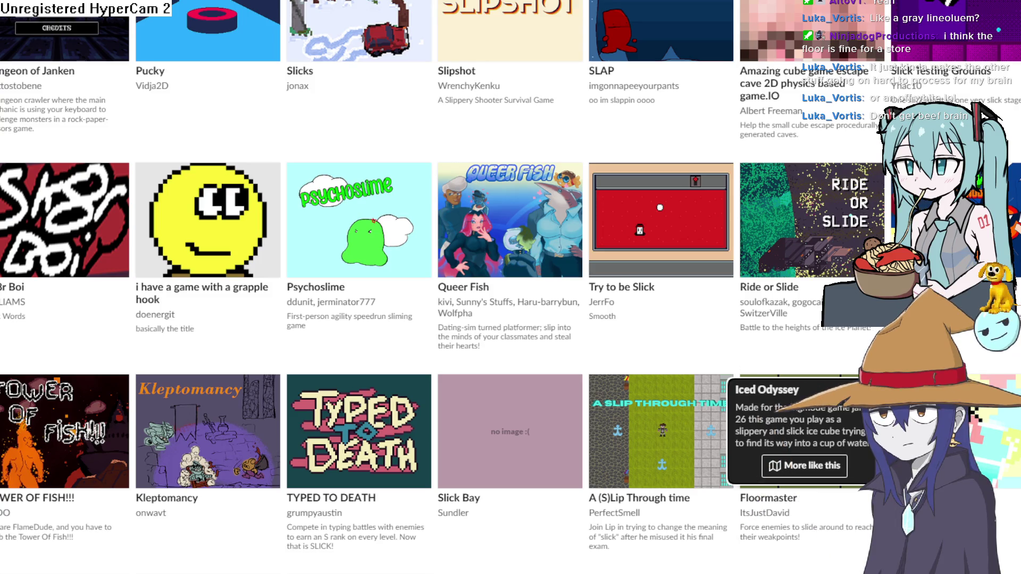
mouse_move(659, 37)
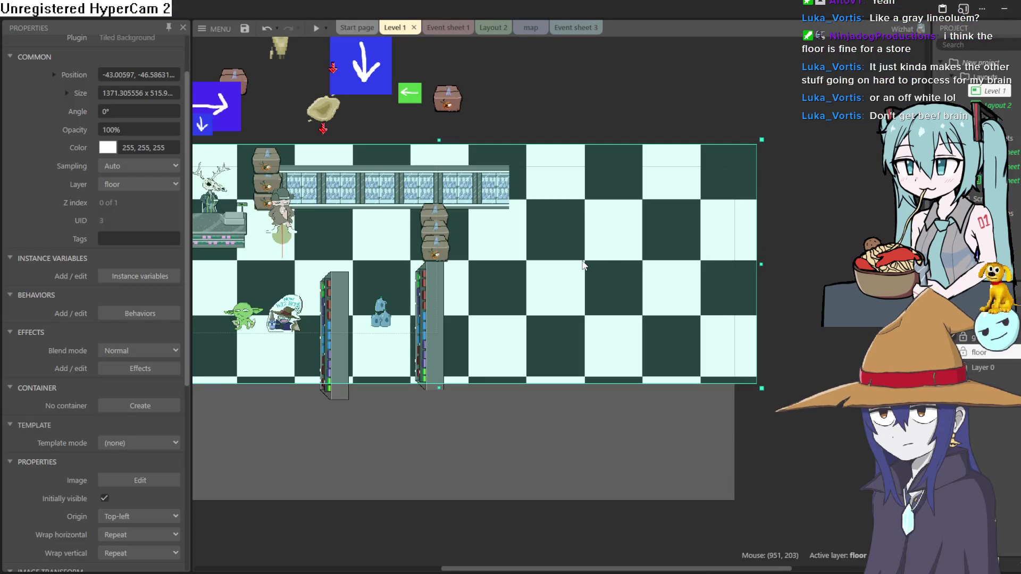
Add an Adjust HSL effect to the checkered floor.
left_click(137, 368)
left_click(192, 250)
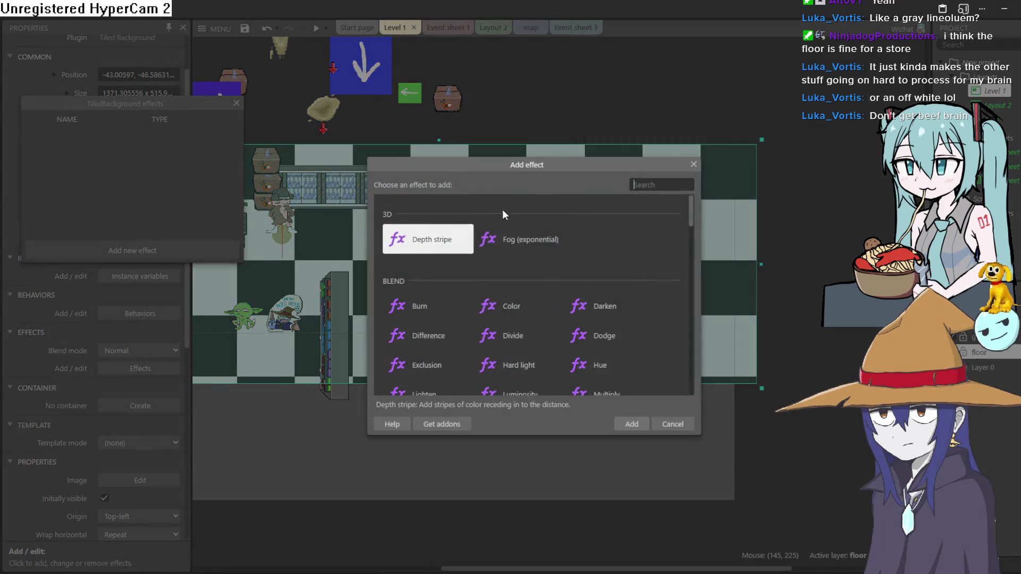
scroll(500, 316, "down", 2)
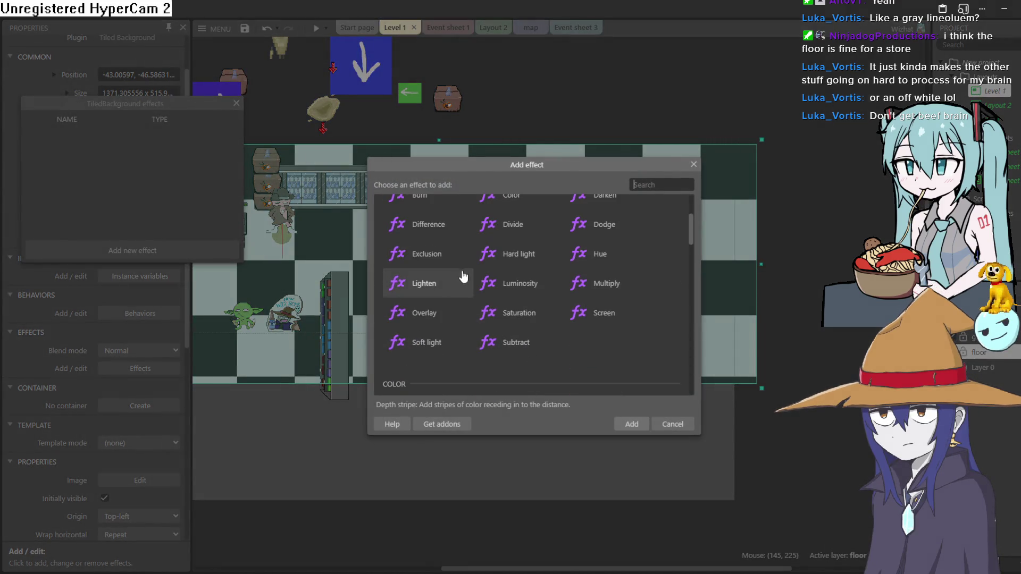
scroll(506, 250, "down", 4)
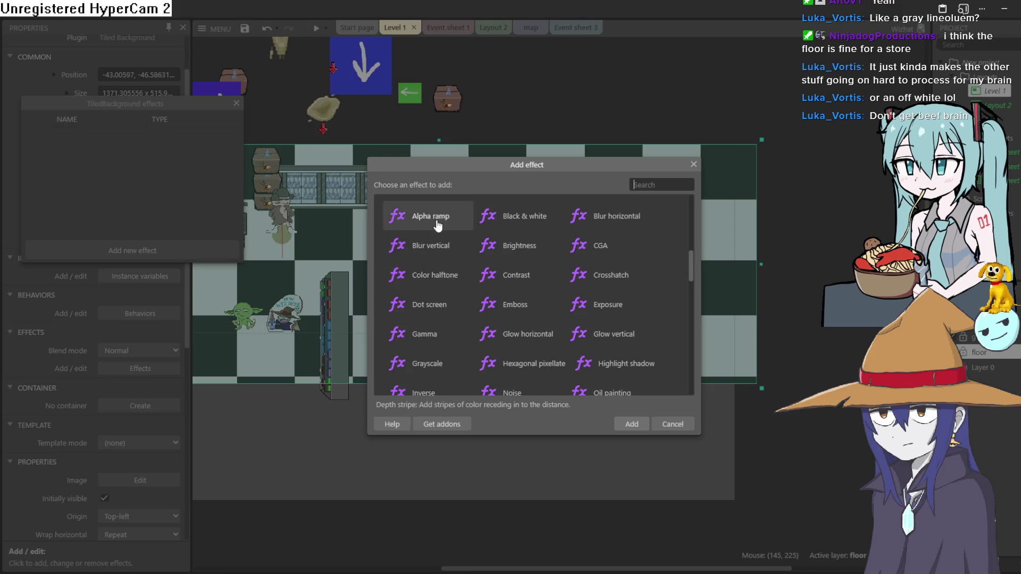
scroll(441, 234, "down", 4)
scroll(447, 346, "down", 3)
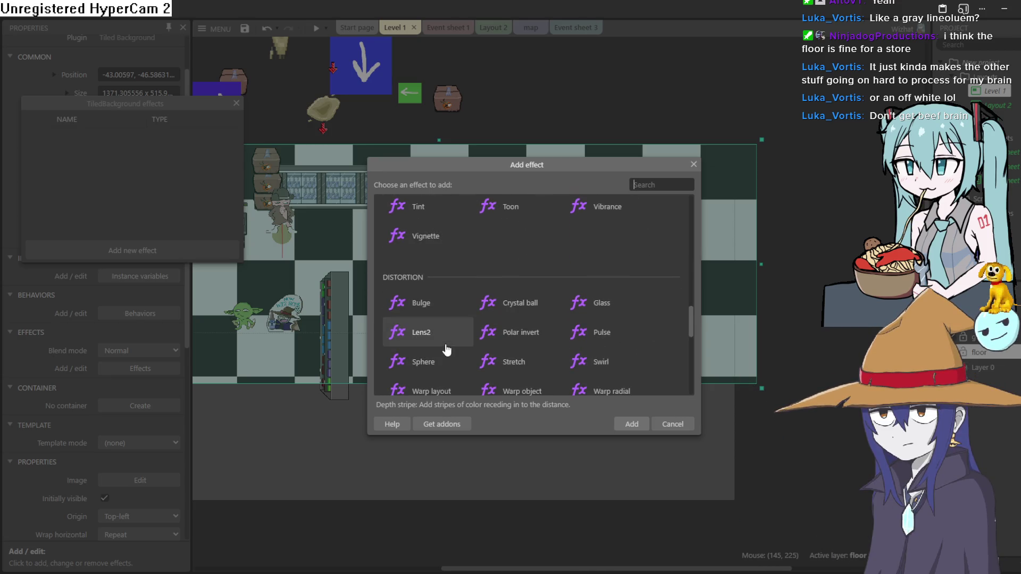
scroll(446, 310, "down", 2)
scroll(448, 303, "up", 9)
scroll(448, 299, "up", 5)
scroll(446, 299, "down", 2)
scroll(436, 309, "up", 2)
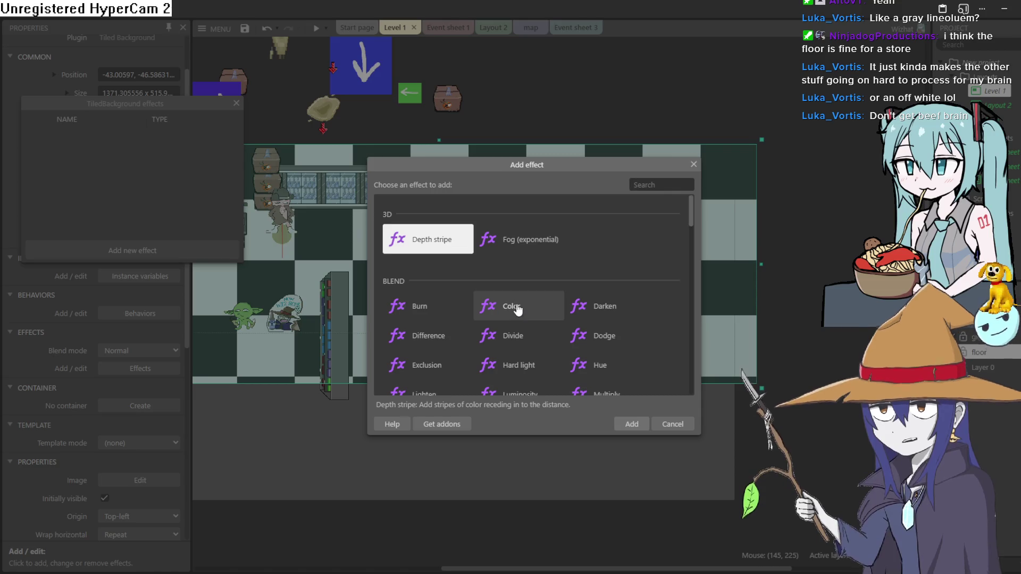
scroll(516, 312, "down", 10)
scroll(443, 236, "up", 2)
double_click(426, 296)
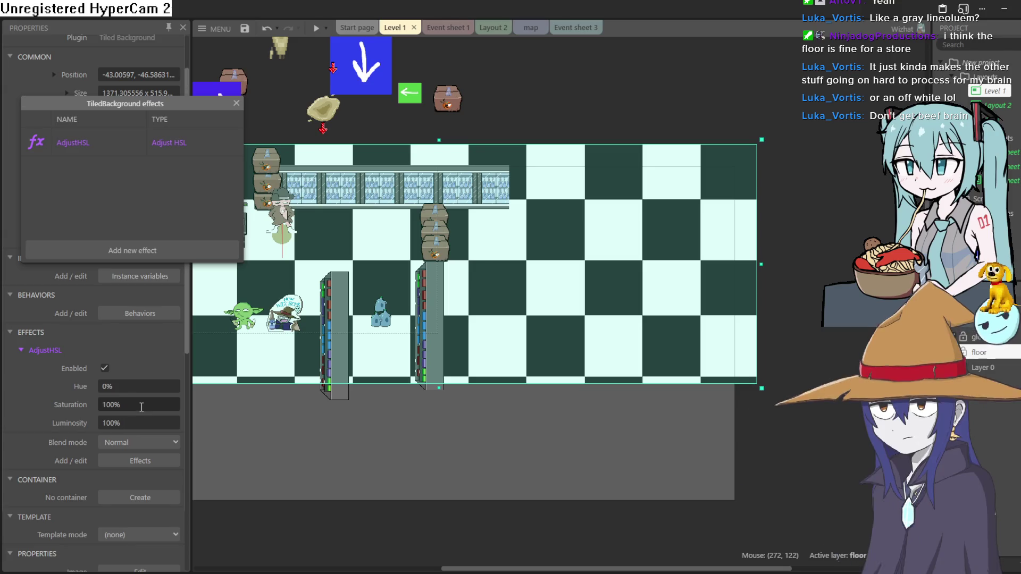
Set Hue 39.9%, Saturation 156.8%, Luminosity 135.3% and run the level in preview.
left_click_drag(142, 404, 142, 350)
left_click_drag(149, 306, 149, 304)
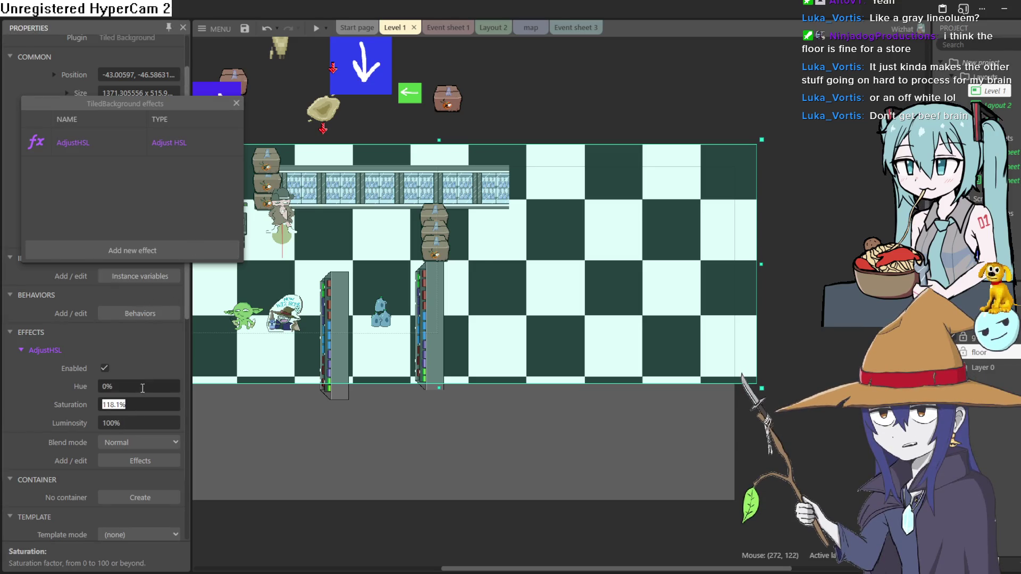
left_click_drag(160, 261, 160, 261)
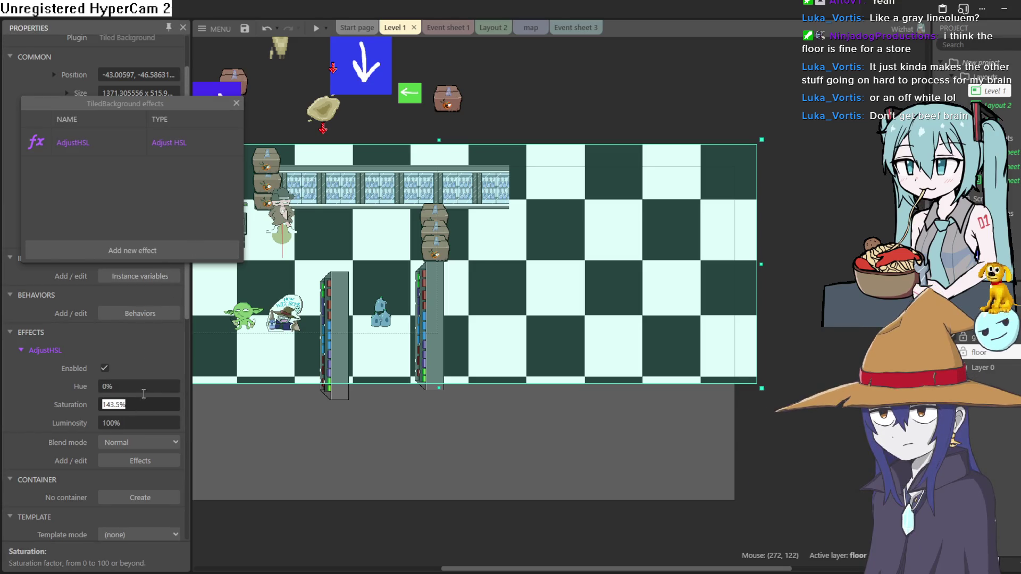
left_click_drag(146, 384, 153, 347)
left_click_drag(147, 382, 145, 358)
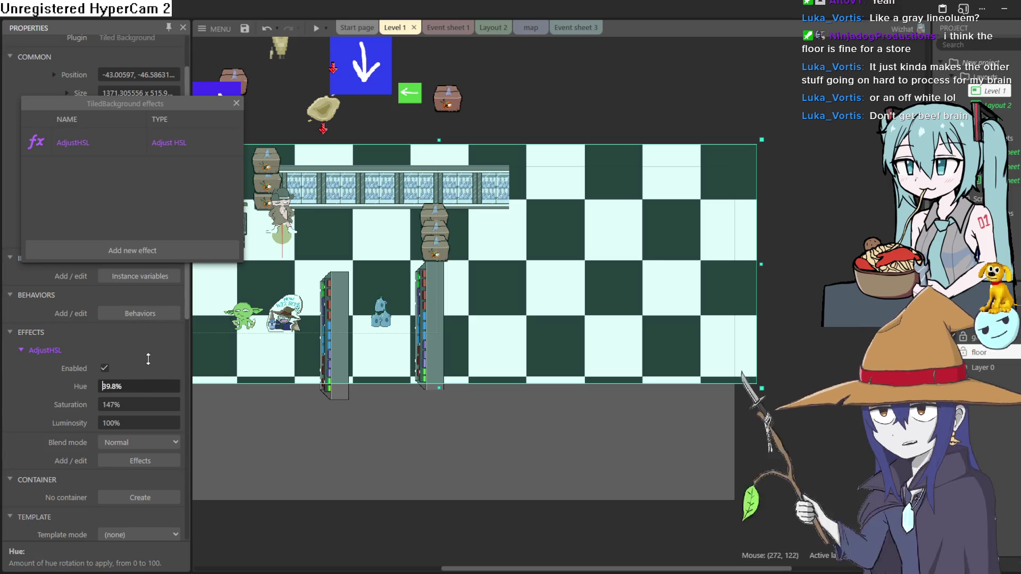
mouse_move(170, 408)
left_mouse_down()
mouse_move(162, 383)
mouse_move(158, 405)
mouse_move(198, 230)
mouse_move(211, 220)
mouse_move(217, 227)
left_mouse_up()
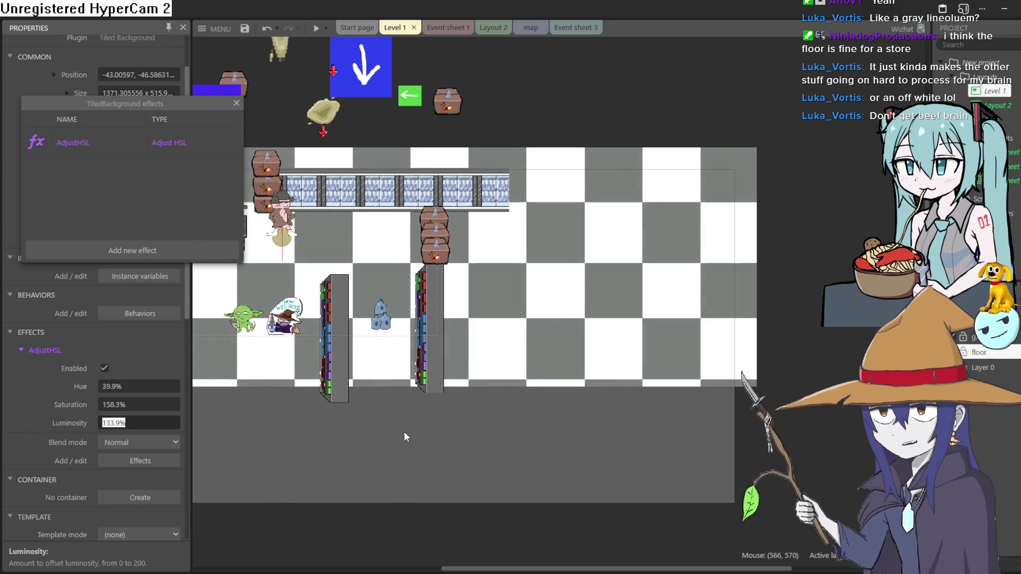
scroll(404, 437, "up", 2)
scroll(372, 452, "left", 5)
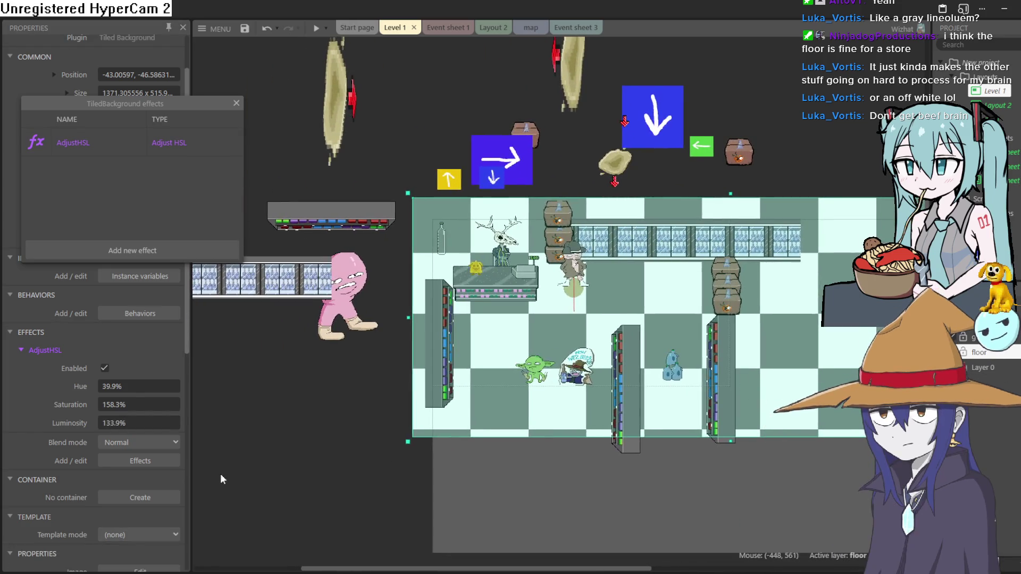
left_click_drag(155, 423, 166, 409)
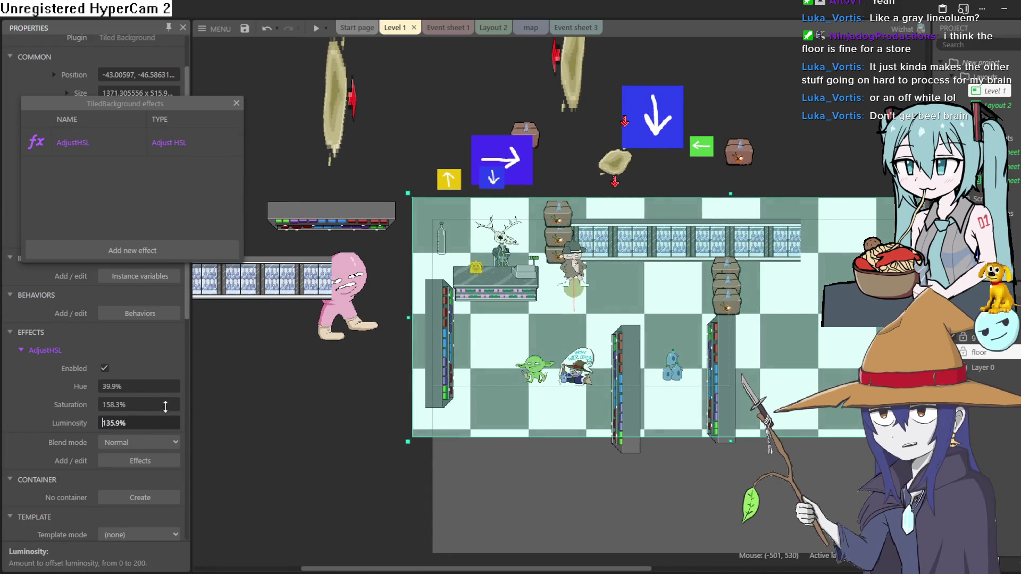
key("Return")
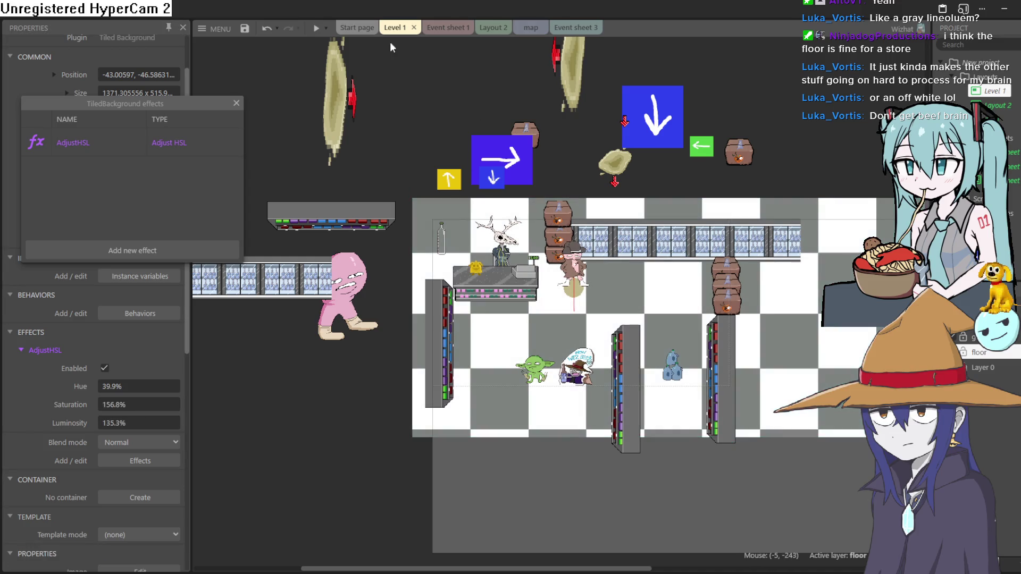
left_click(317, 29)
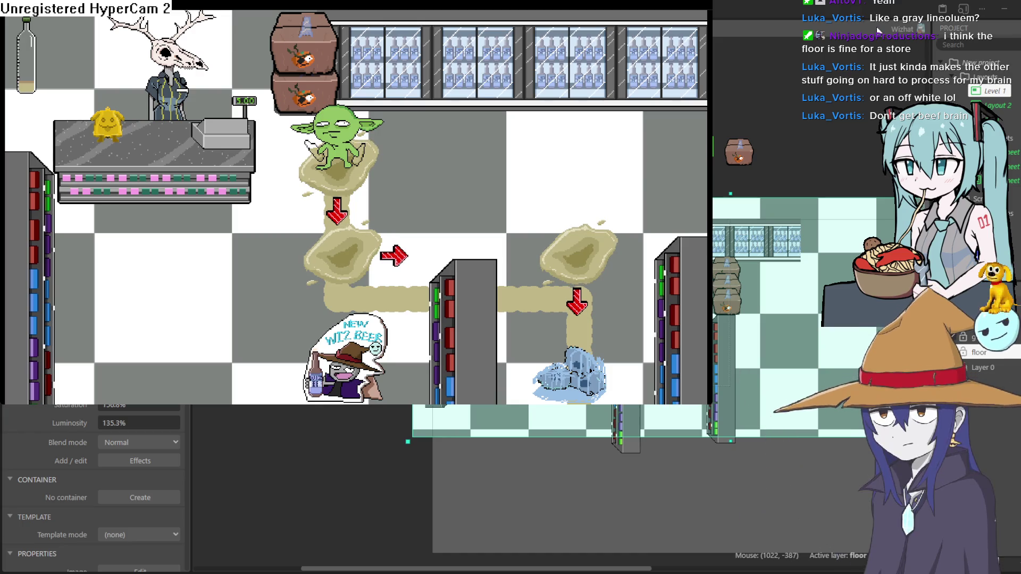
Close the preview and nudge the counter and the middle shelf (about 40 px) upward.
left_click(715, 327)
scroll(636, 342, "up", 3)
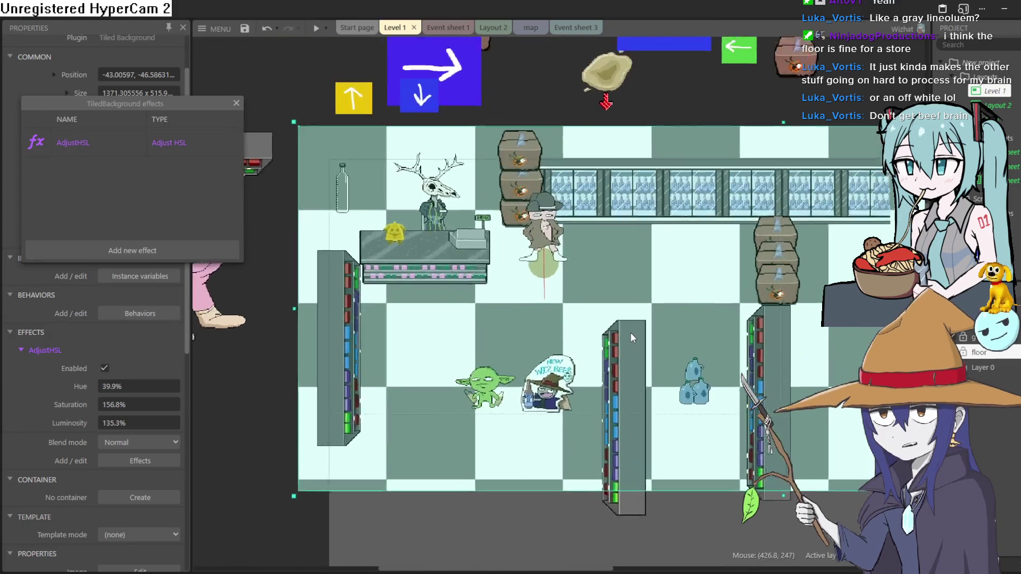
left_click_drag(423, 244, 419, 242)
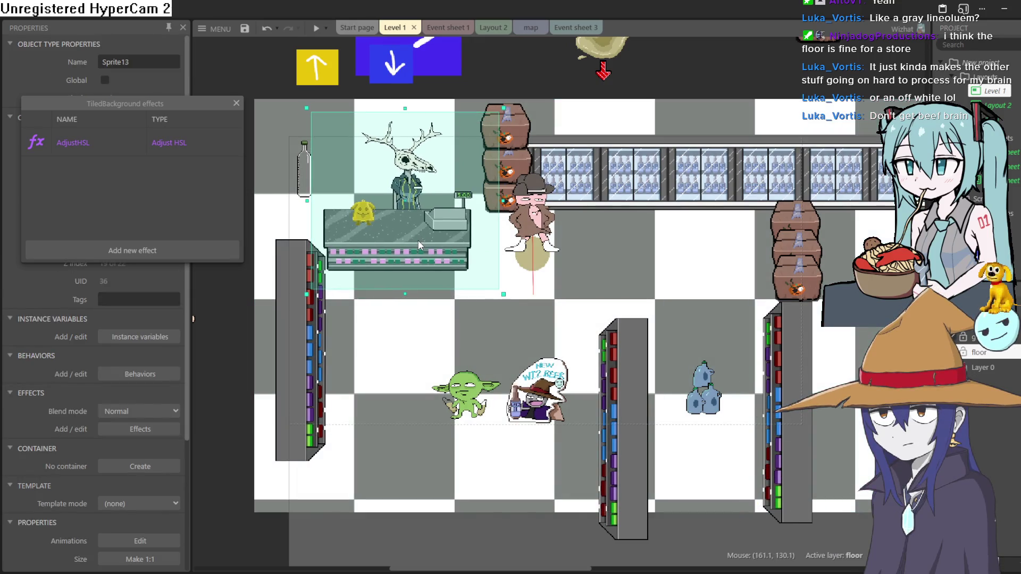
left_click_drag(609, 360, 615, 334)
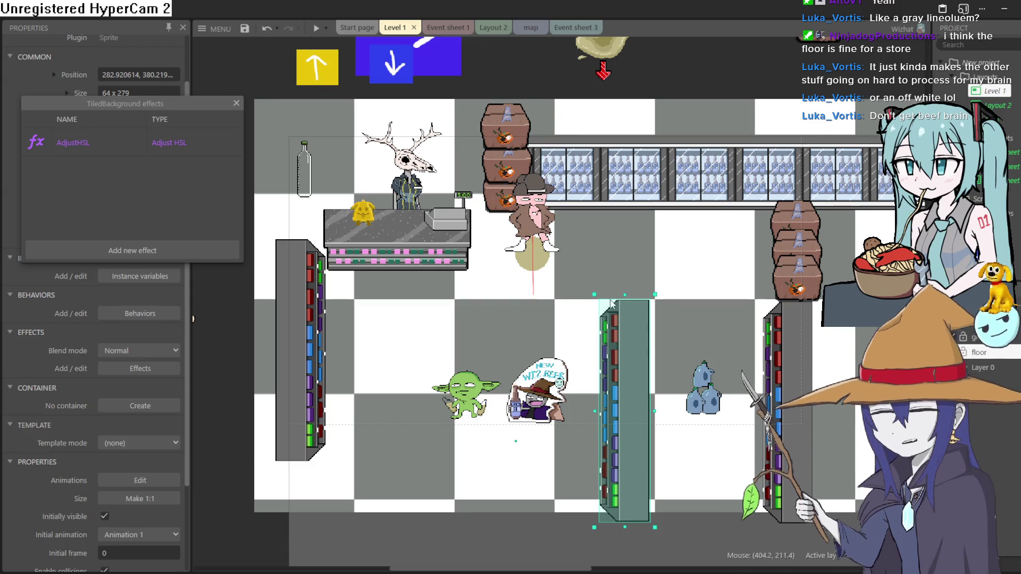
Select the guy character beside the counter and look through its properties.
scroll(604, 280, "down", 2)
left_click(549, 236)
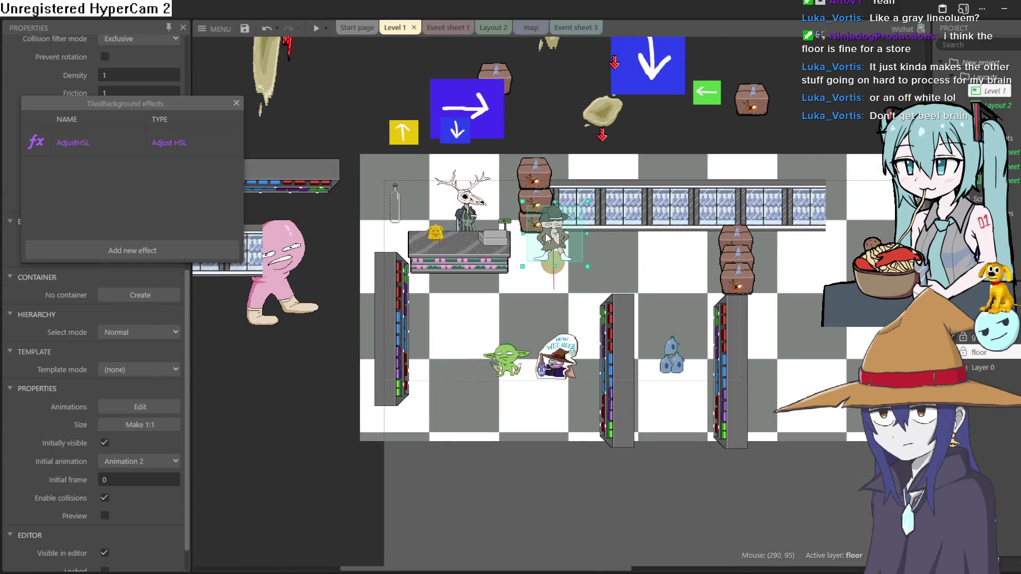
scroll(128, 385, "down", 2)
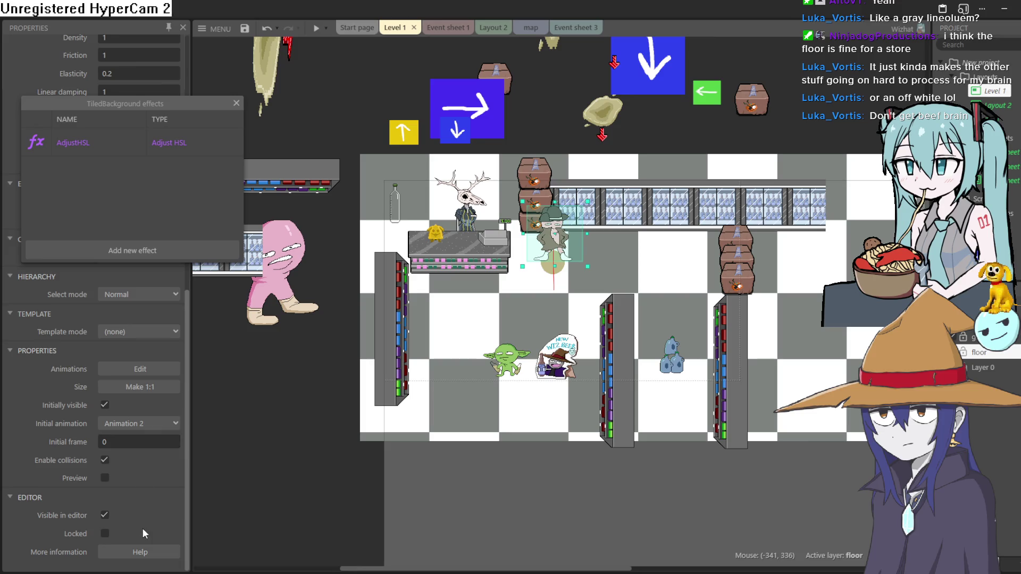
scroll(144, 512, "up", 5)
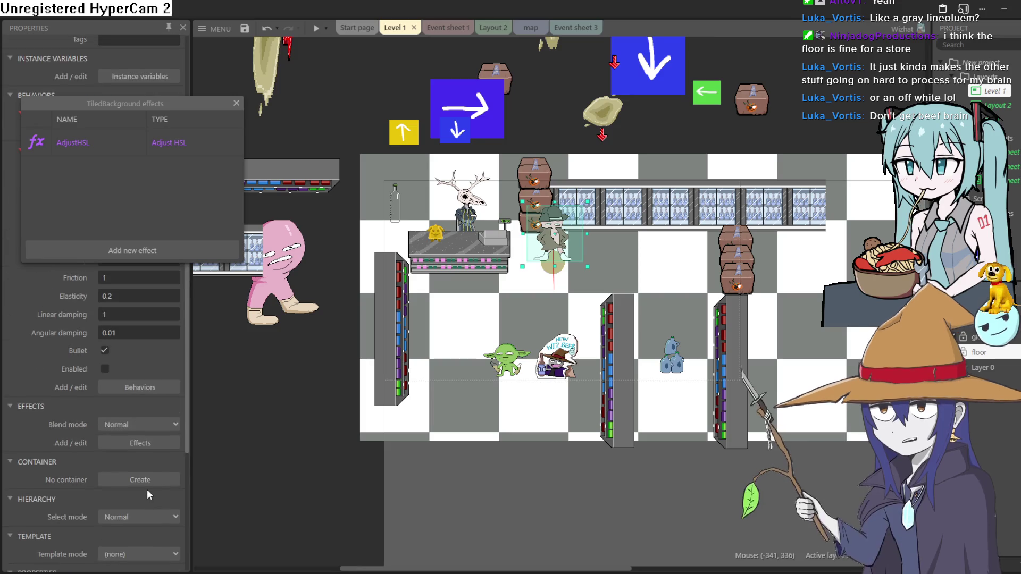
scroll(146, 489, "up", 6)
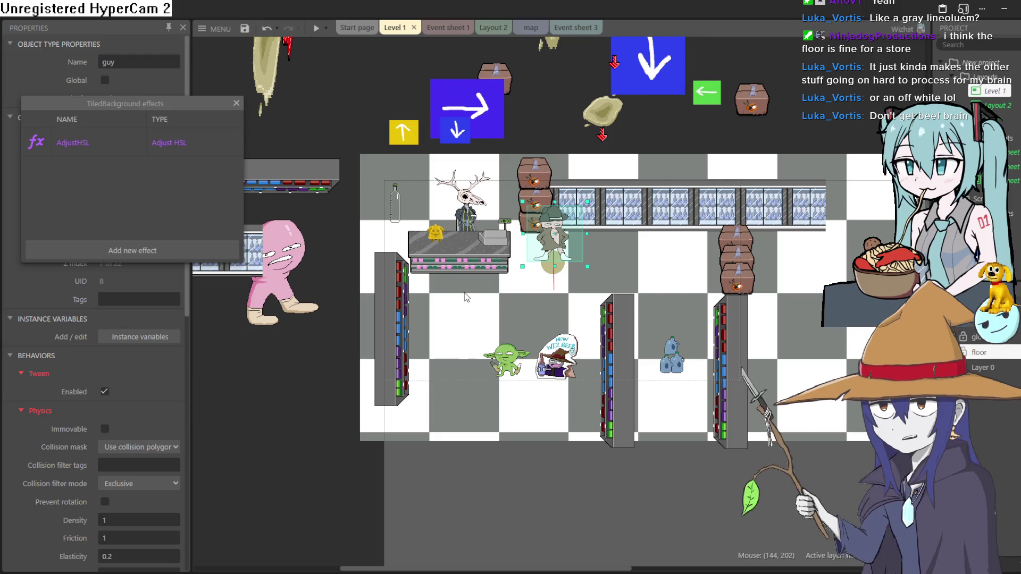
Close the floor's effects list and move the goblin a little to the left.
left_click(236, 102)
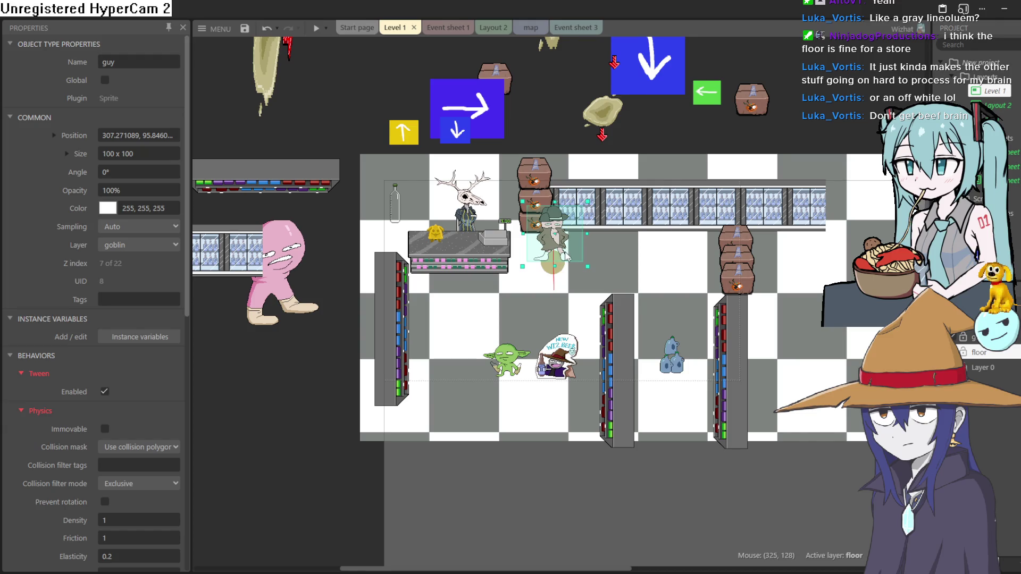
scroll(574, 335, "up", 3)
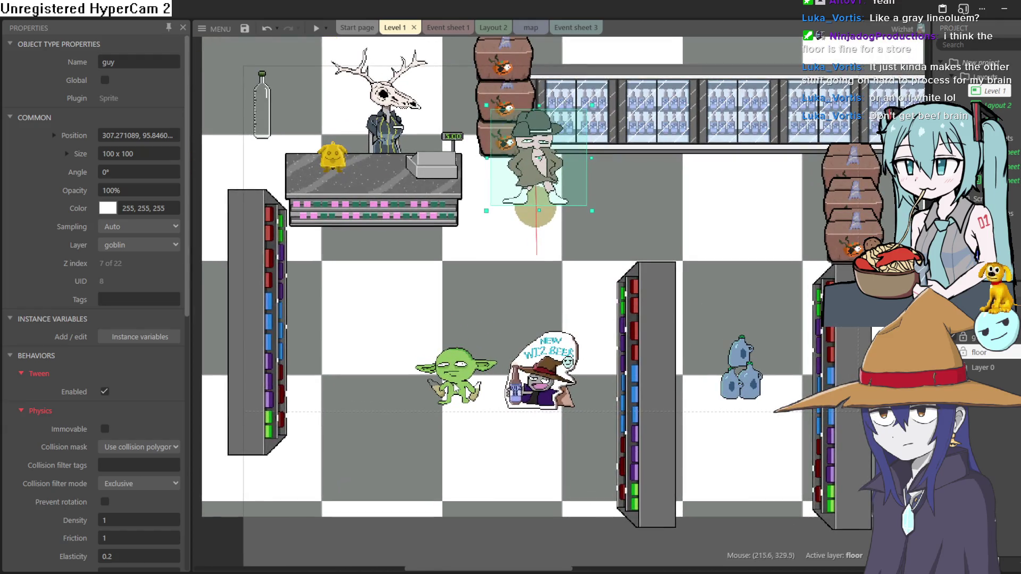
left_click_drag(456, 388, 416, 390)
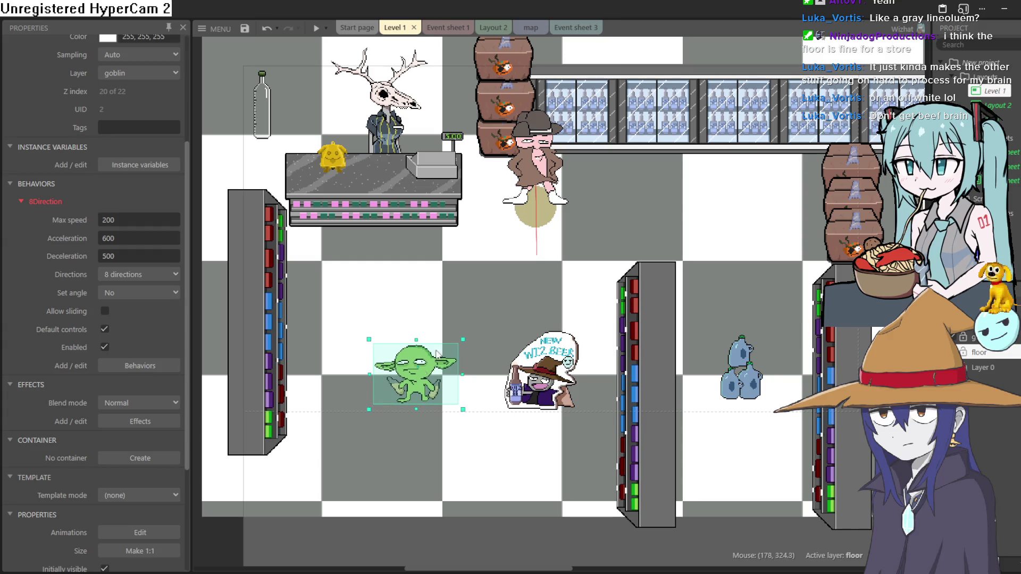
Preview the level, walking the goblin into the pink character, then close it.
left_click(316, 28)
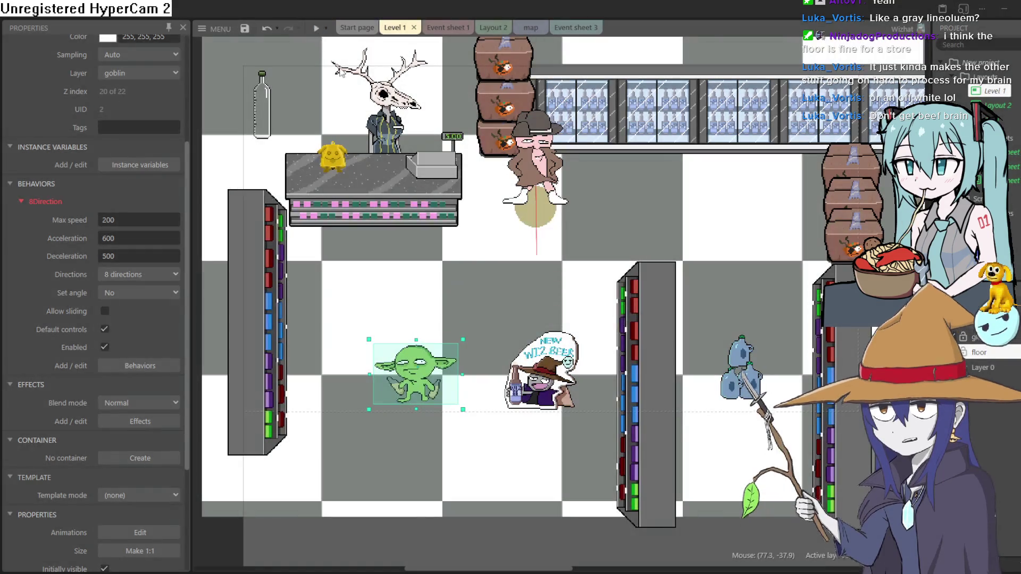
key("Up")
key("Right")
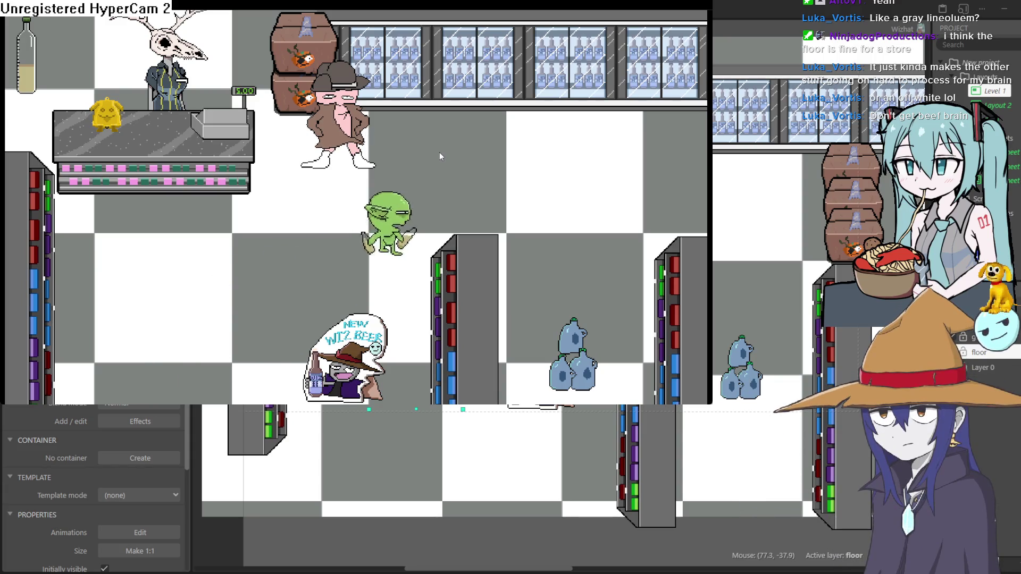
key("Left")
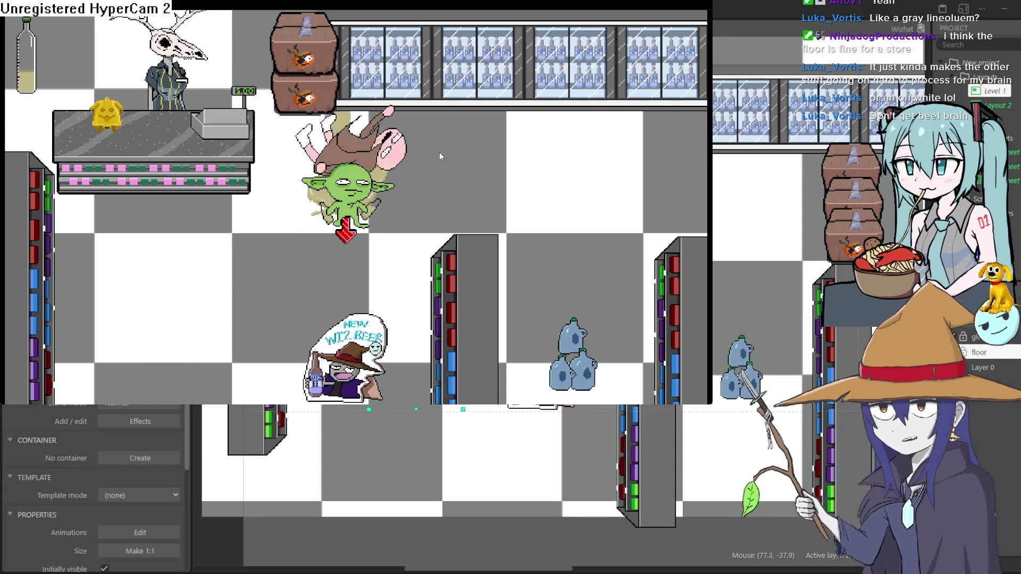
key("Left")
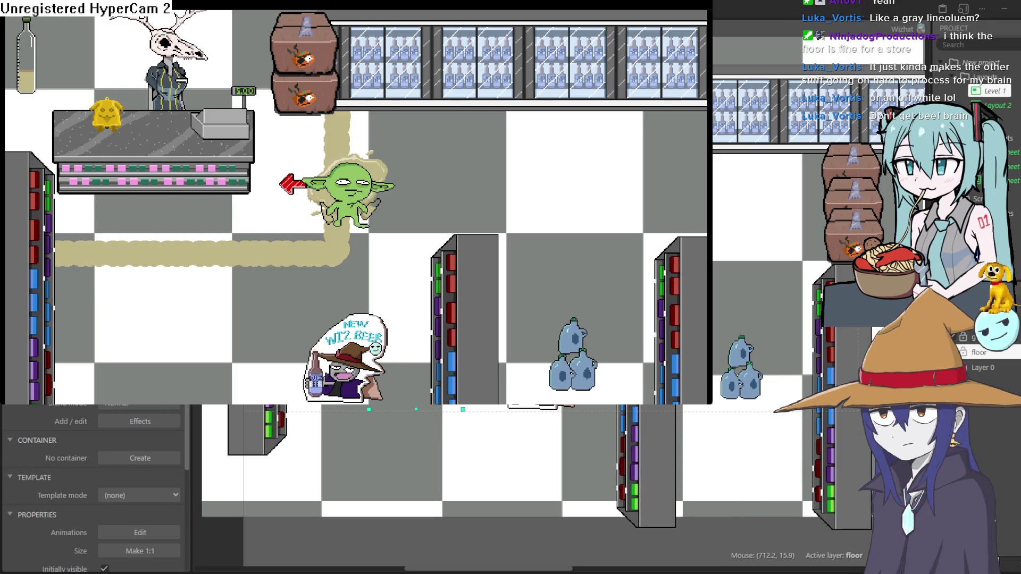
left_click(883, 48)
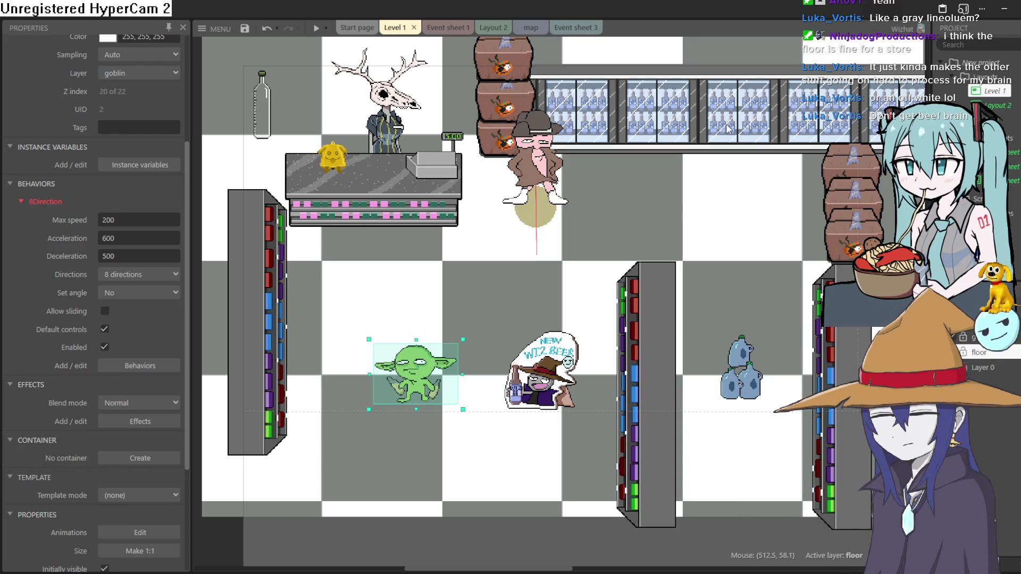
Rerun the preview with F5, walk the goblin below the pink character, and close it.
key("F5")
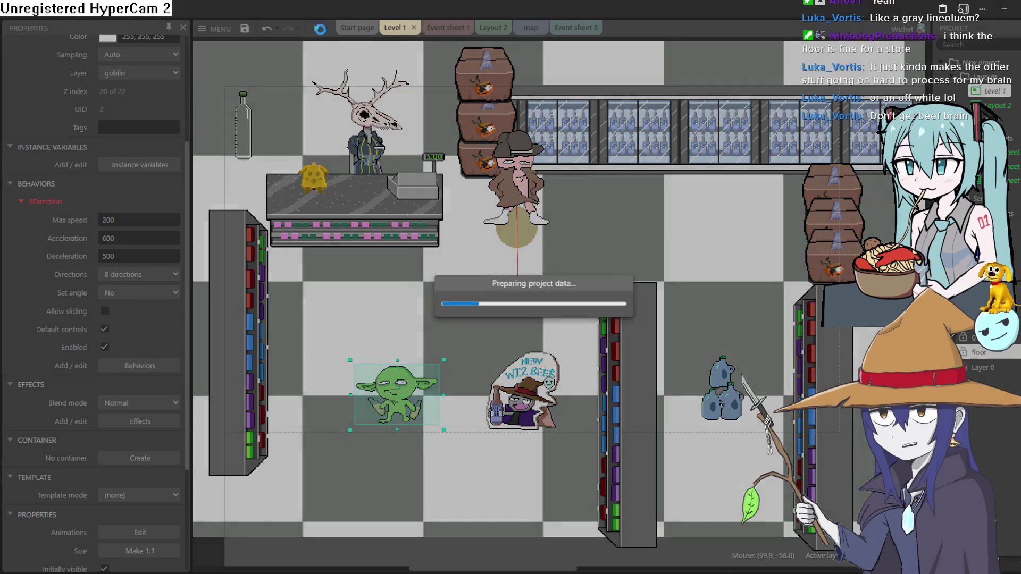
key("Up")
key("Right")
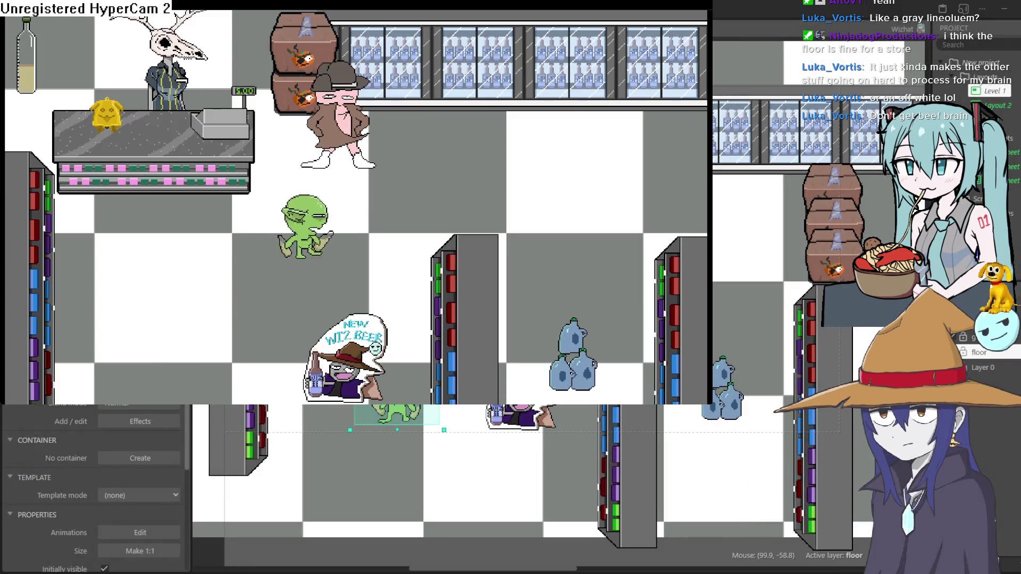
key("Left")
key("Down")
key("Down")
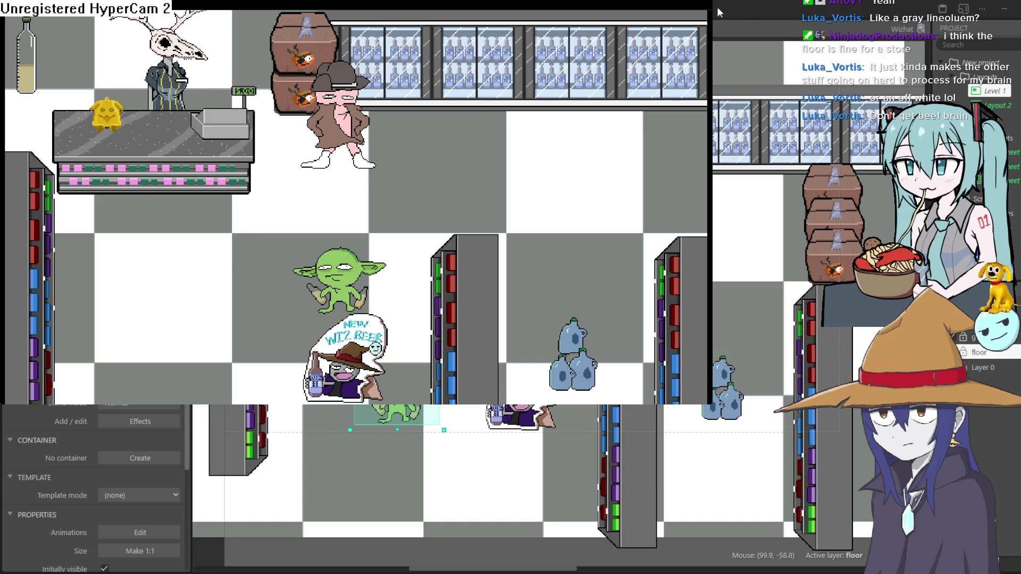
key("alt+F4")
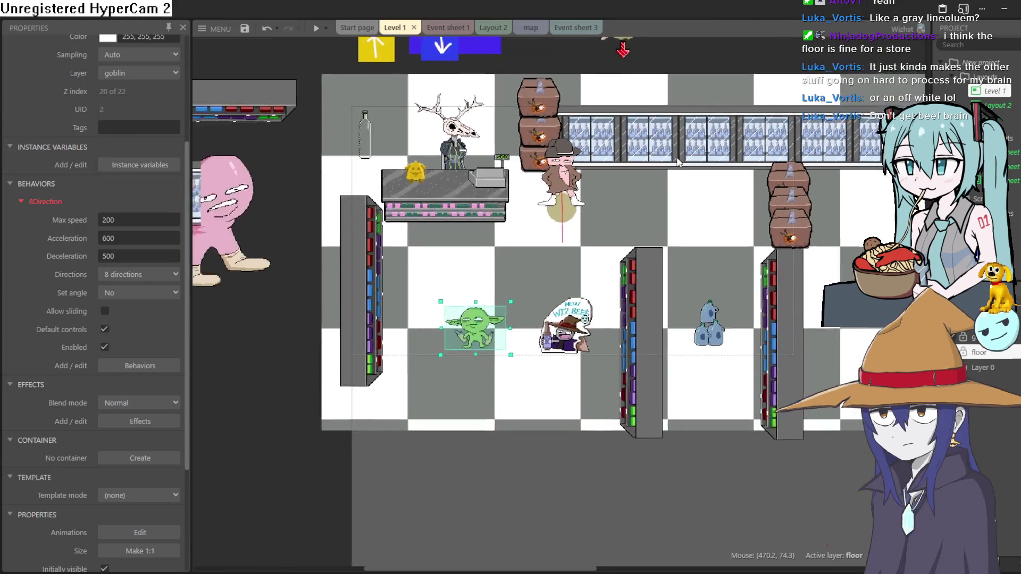
Move the middle and right shelves lower on the floor and fine-tune their positions.
scroll(678, 163, "down", 1)
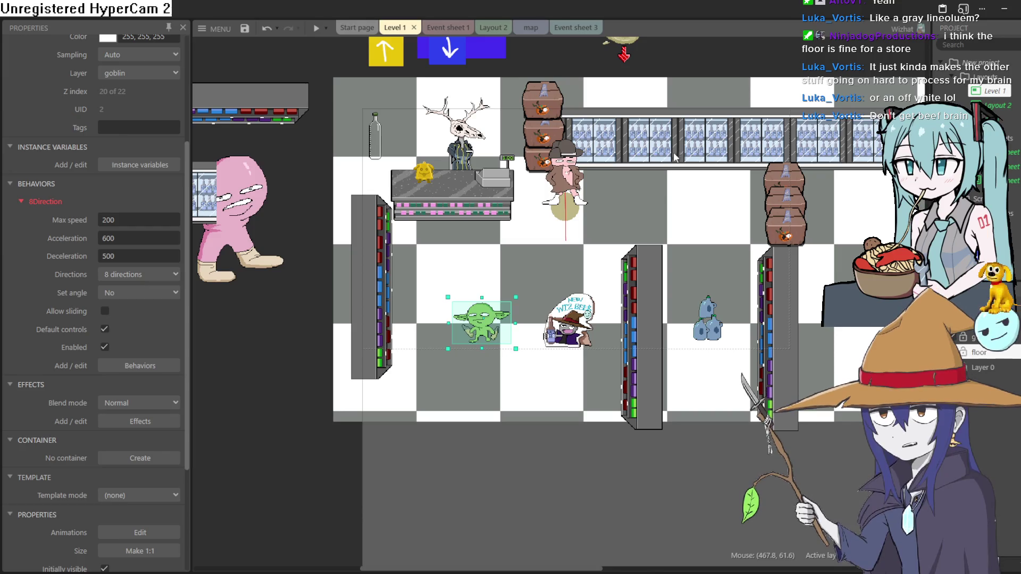
left_click_drag(658, 289, 657, 325)
left_click_drag(796, 313, 793, 345)
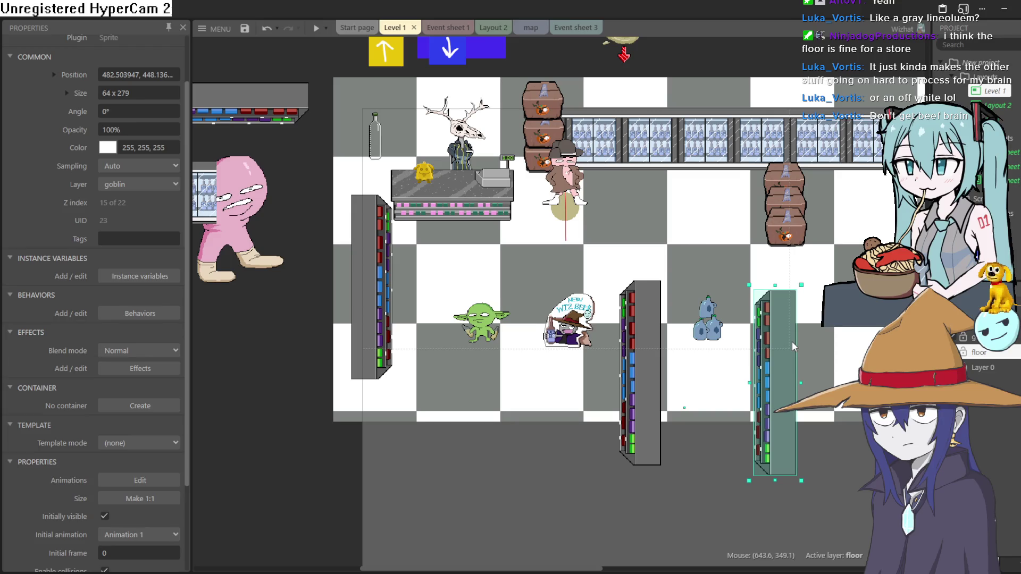
left_click_drag(650, 343, 655, 349)
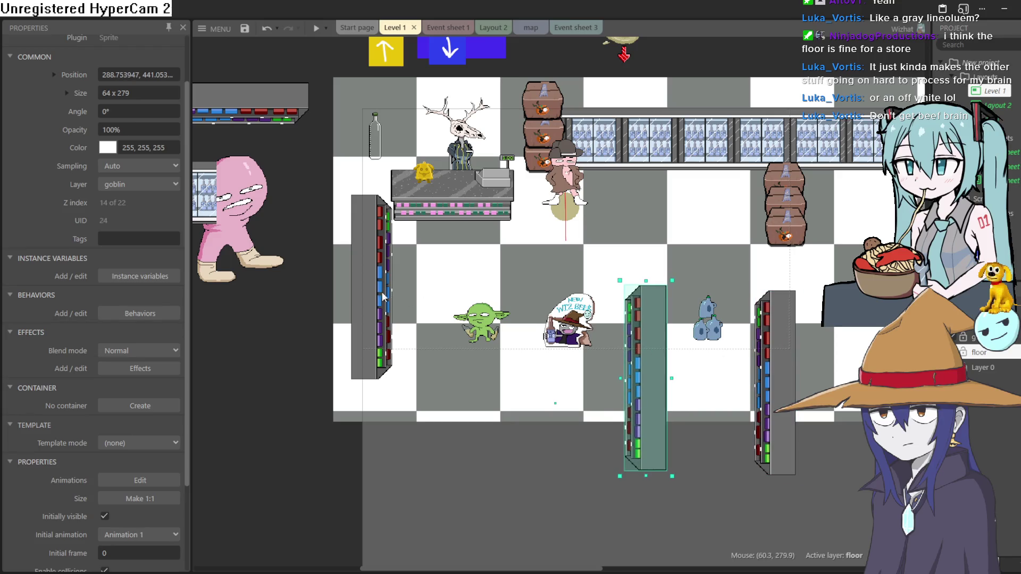
left_click_drag(777, 330, 777, 325)
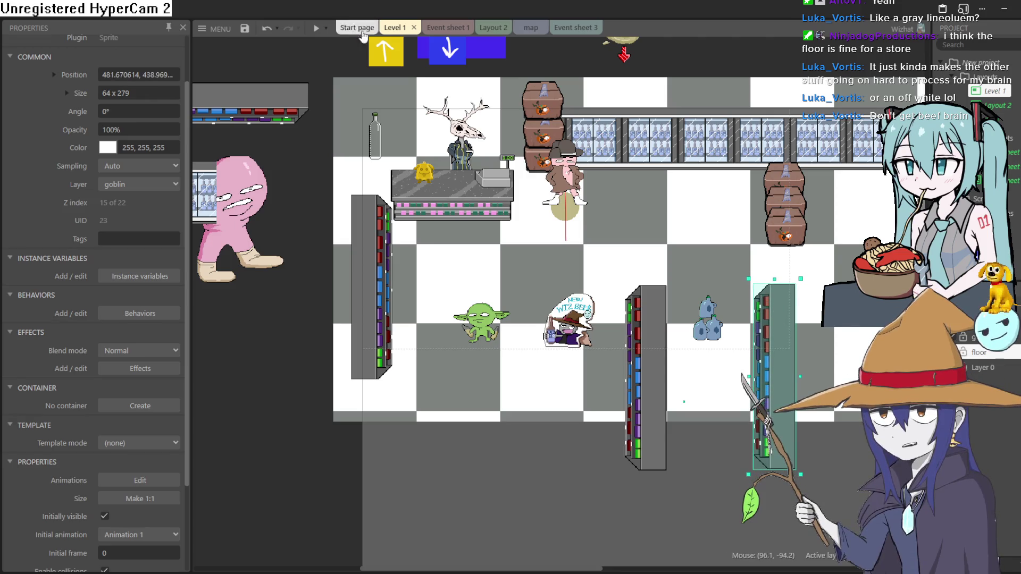
Preview the level and walk the goblin right, then up-left through the store.
left_click(315, 30)
key("Up")
key("Right")
key("Right")
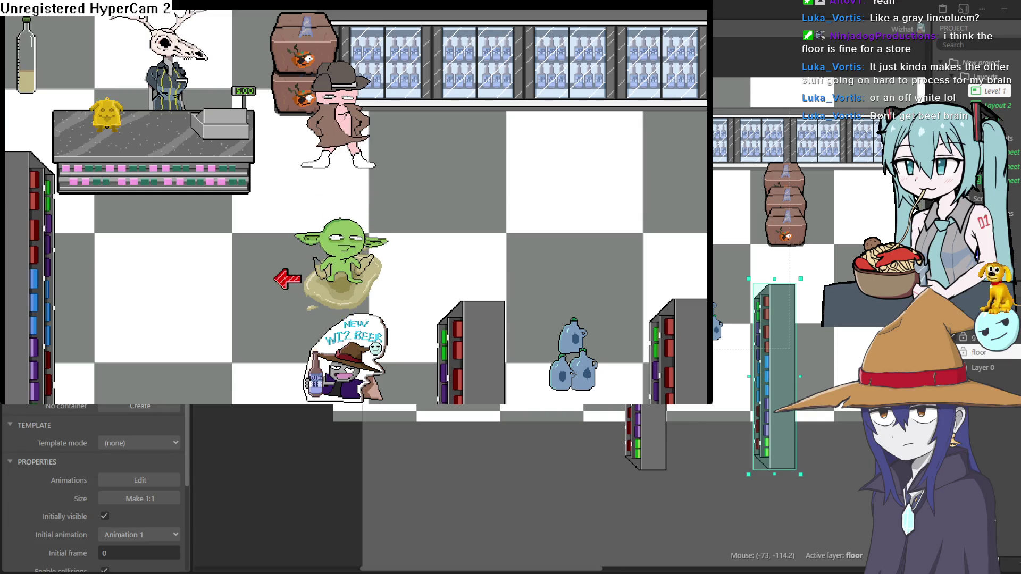
key("Right")
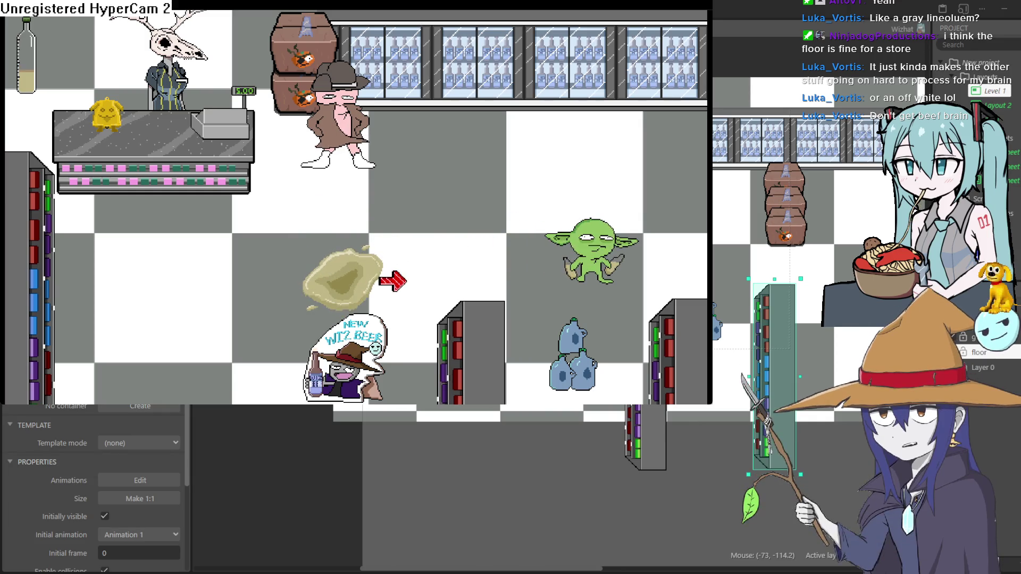
key("Left")
key("Up")
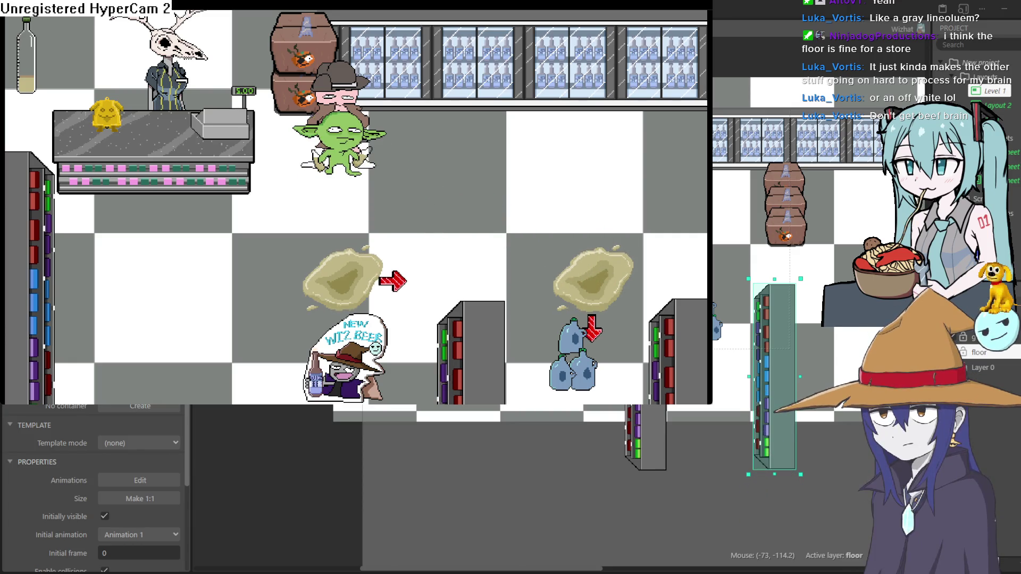
key("Left")
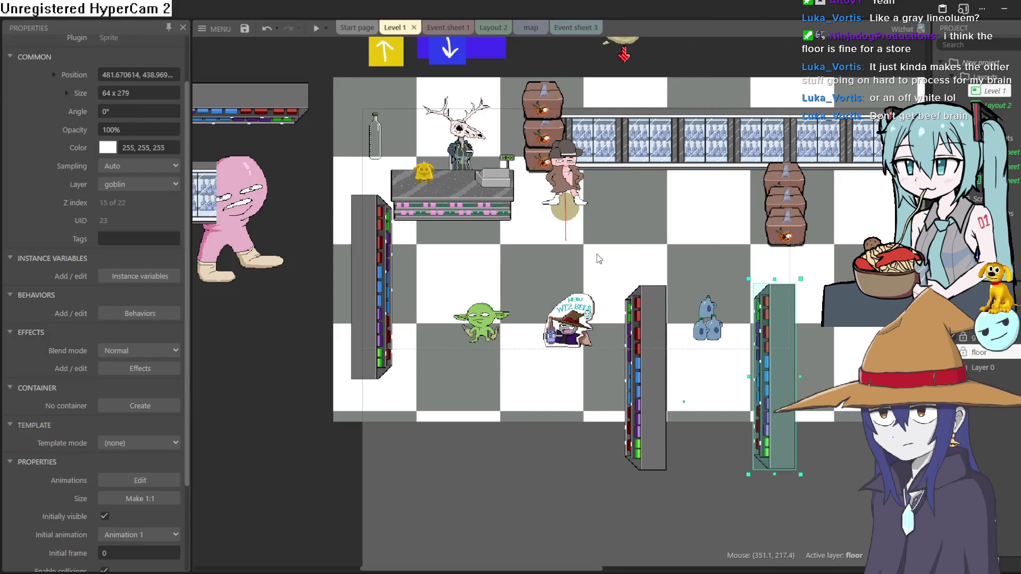
scroll(600, 259, "down", 2)
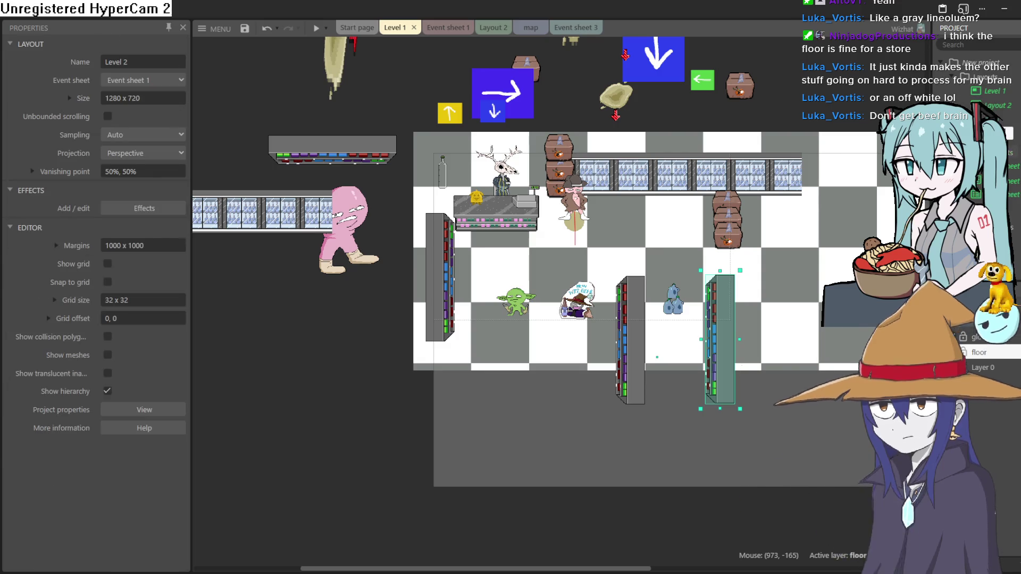
Move the skull-figure counter off the floor, raise the left shelf, and place the guy and glob.
left_click(989, 120)
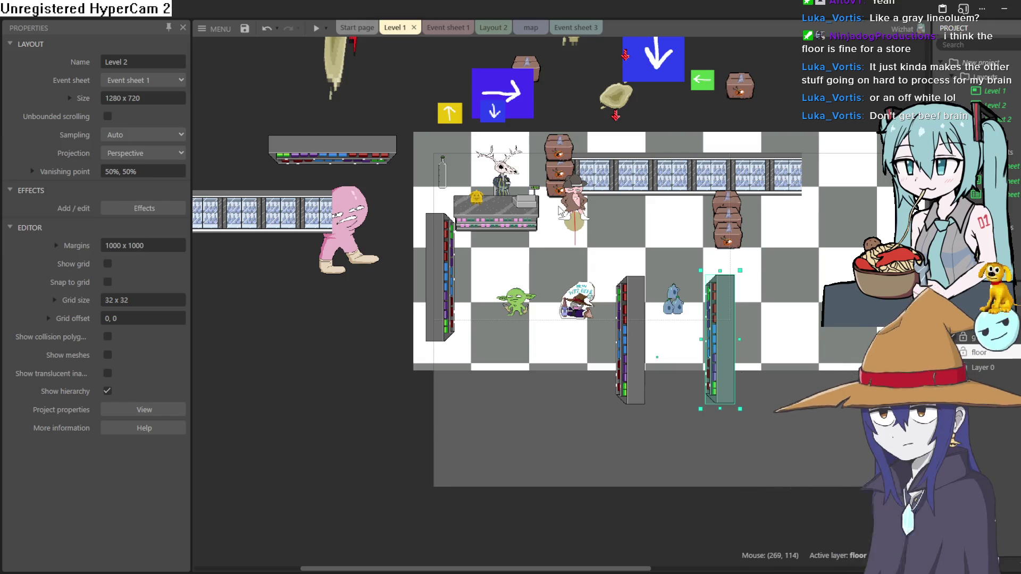
mouse_move(513, 217)
left_mouse_down()
mouse_move(486, 183)
mouse_move(303, 240)
mouse_move(319, 304)
mouse_move(306, 320)
mouse_move(487, 205)
mouse_move(514, 207)
mouse_move(293, 354)
left_mouse_up()
left_click_drag(448, 290, 455, 269)
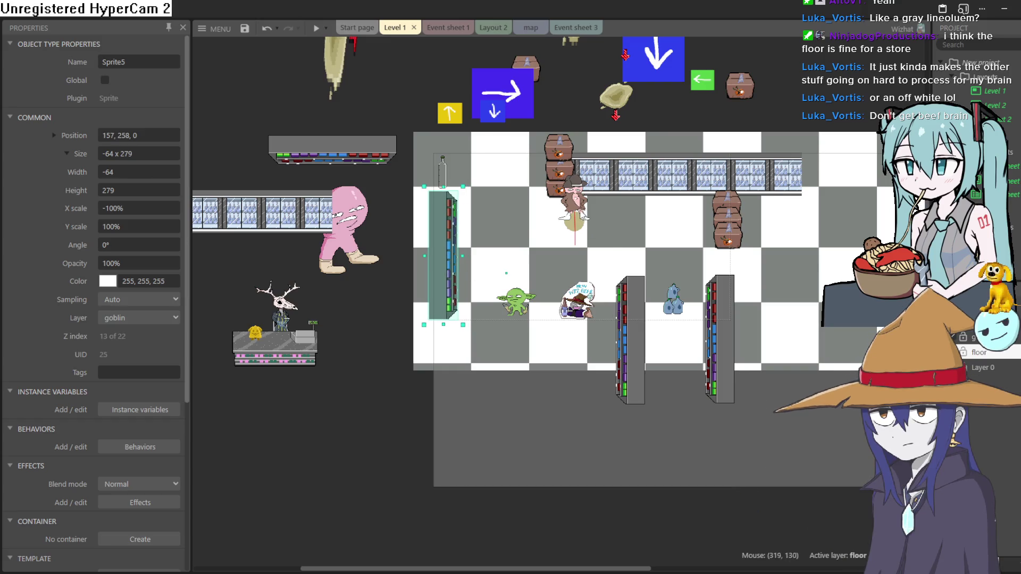
left_click_drag(578, 210, 509, 204)
mouse_move(575, 220)
left_mouse_down()
mouse_move(509, 215)
mouse_move(493, 203)
left_mouse_up()
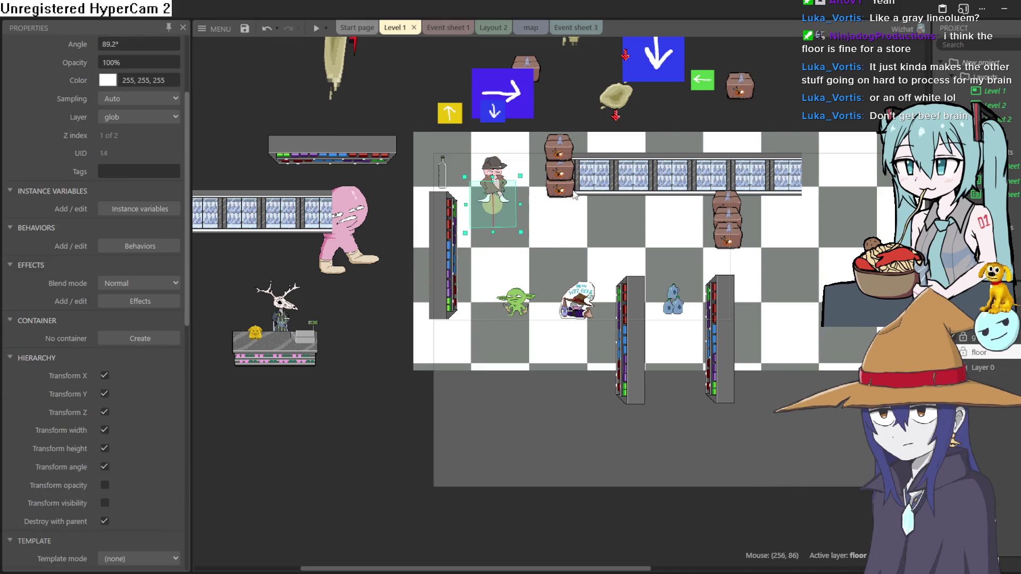
Push the cooler to the top, move a box to the top-right row, and place a shelf by the hat character.
mouse_move(602, 188)
left_mouse_down()
mouse_move(595, 151)
mouse_move(515, 133)
left_mouse_up()
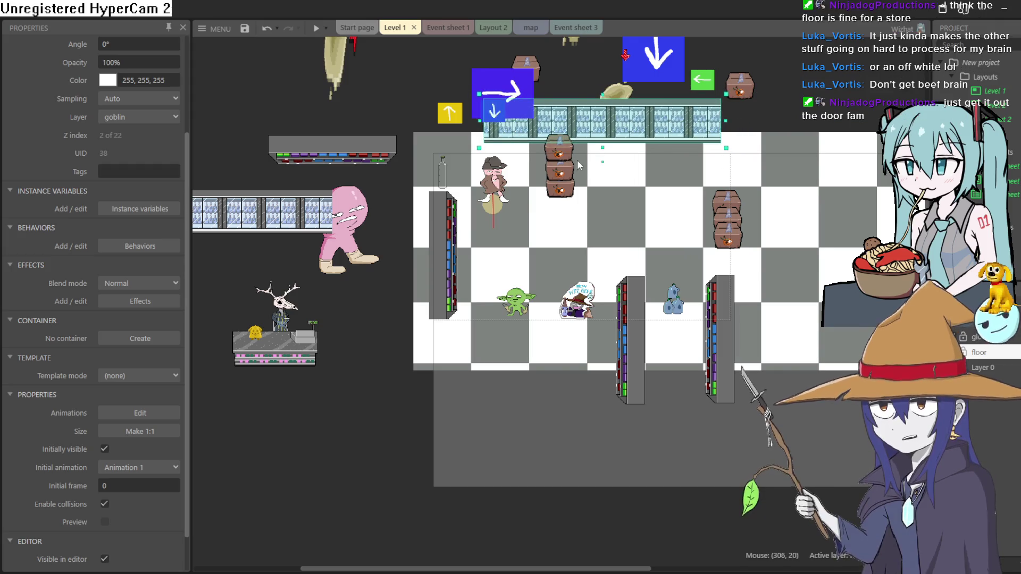
mouse_move(561, 142)
left_mouse_down()
mouse_move(508, 140)
mouse_move(569, 162)
mouse_move(688, 133)
mouse_move(711, 138)
left_mouse_up()
left_click(577, 179)
left_click_drag(577, 179, 734, 135)
mouse_move(625, 300)
left_mouse_down()
mouse_move(592, 245)
mouse_move(530, 211)
mouse_move(531, 201)
left_mouse_up()
left_click_drag(528, 154, 544, 153)
Move the right shelves up and stack their boxes above, then launch a preview.
mouse_move(720, 311)
left_mouse_down()
mouse_move(626, 208)
mouse_move(630, 239)
mouse_move(774, 243)
mouse_move(730, 235)
mouse_move(725, 285)
left_mouse_up()
left_click_drag(726, 209, 734, 159)
left_click(724, 220)
mouse_move(724, 219)
left_mouse_down()
mouse_move(733, 152)
mouse_move(727, 218)
mouse_move(726, 183)
left_mouse_up()
left_click_drag(723, 274, 724, 217)
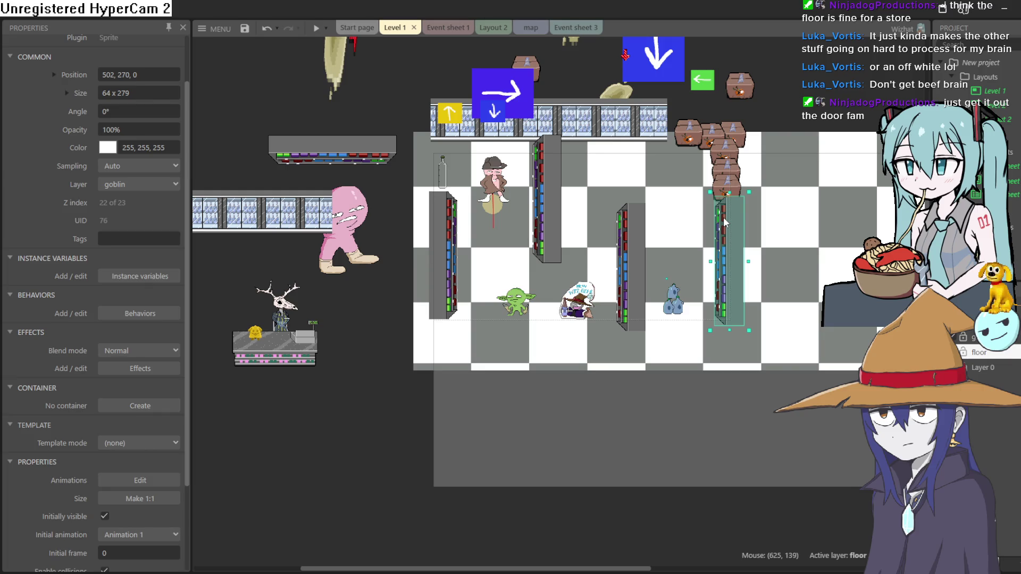
left_click(321, 29)
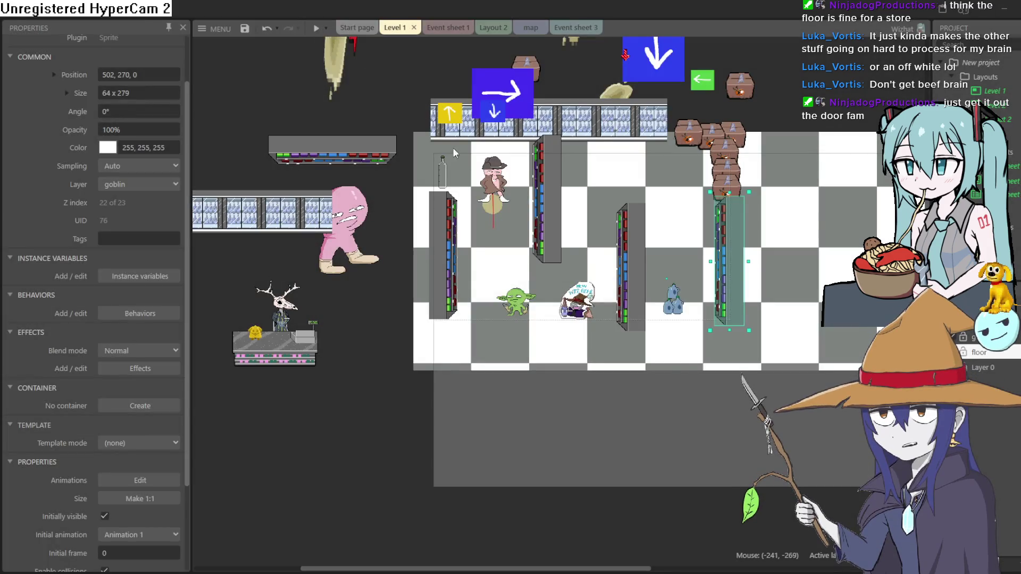